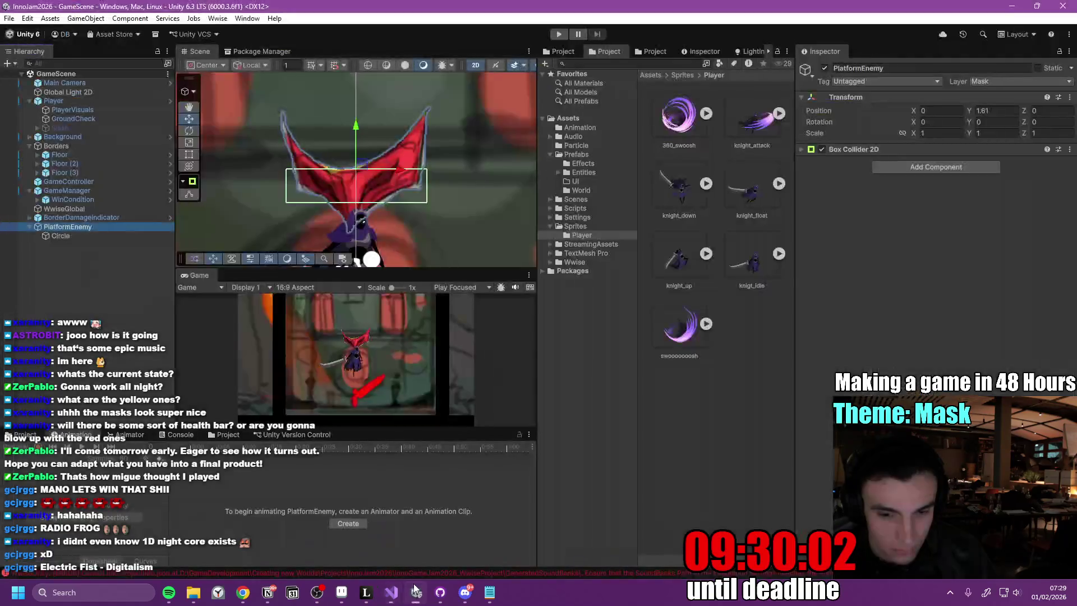
- Bring up the Inno Games Jam to-do page in Notion
left_click(416, 590)
left_click(415, 590)
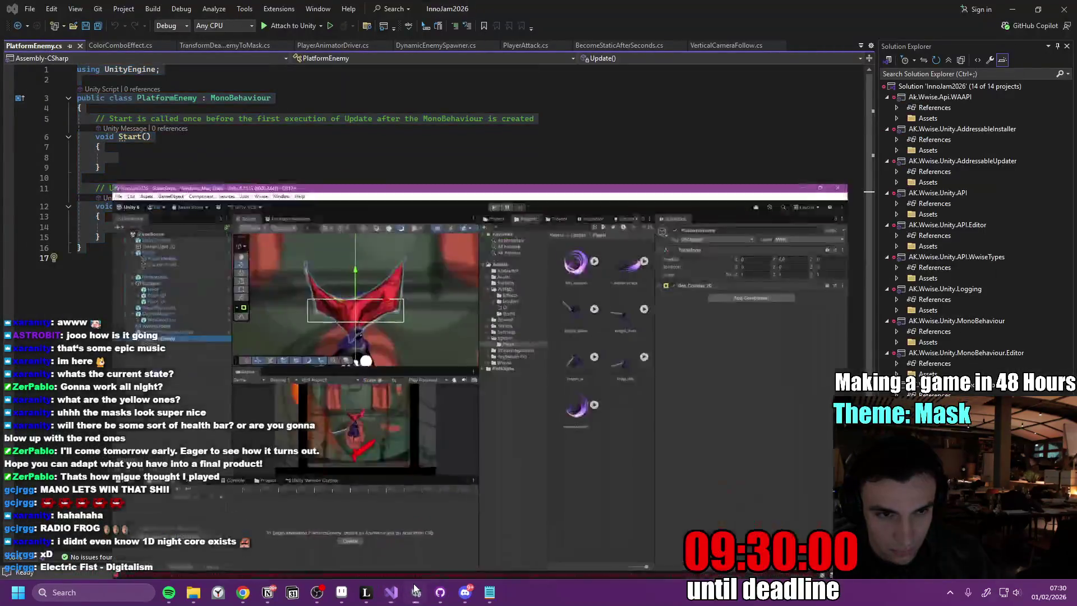
left_click(416, 591)
left_click(415, 590)
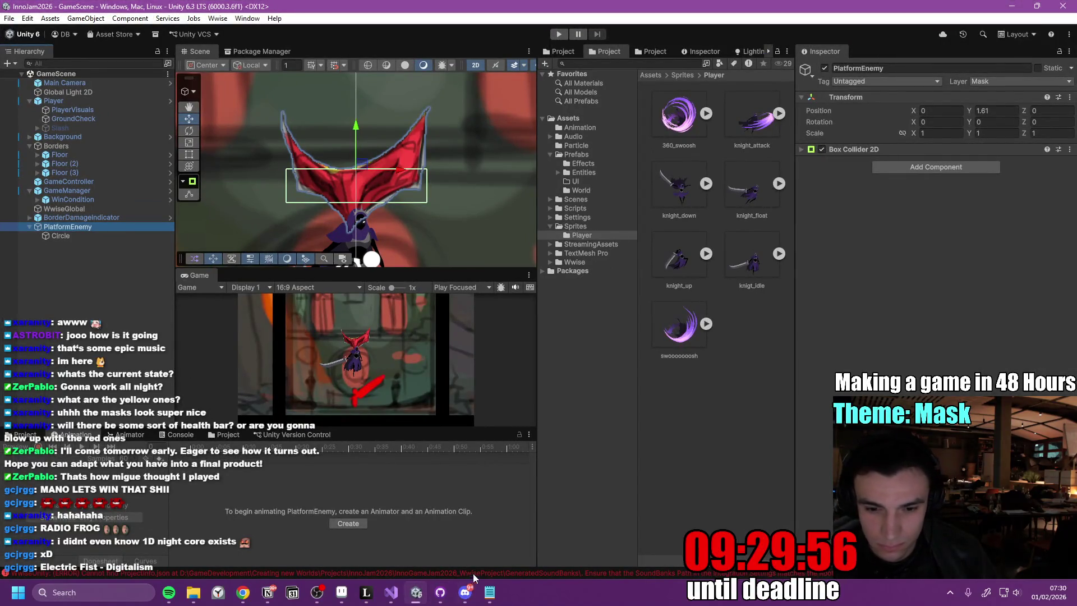
left_click(275, 594)
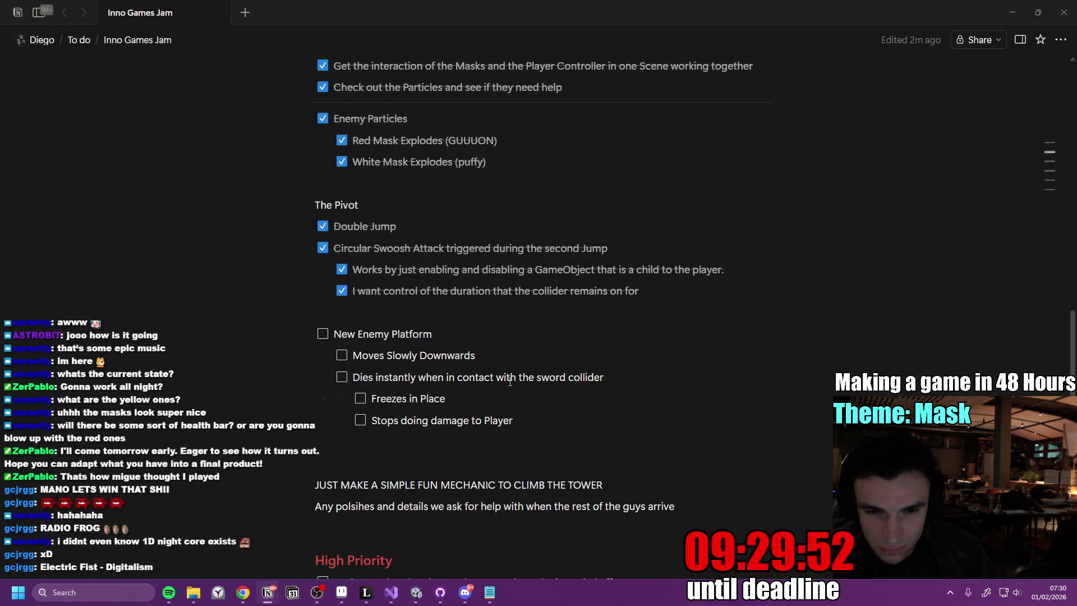
- Change the sword collider to-do to a ("Slash") trigger
left_click(638, 375)
type("(\"Slash\") tr")
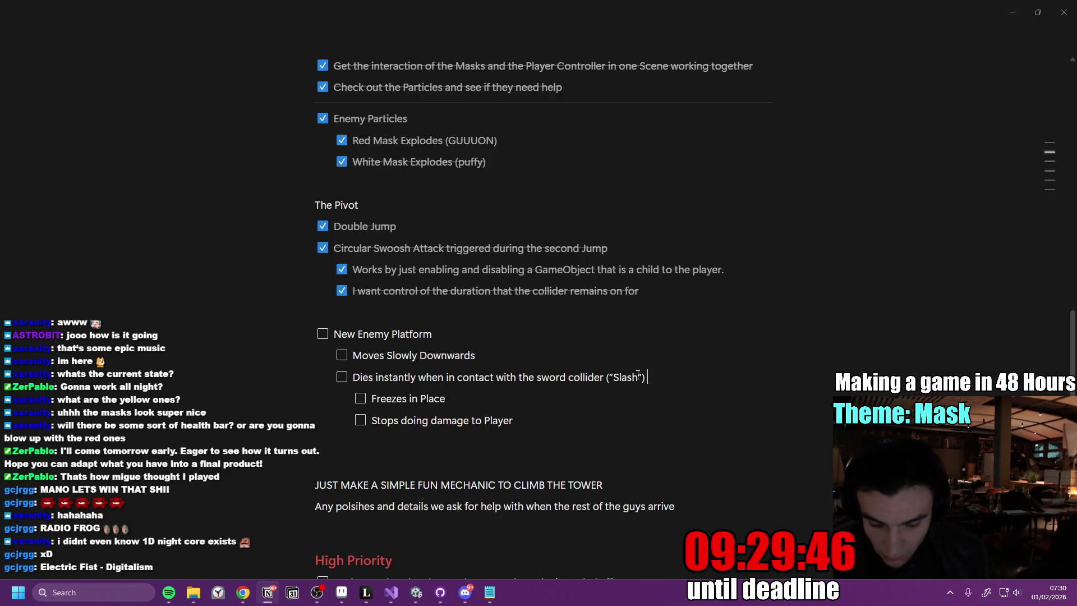
type("igg")
key("BackSpace")
key("BackSpace")
key("BackSpace")
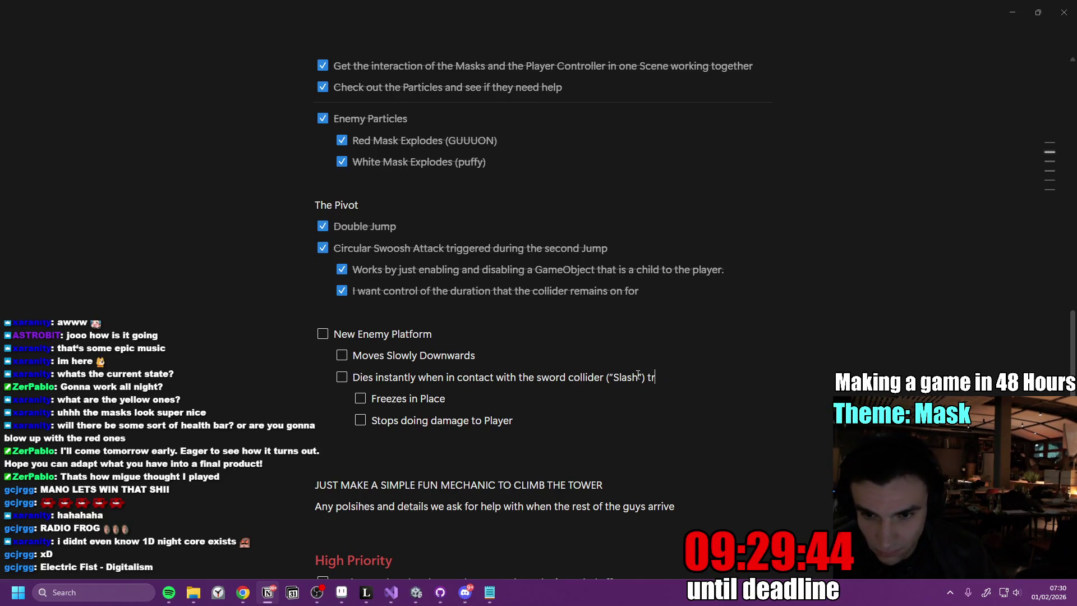
double_click(588, 377)
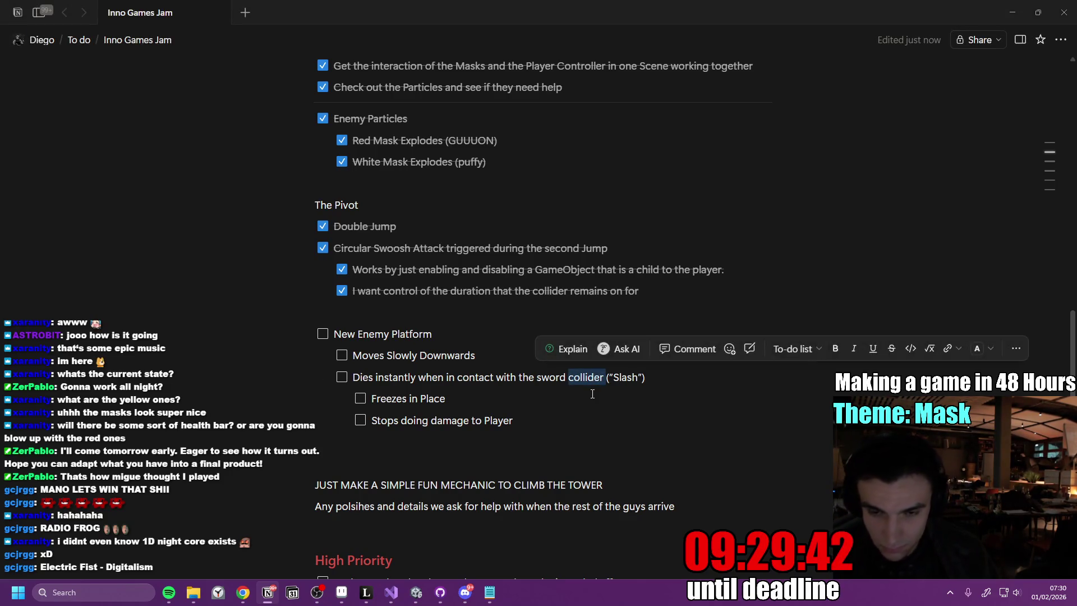
type("trigger")
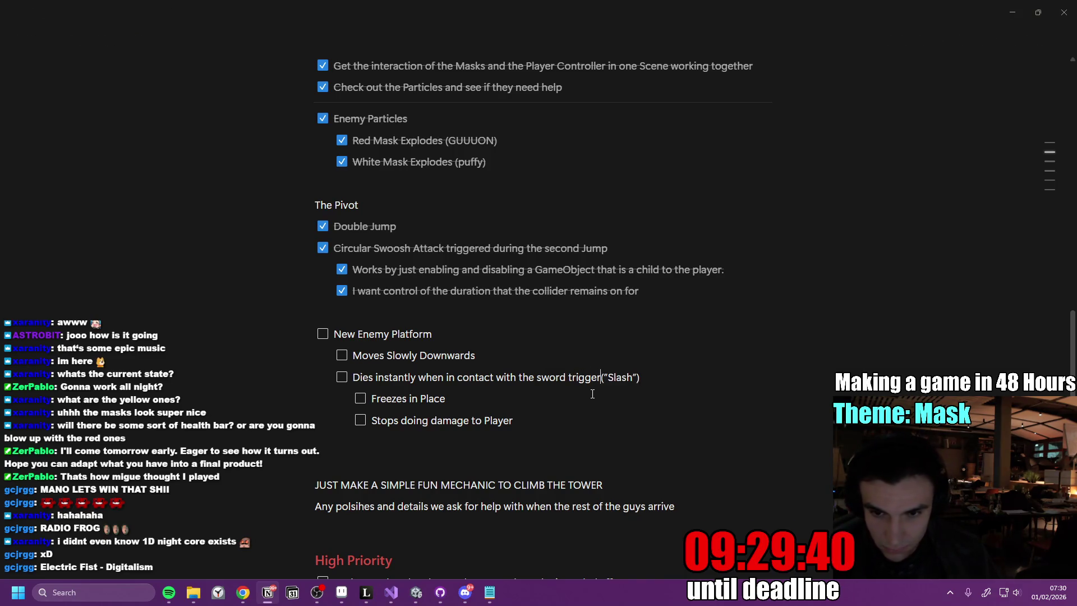
- Add 'Instantiates Particles' and 'Hit-Stop' to-dos below Stops doing damage to Player
left_click(569, 400)
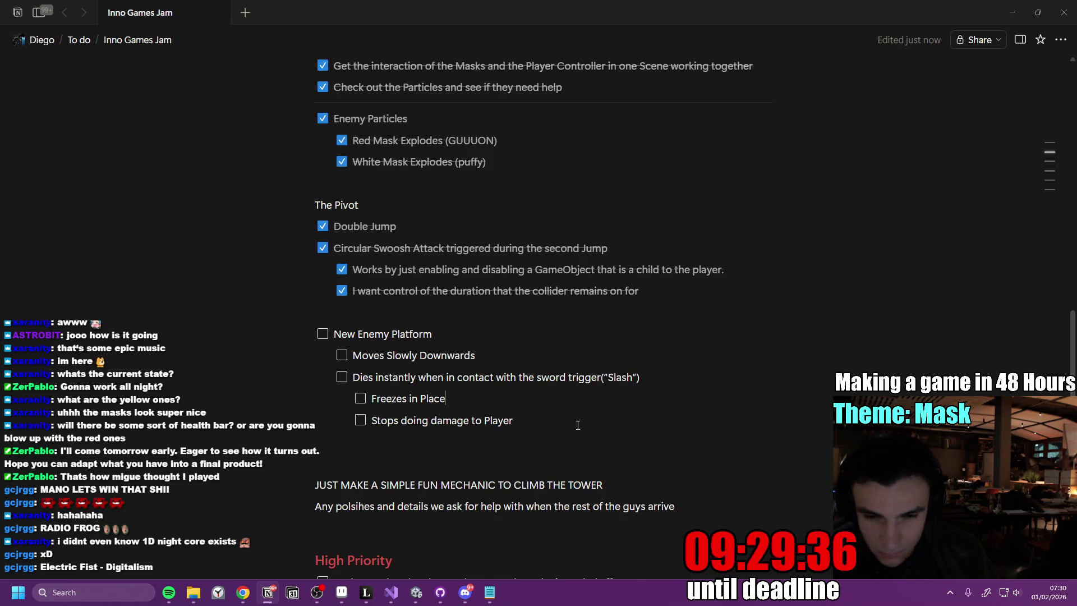
key("Return")
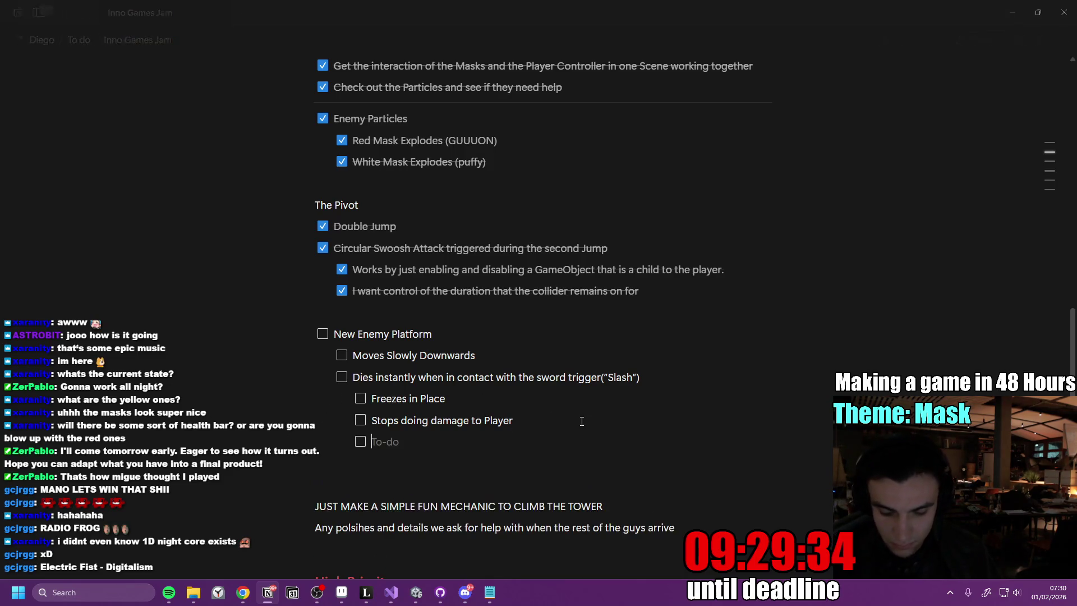
type("Spawns Partic")
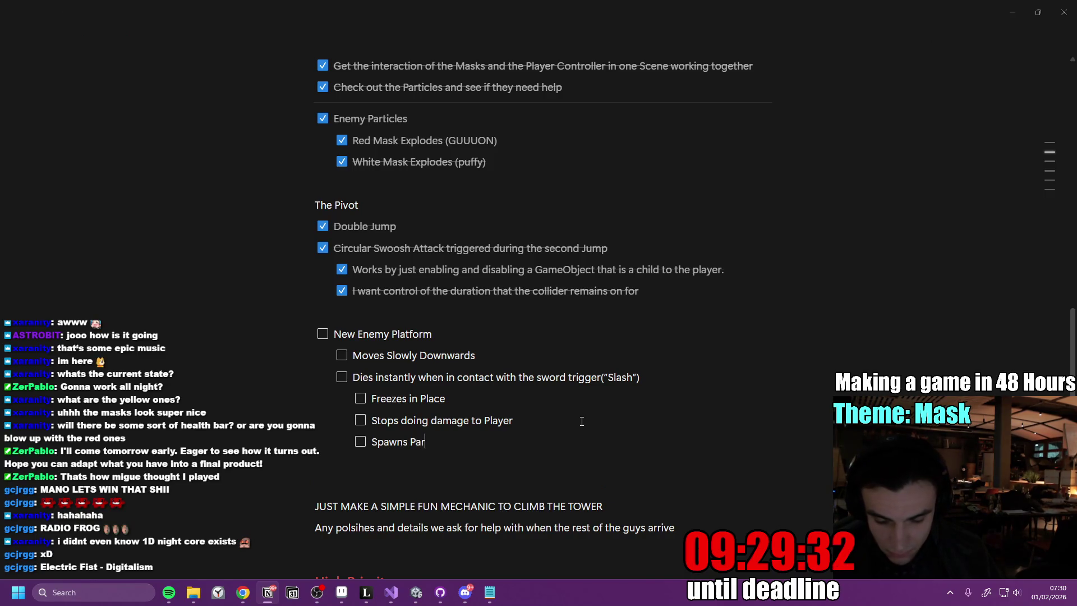
type("les")
key("BackSpace")
key("BackSpace")
key("BackSpace")
type("Instantiates")
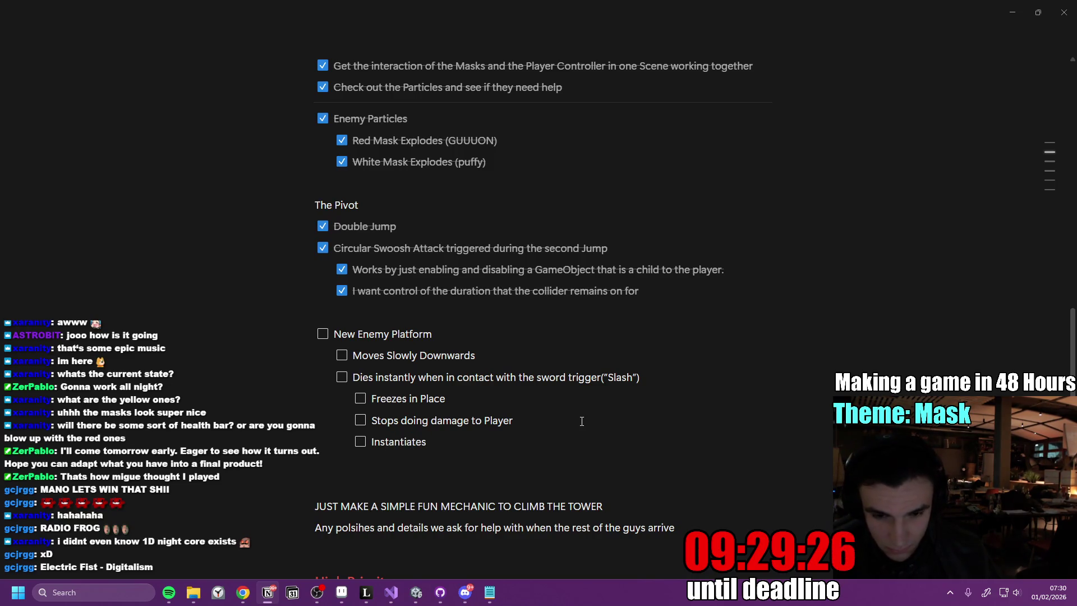
type(" Particles")
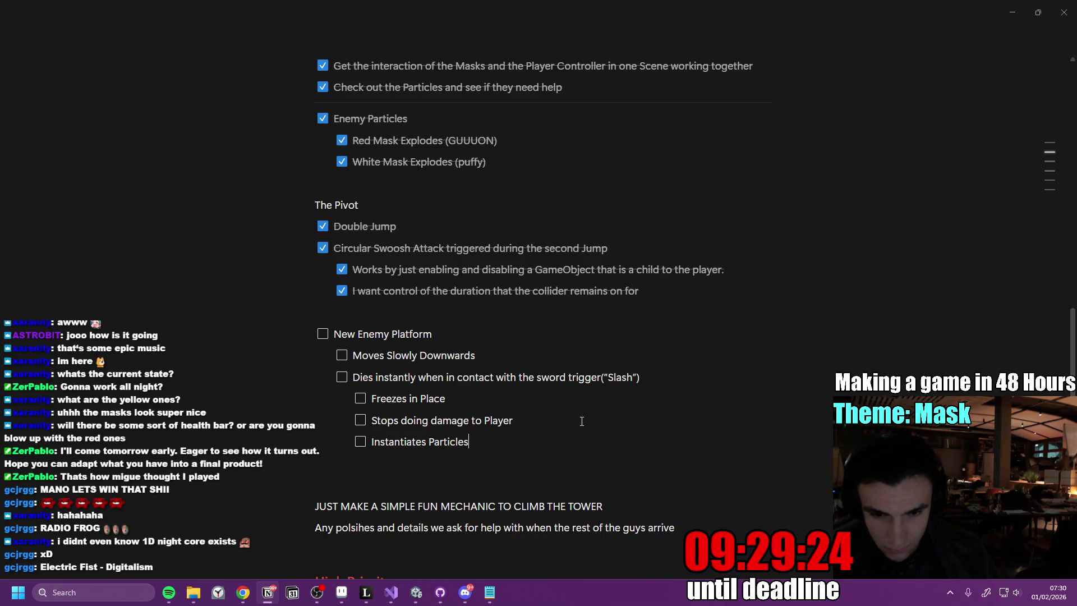
key("Return")
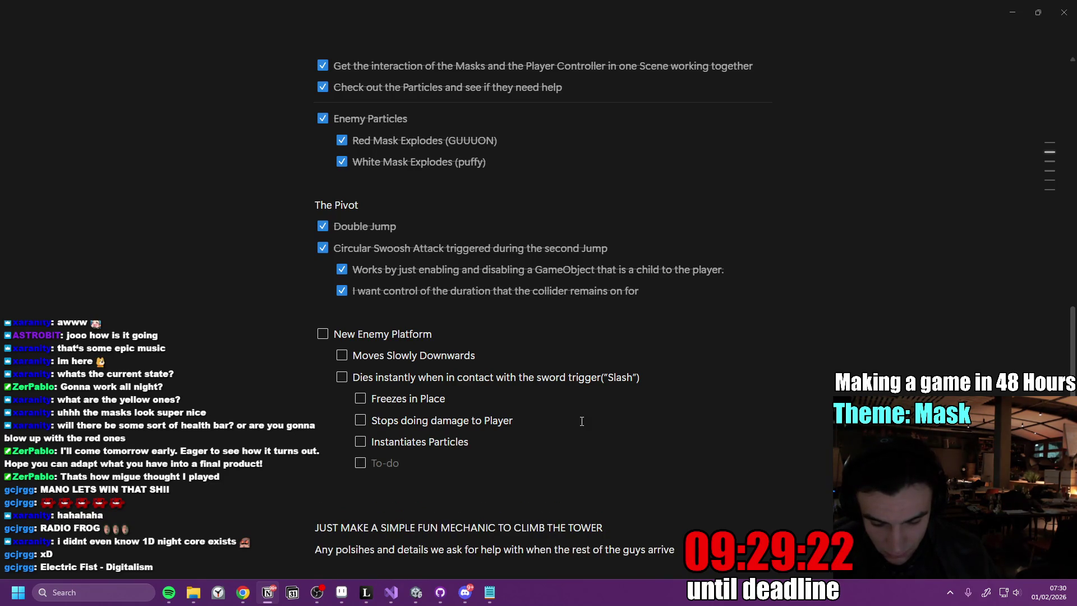
type("Hit")
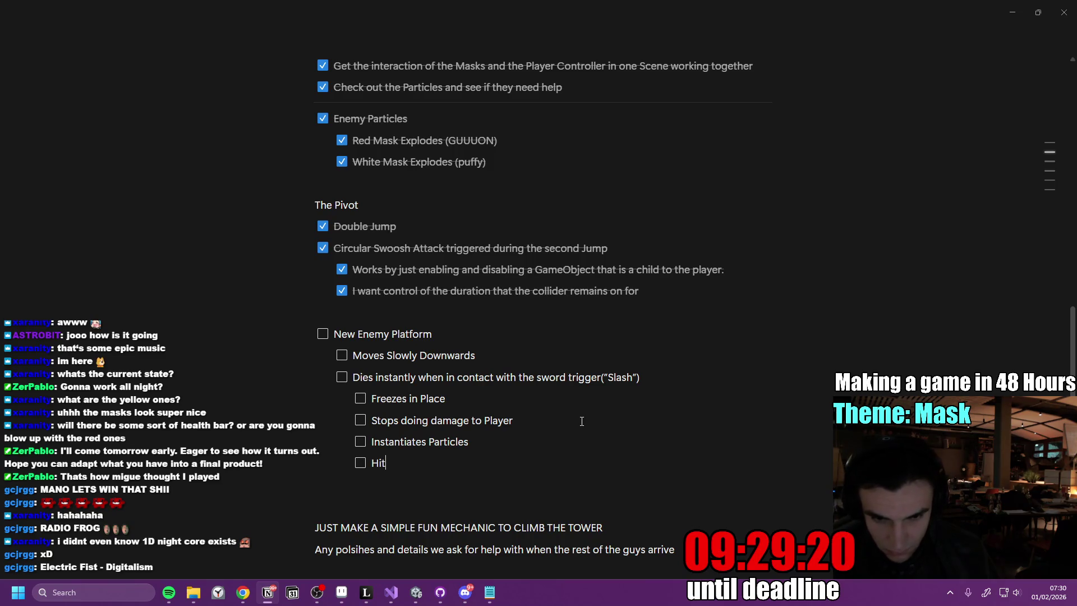
type("-Stop")
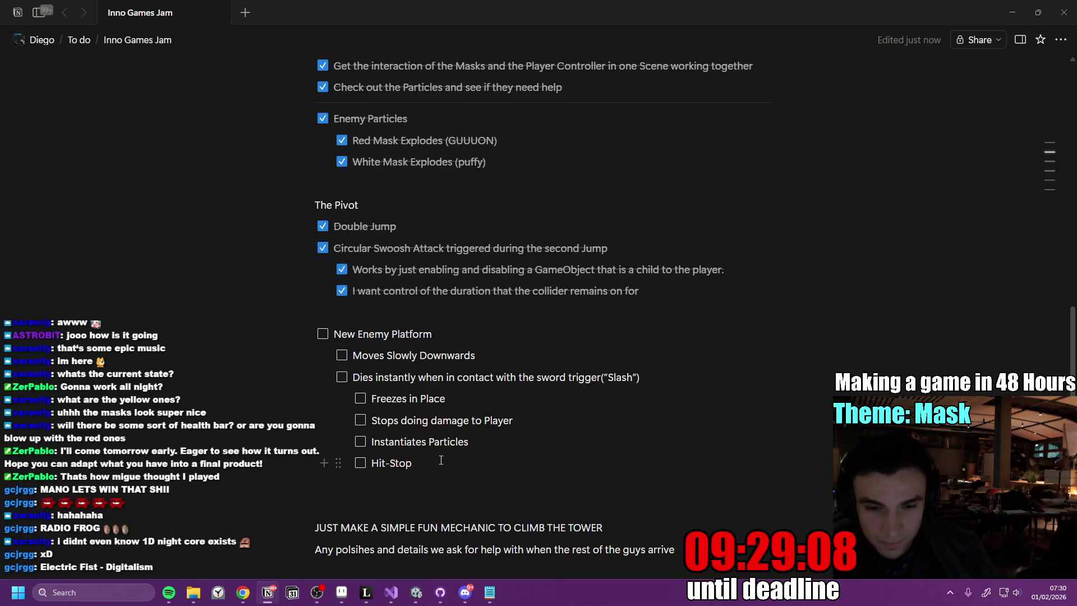
- Move Hit-Stop below Freezes in Place and rename that item 'Stops moving forever'
mouse_move(338, 463)
left_mouse_down()
mouse_move(359, 396)
mouse_move(358, 410)
left_mouse_up()
double_click(383, 399)
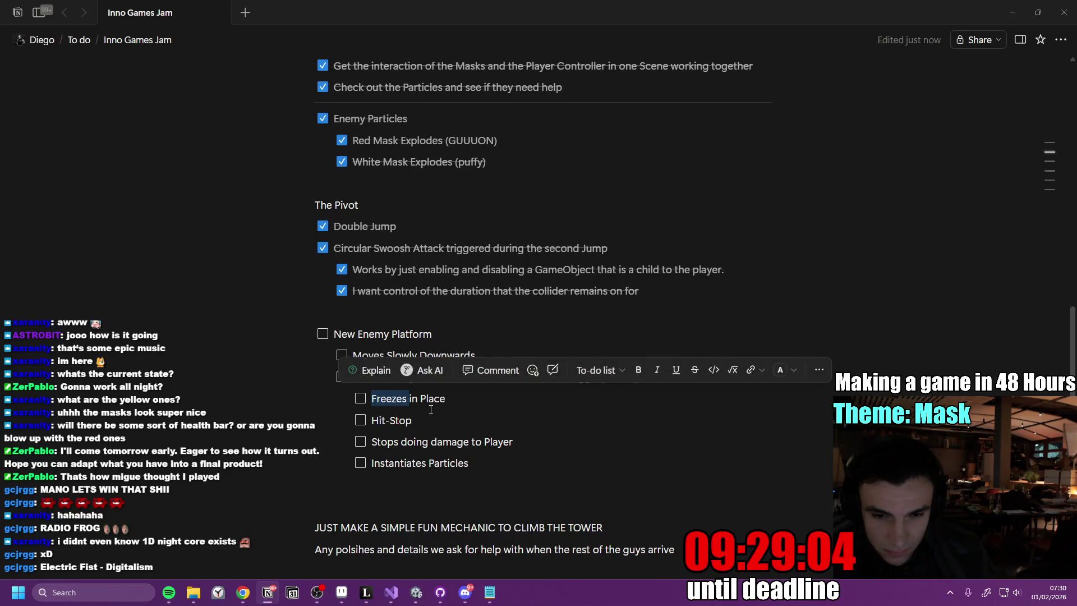
mouse_move(469, 395)
left_mouse_down()
mouse_move(368, 399)
mouse_move(381, 398)
left_mouse_up()
type("Stops moving m")
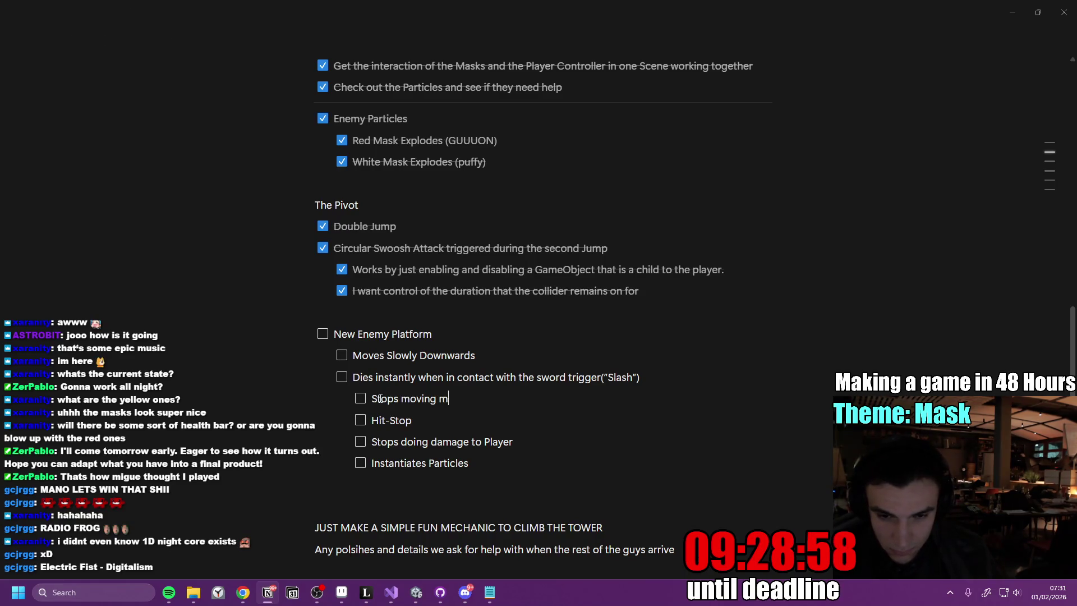
key("BackSpace")
type("forever")
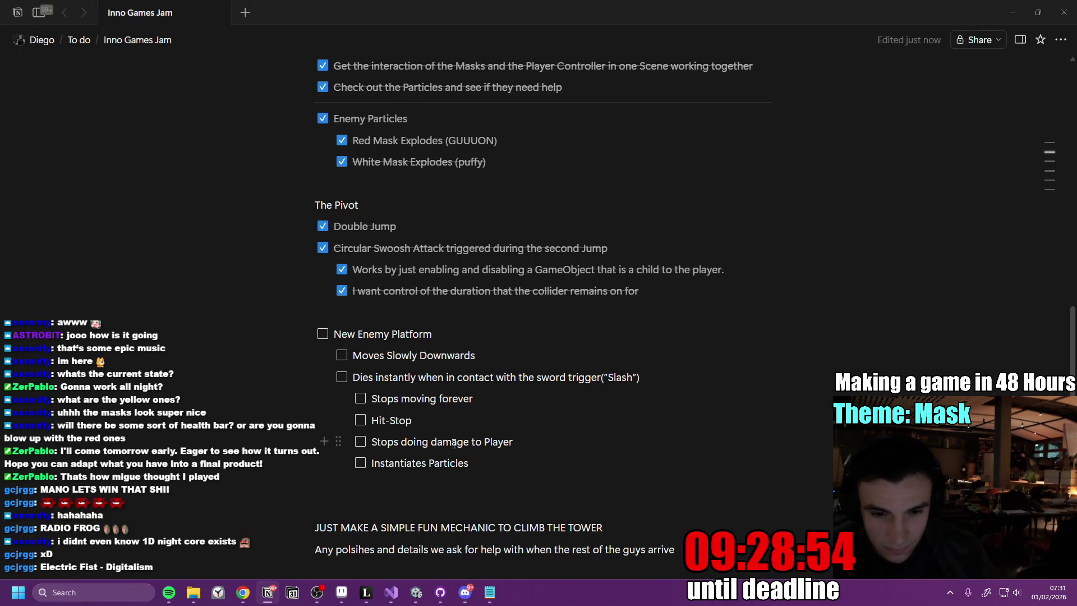
left_click(415, 590)
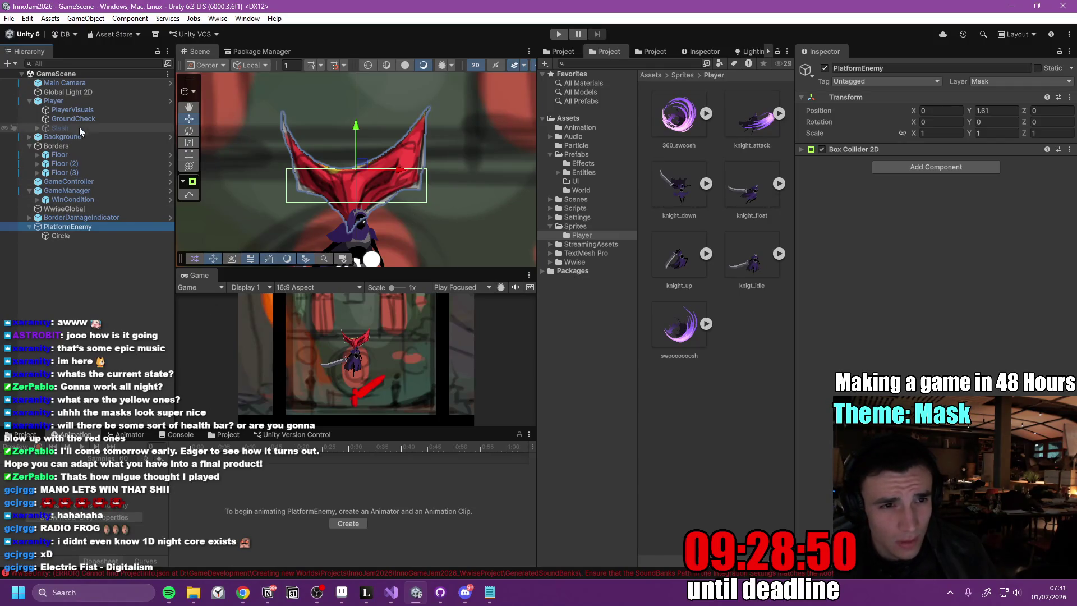
- Select Player, review its Player Controller and Player Stats components, and edit PlayerStats.cs
left_click(92, 102)
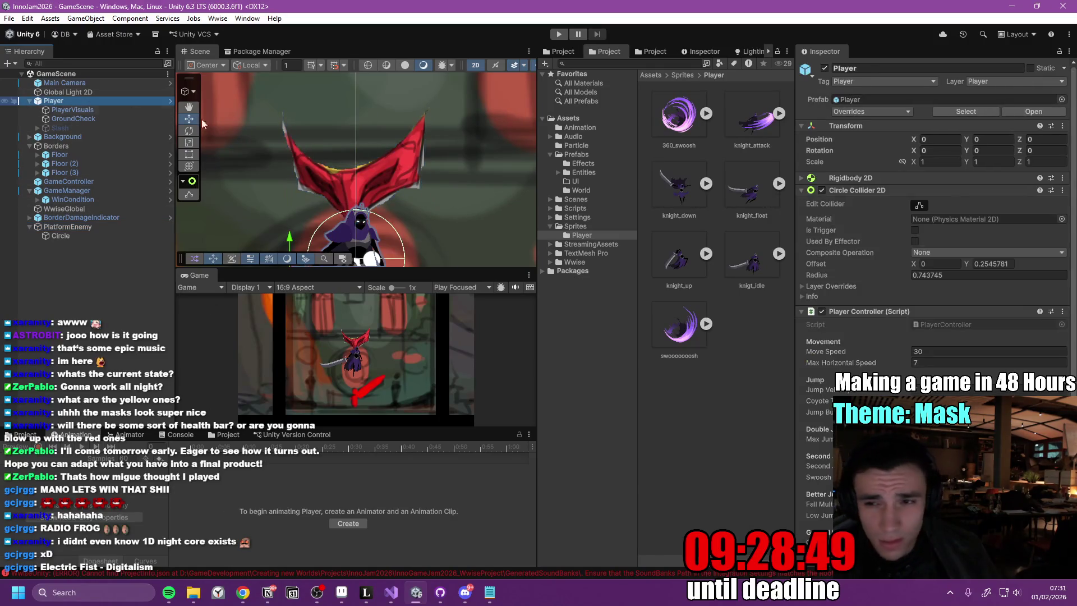
left_click(801, 190)
left_click(800, 203)
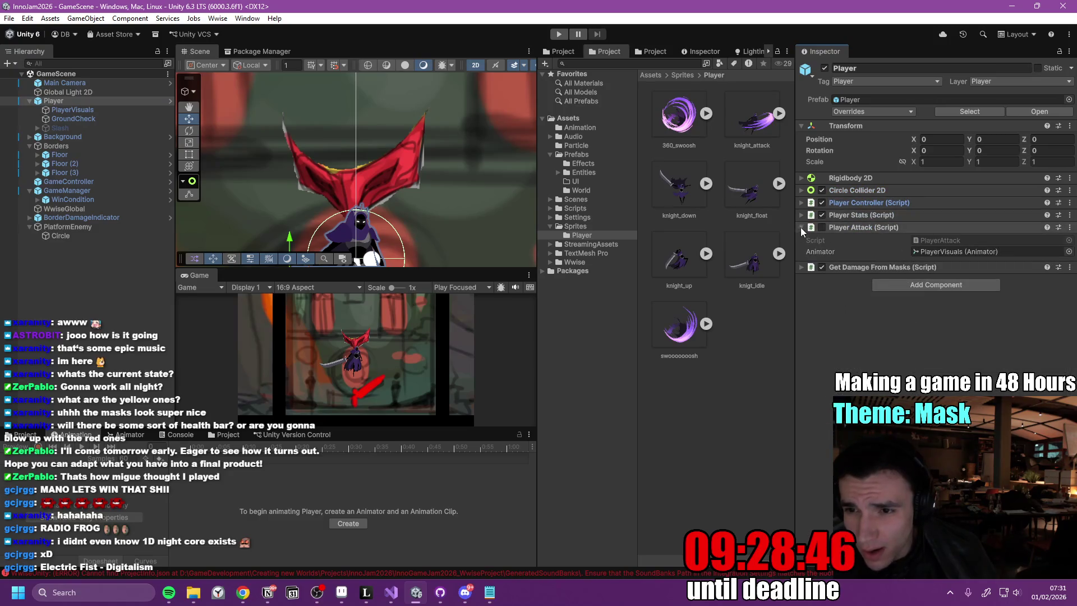
left_click(800, 216)
left_click(800, 216)
left_click(803, 203)
left_click(803, 203)
left_click(1070, 215)
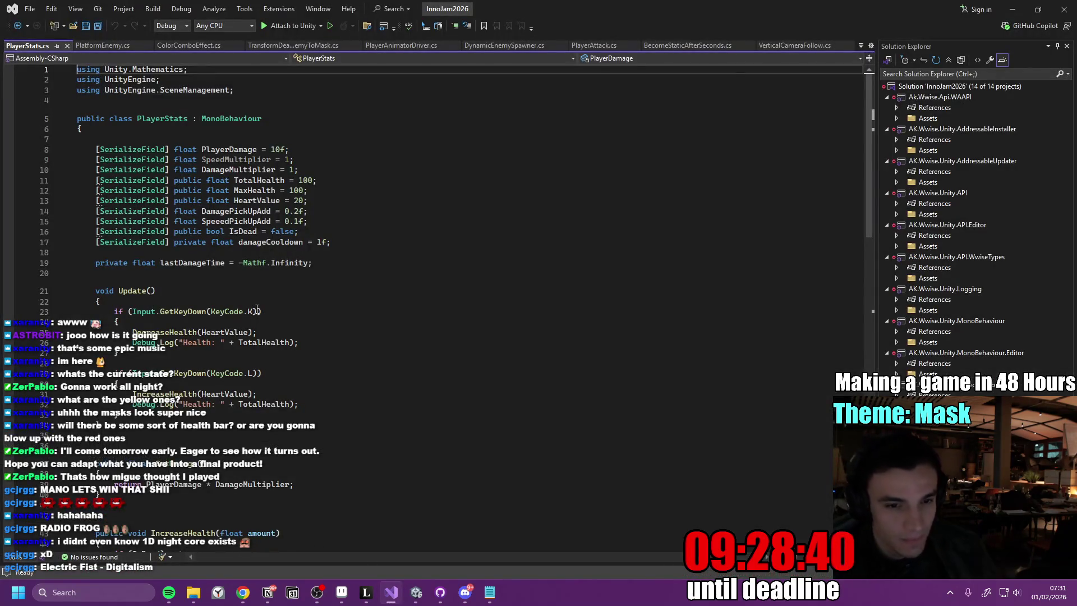
- Check the code actions for the TotalHealth field on line 11, then dismiss them
left_click(264, 180)
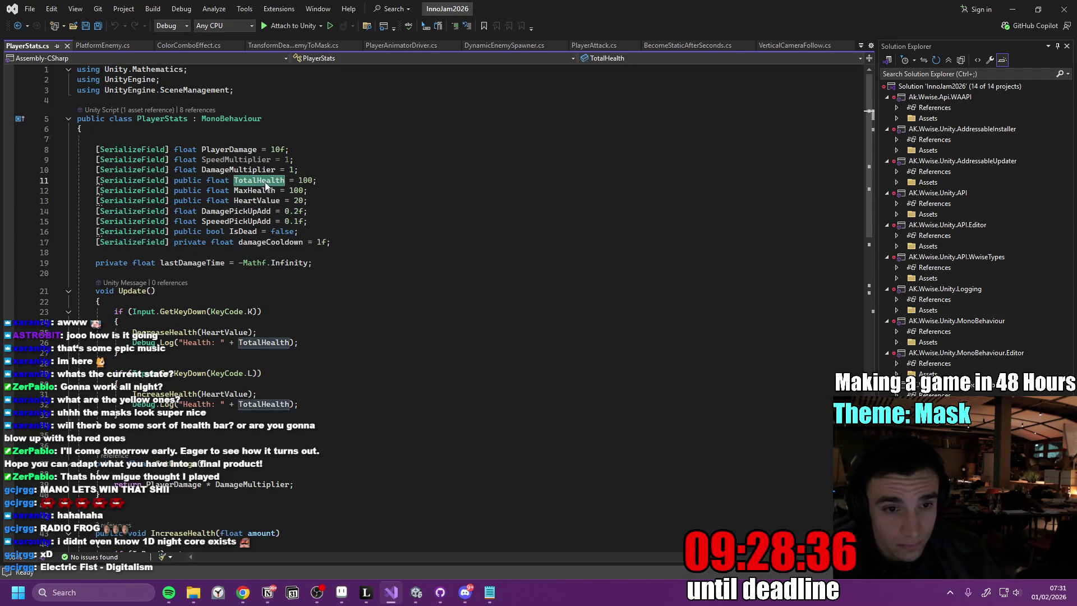
right_click(264, 181)
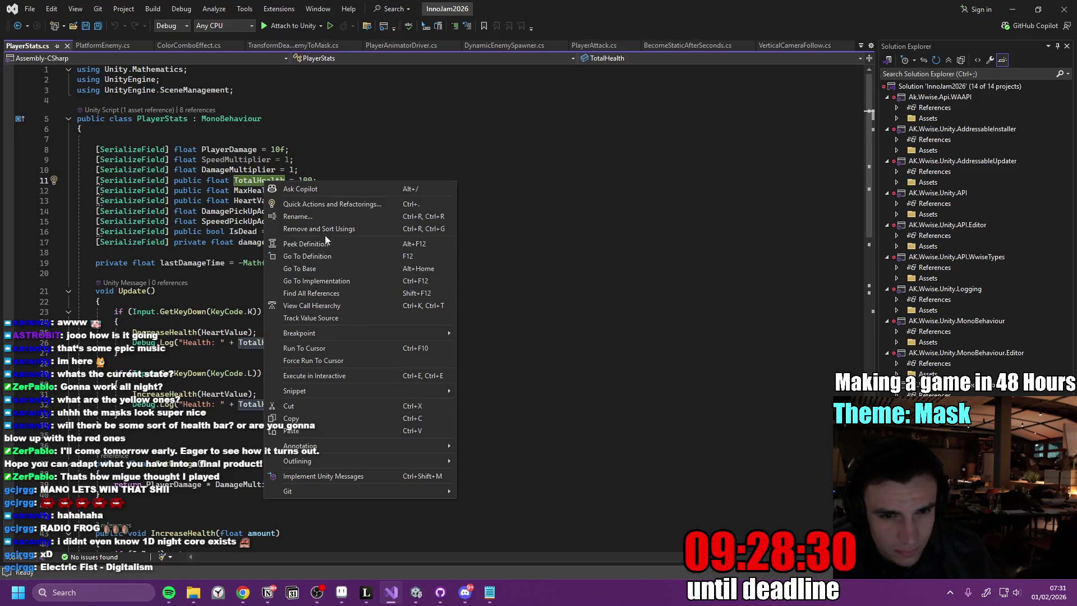
left_click(555, 289)
left_click(266, 179)
right_click(267, 179)
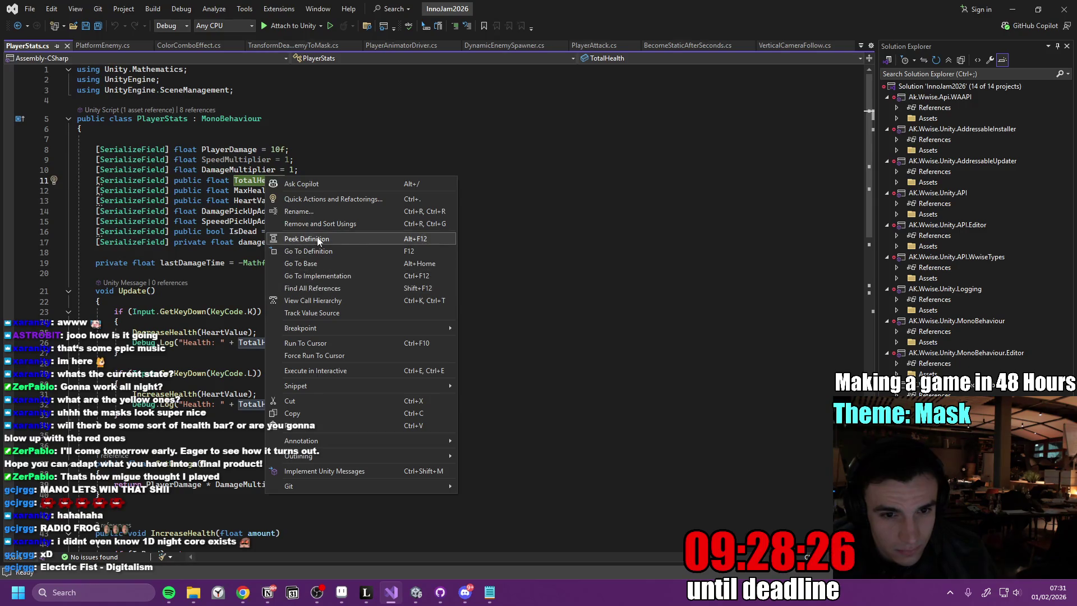
left_click(226, 297)
scroll(177, 247, "down", 7)
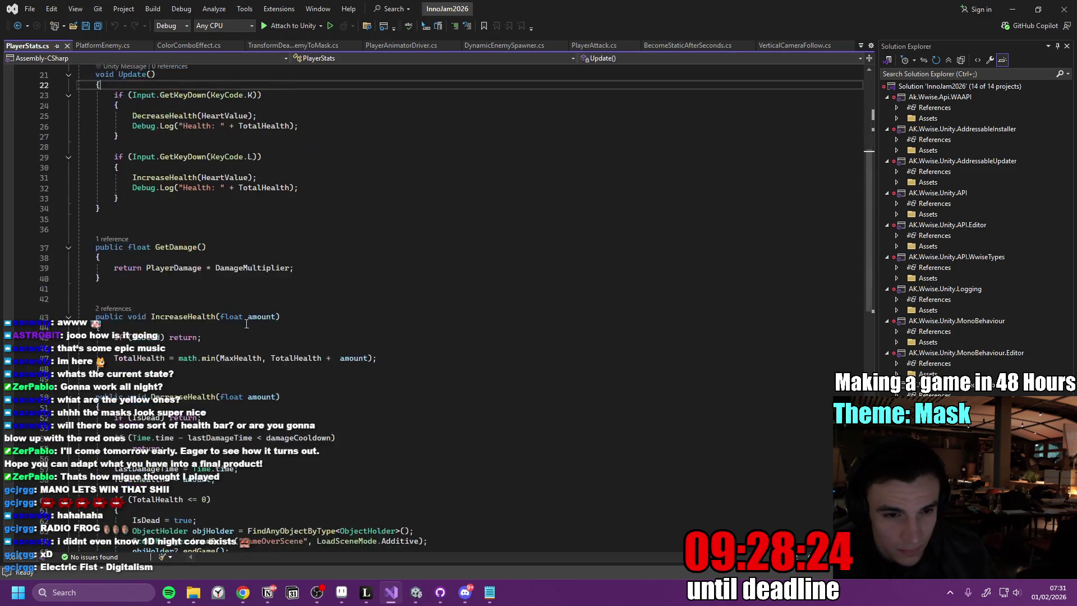
- Move from GetDamage to DecreaseHealth and find all references to DecreaseHealth
left_click(176, 247)
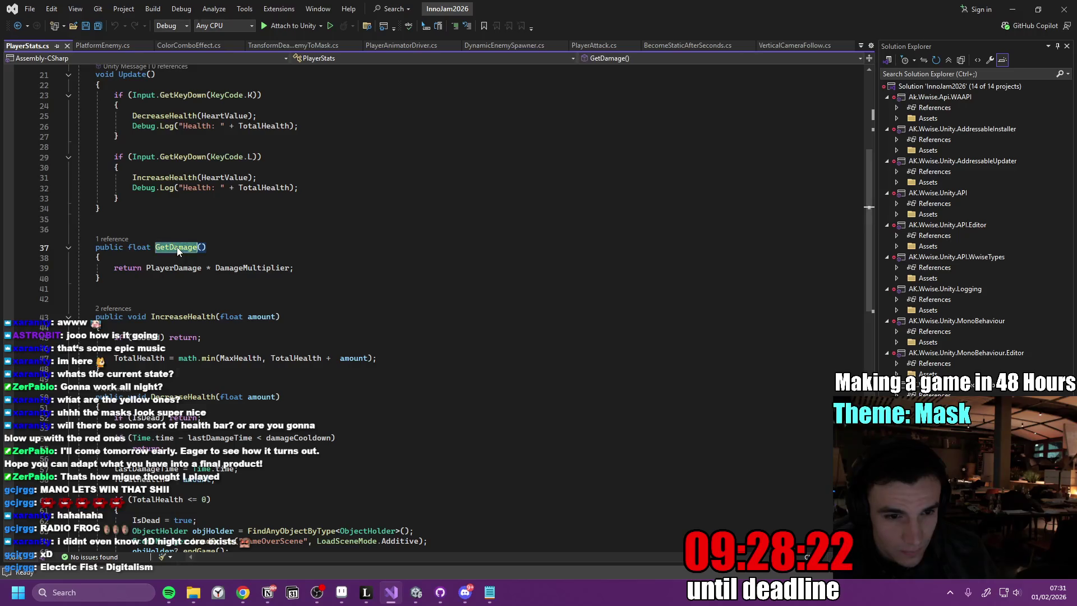
right_click(177, 247)
left_click(351, 337)
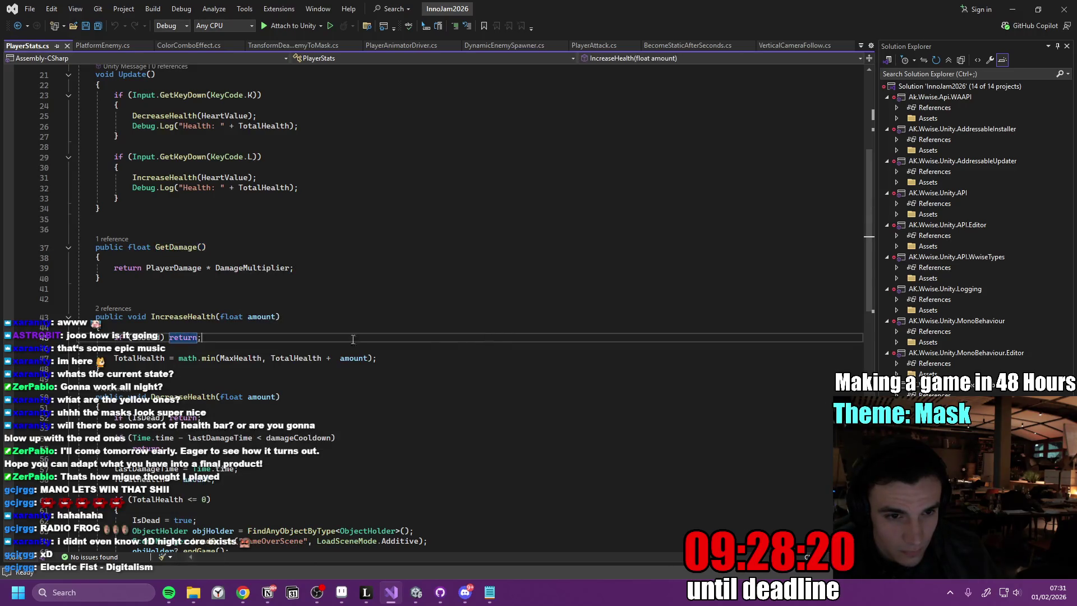
scroll(346, 349, "down", 3)
scroll(346, 349, "down", 5)
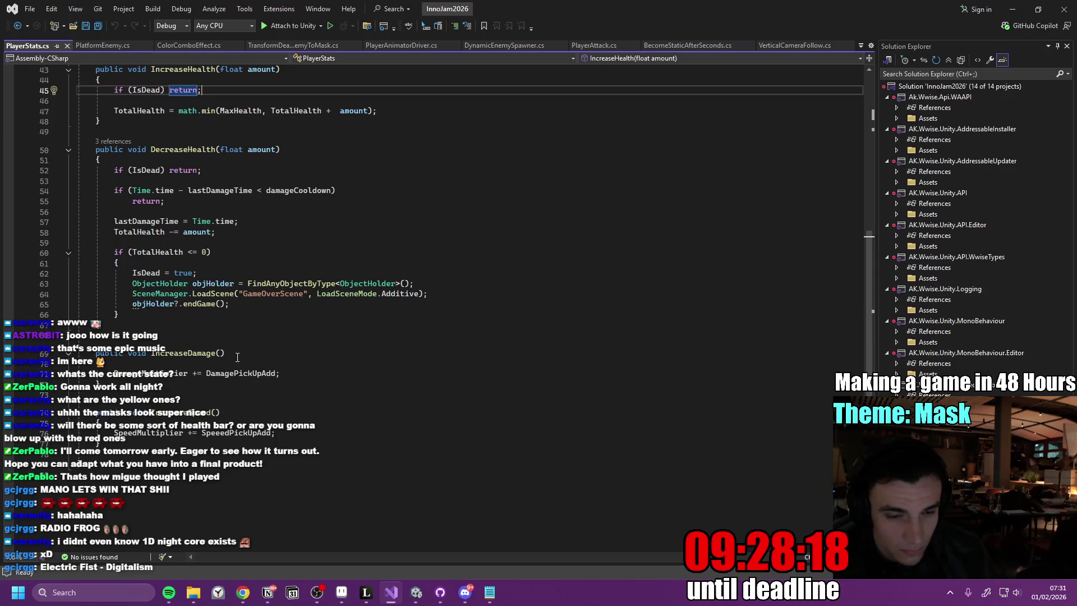
scroll(249, 365, "up", 3)
left_click(191, 213)
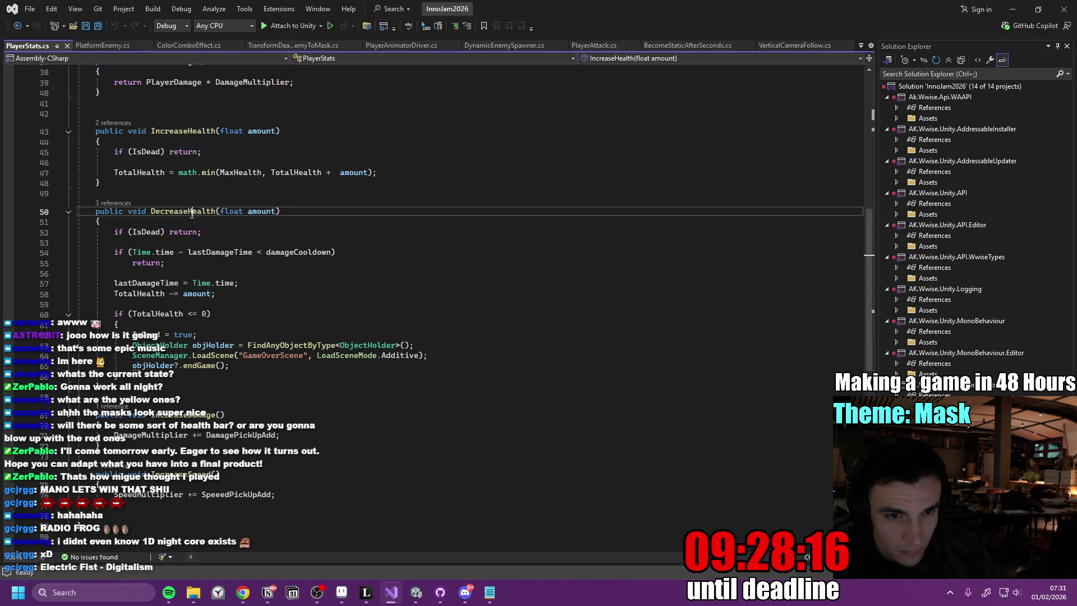
right_click(191, 214)
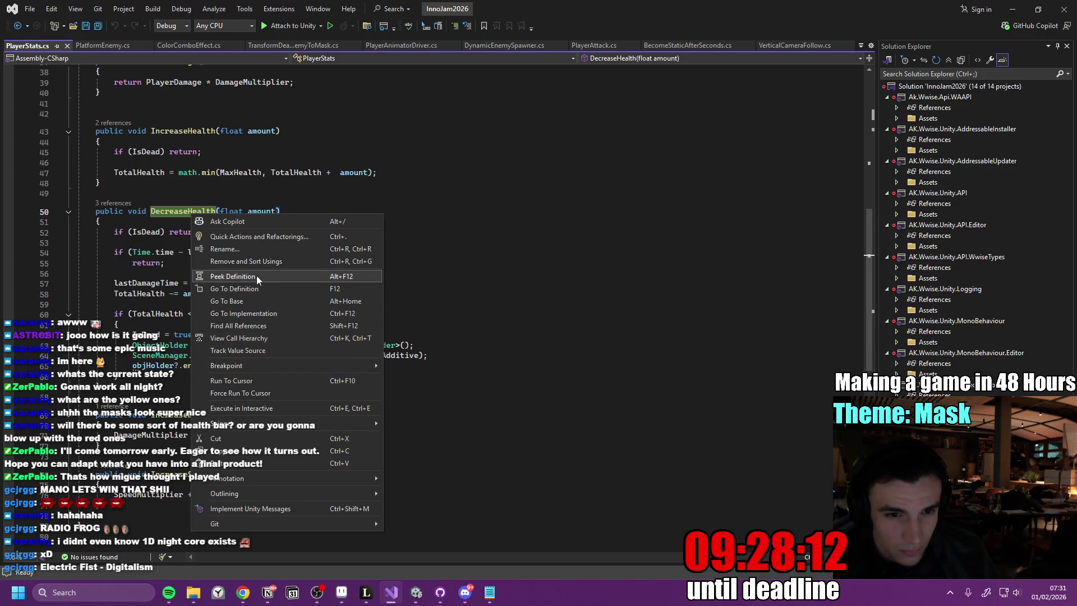
left_click(264, 326)
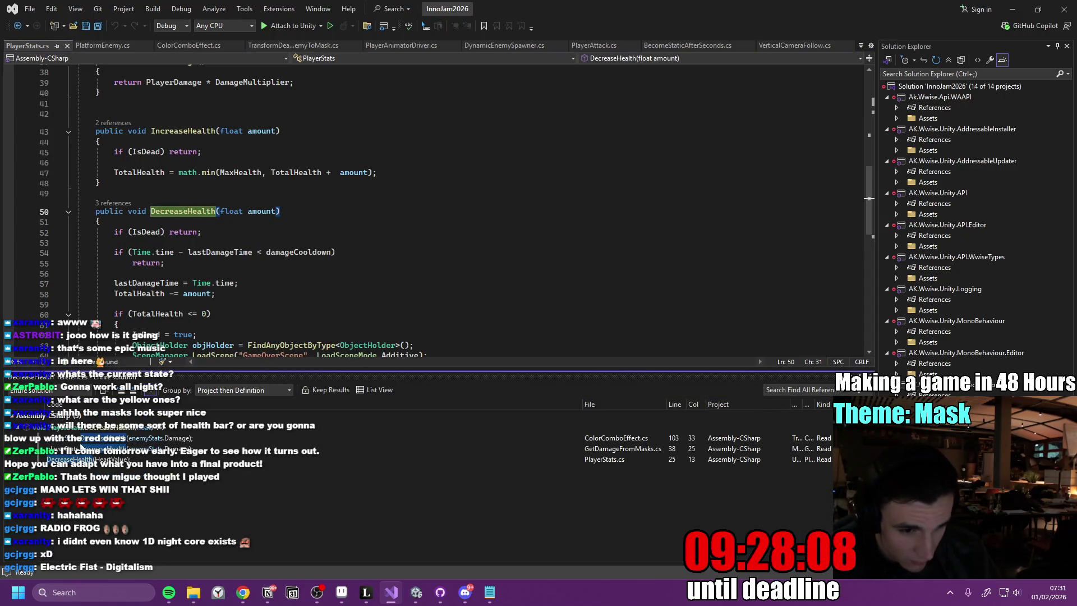
- Open the DecreaseHealth calls in ColorComboEffect.cs and GetDamageFromMasks.cs
double_click(173, 442)
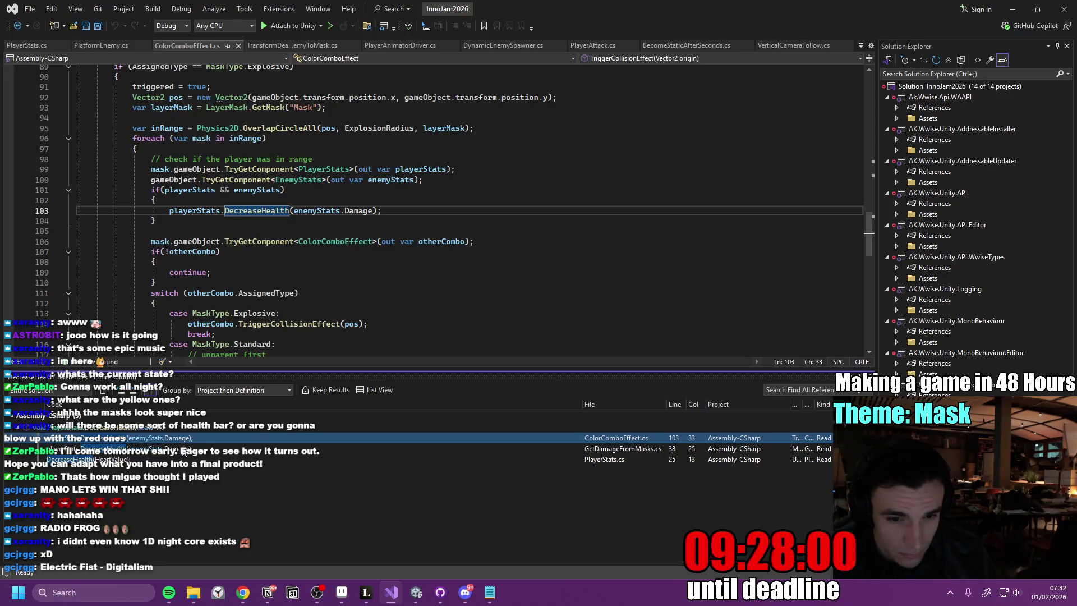
left_click(185, 449)
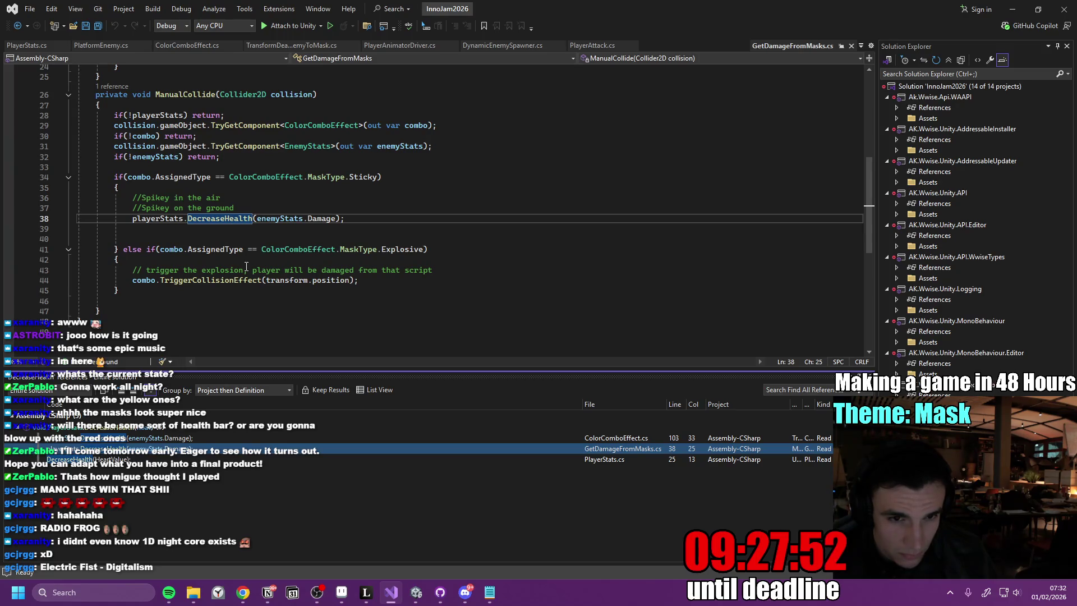
mouse_move(231, 249)
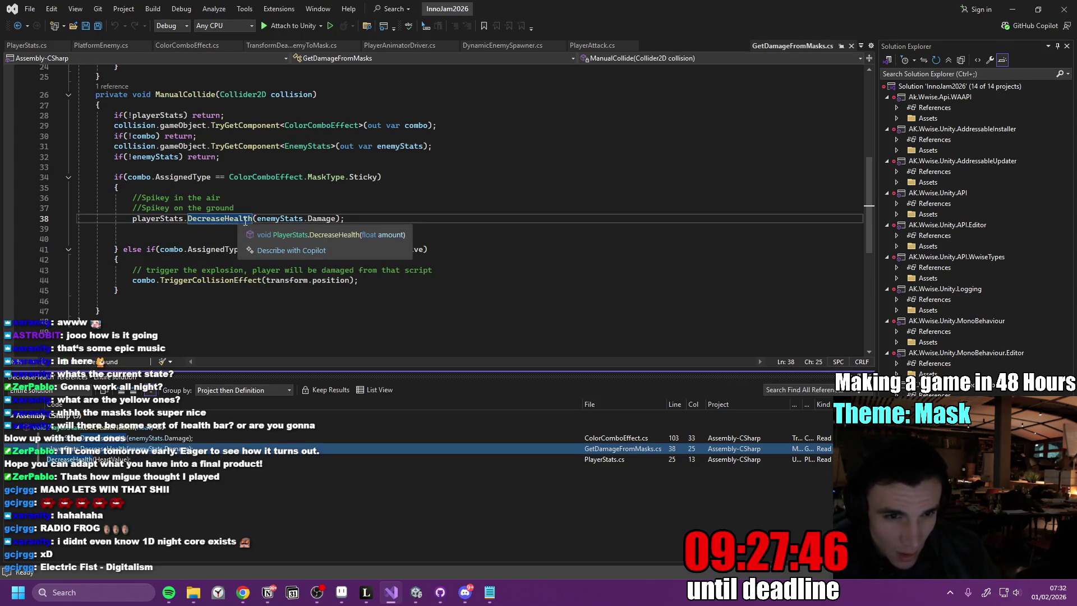
- Review GetDamageFromMasks.cs around line 36, then close it and return to Unity
left_click(388, 197)
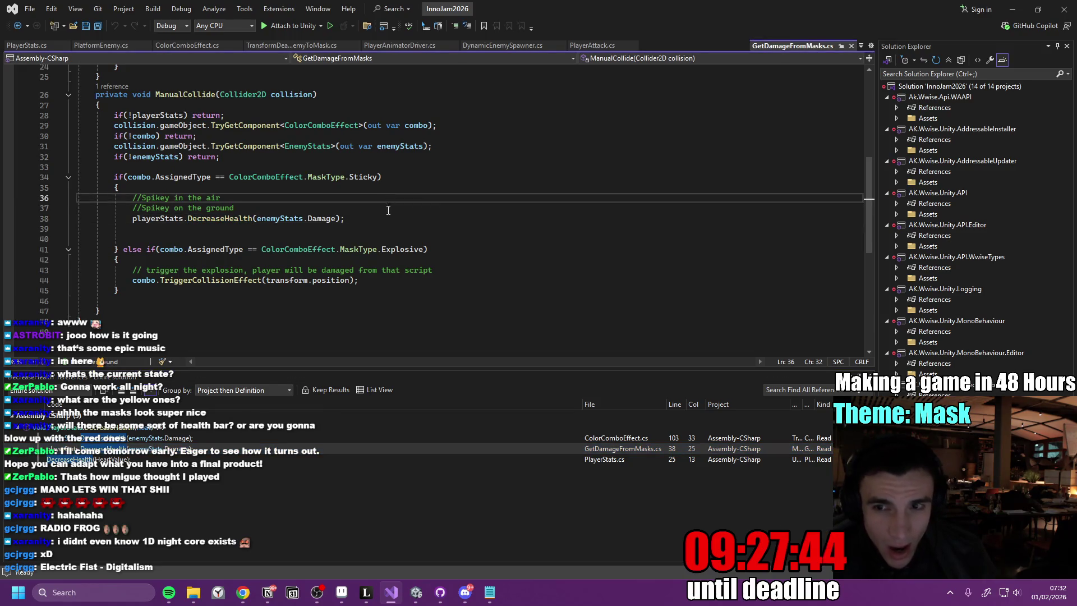
scroll(393, 224, "up", 8)
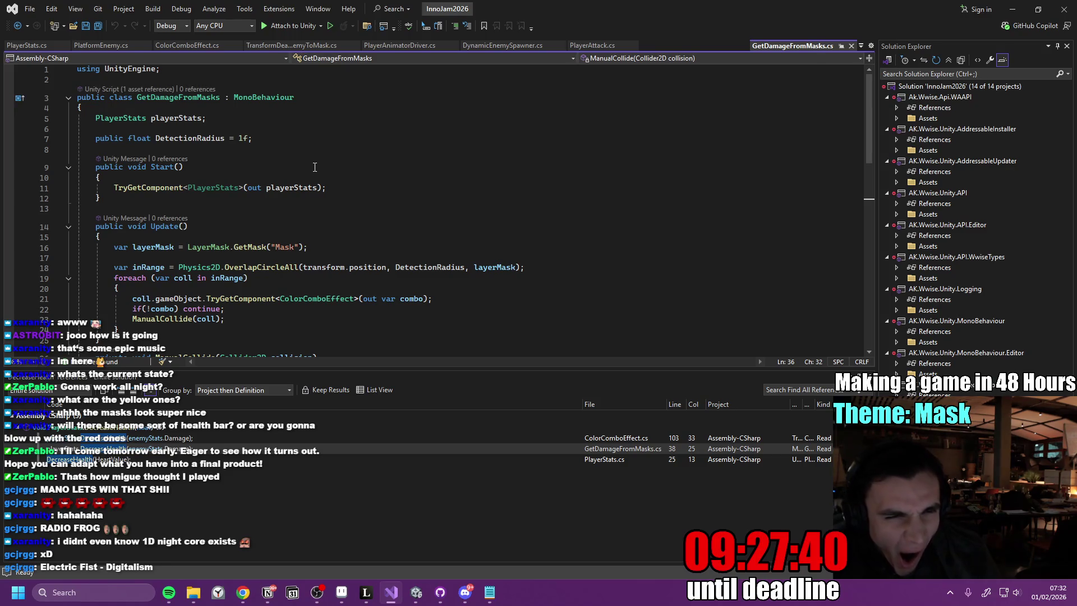
scroll(316, 171, "down", 4)
scroll(316, 192, "up", 4)
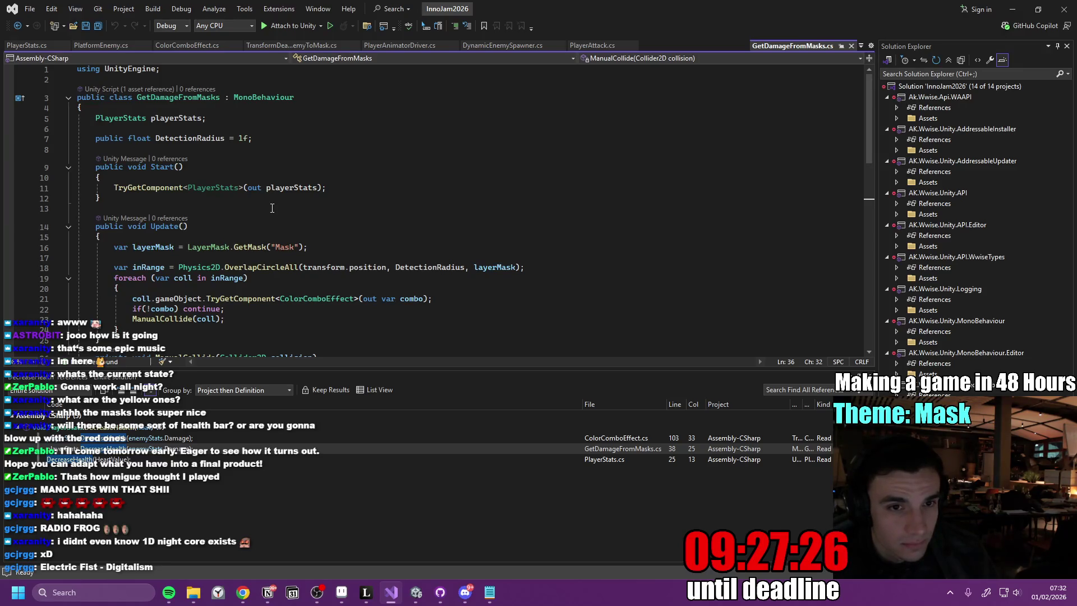
scroll(292, 205, "down", 2)
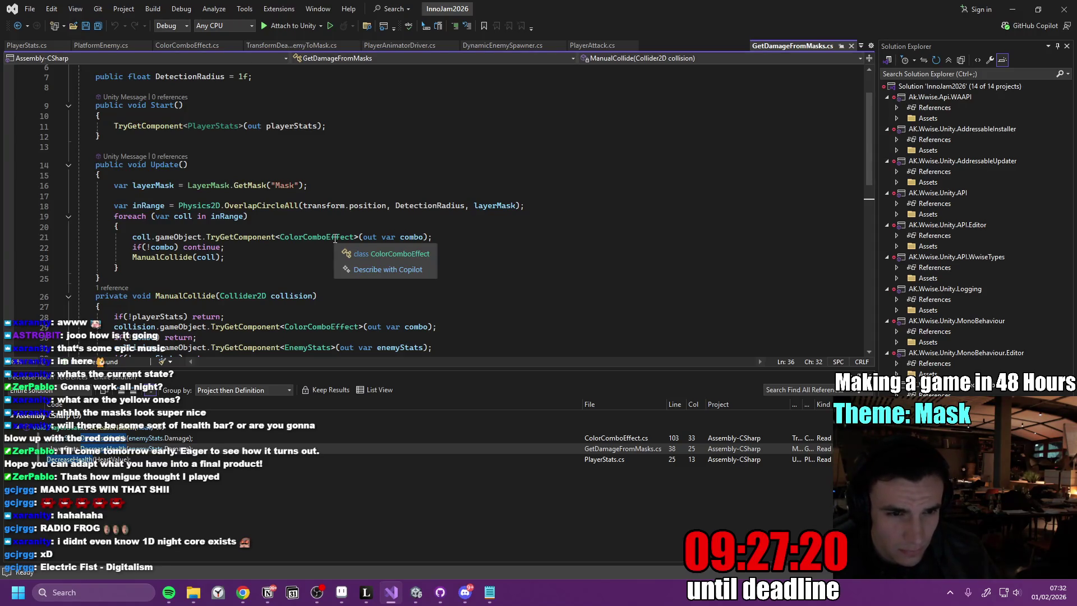
scroll(280, 235, "down", 7)
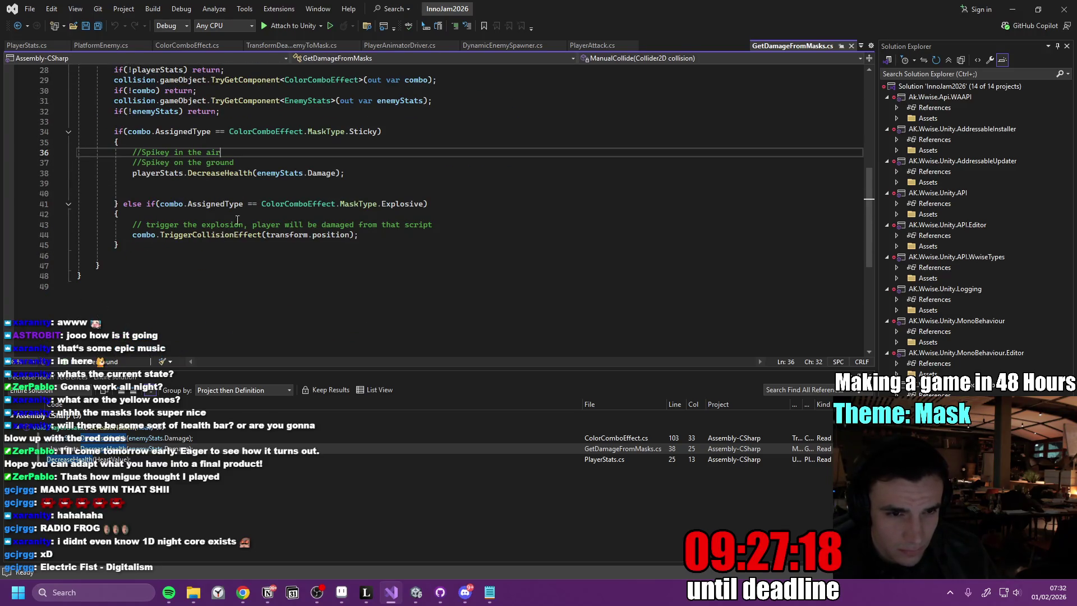
left_click(855, 47)
key("alt+Tab")
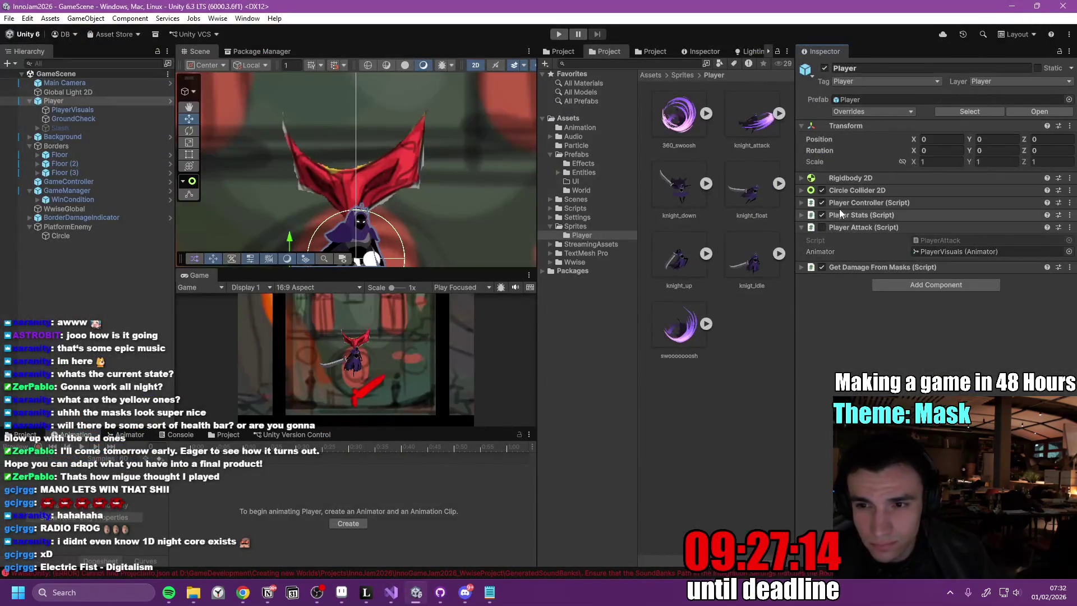
- Expand the Player Stats component in the Inspector to review its values
left_click(810, 215)
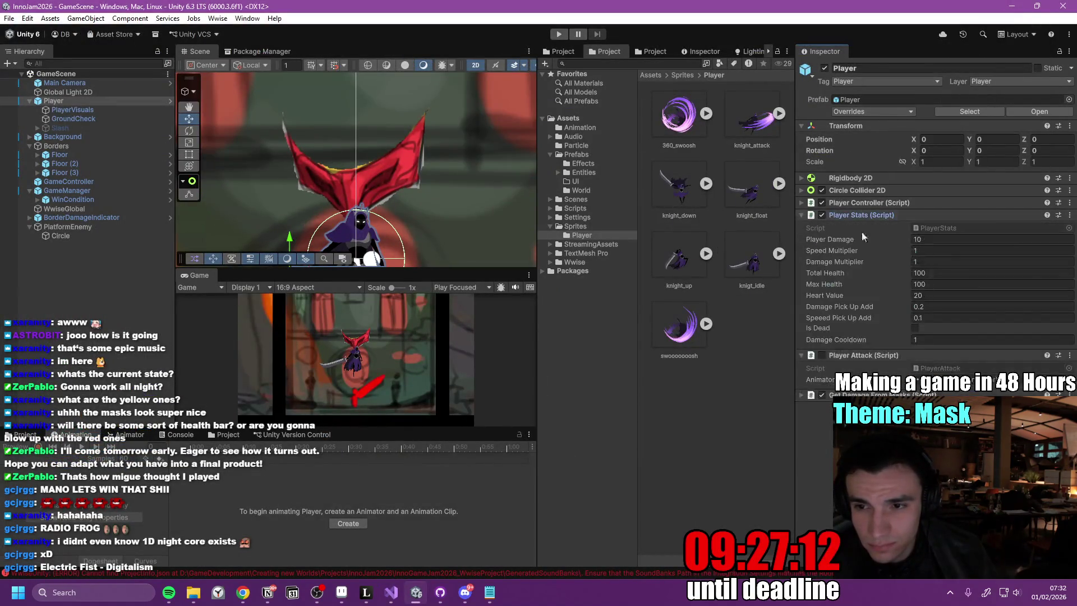
left_click(1070, 215)
key("Escape")
- Select all of PlayerStats.cs in Visual Studio
key("alt+Tab")
left_click(466, 275)
key("ctrl+a")
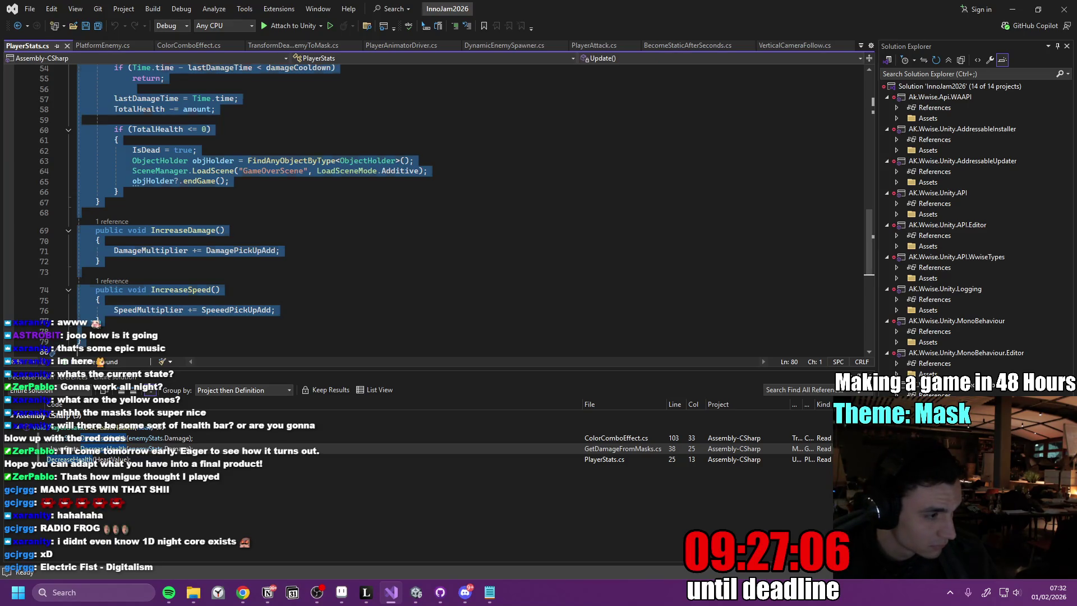
key("alt+Tab")
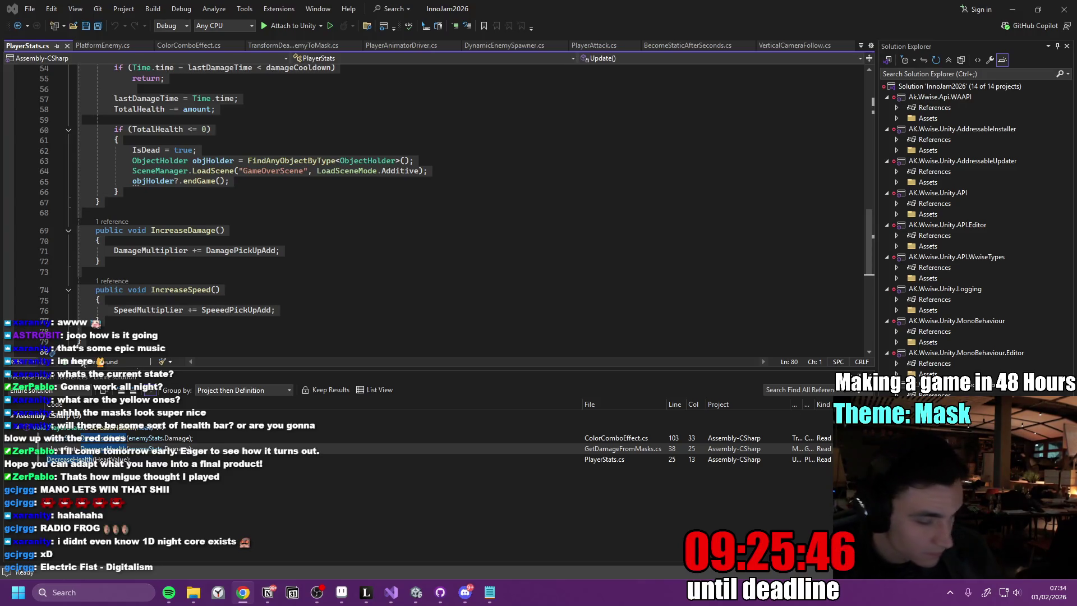
- Select the Notion checklist from New Enemy Platform through Instantiates Particles
left_click(267, 592)
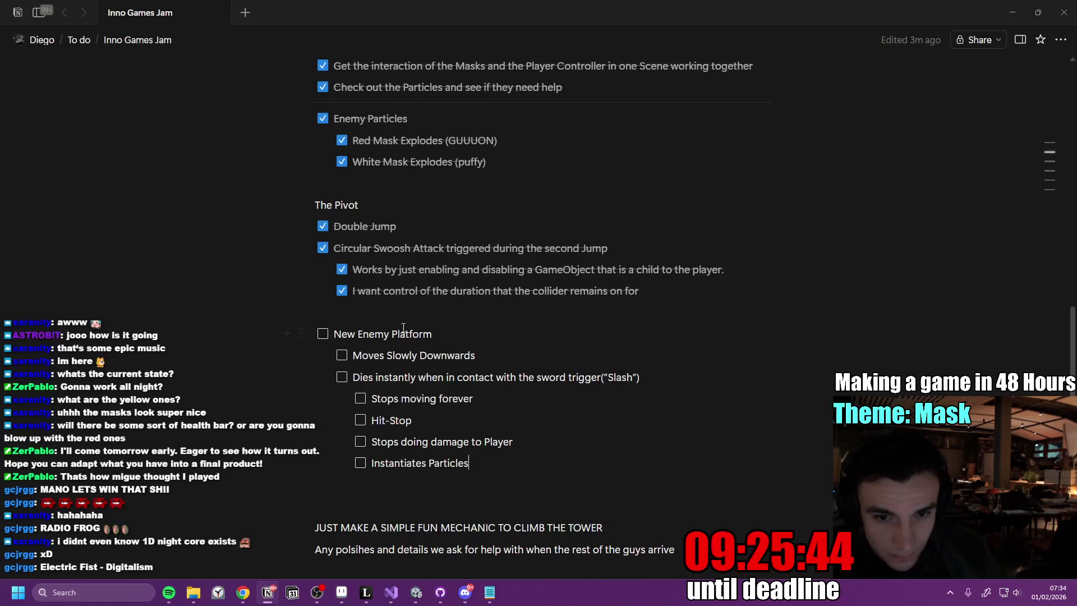
left_click_drag(335, 334, 503, 460)
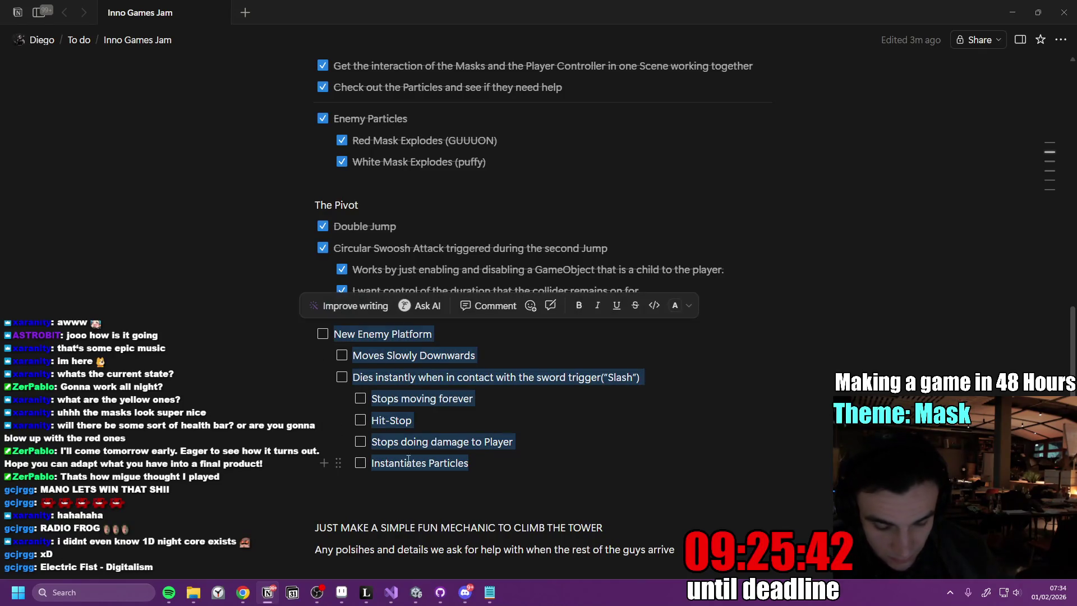
key("alt+Tab")
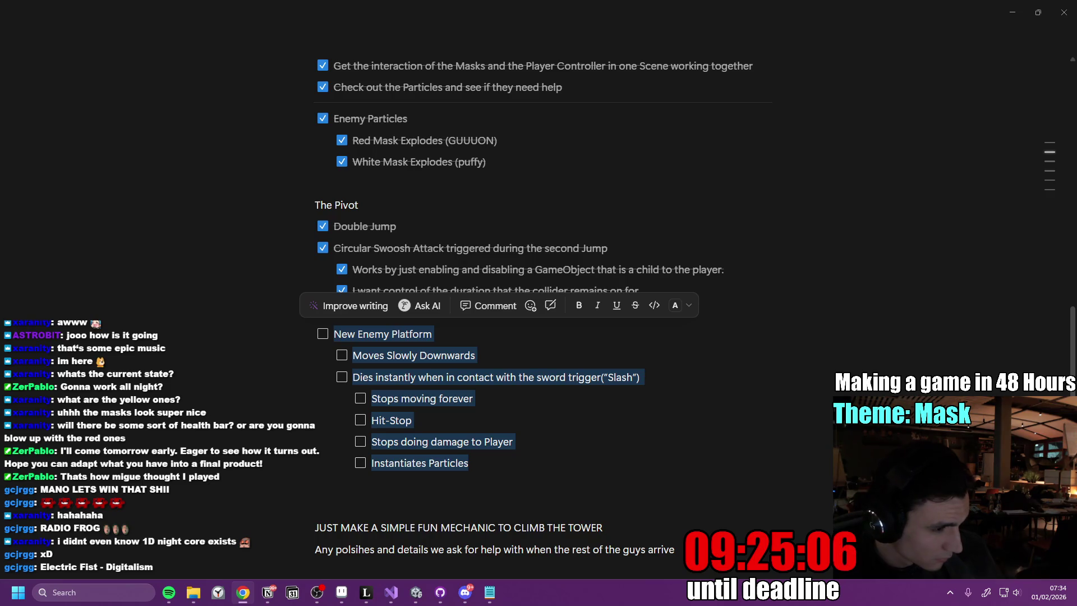
left_click(415, 592)
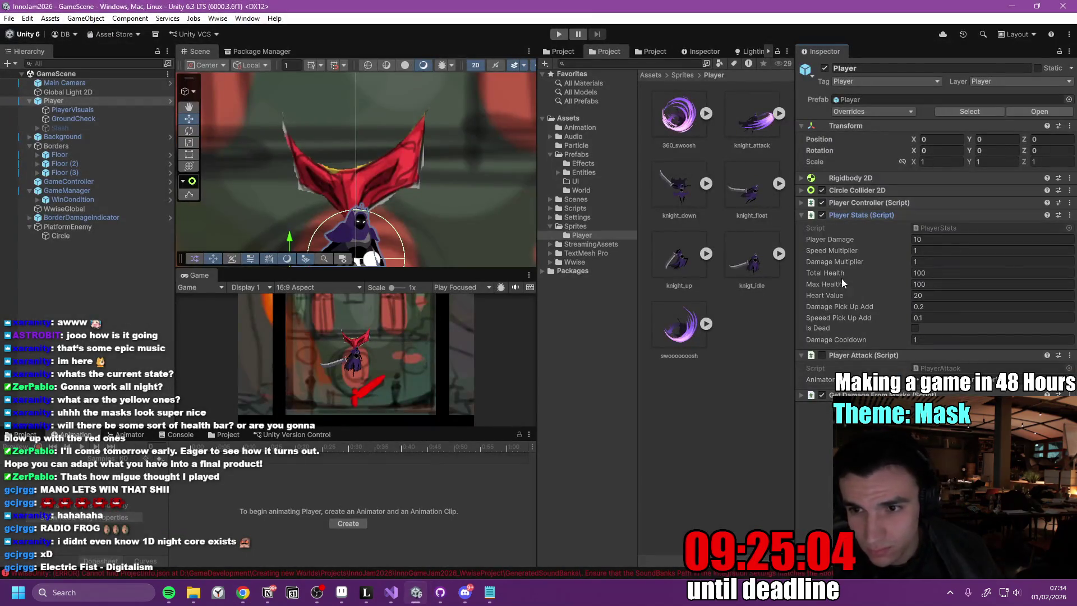
- Attach the Platform Enemy script to PlatformEnemy
left_click(87, 227)
left_click(936, 167)
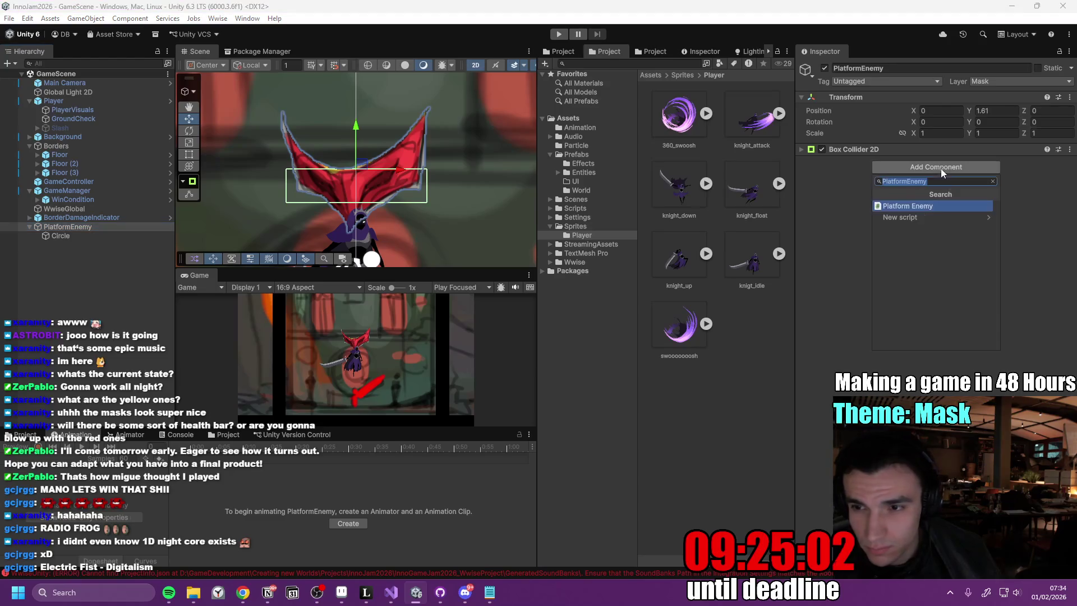
left_click(918, 206)
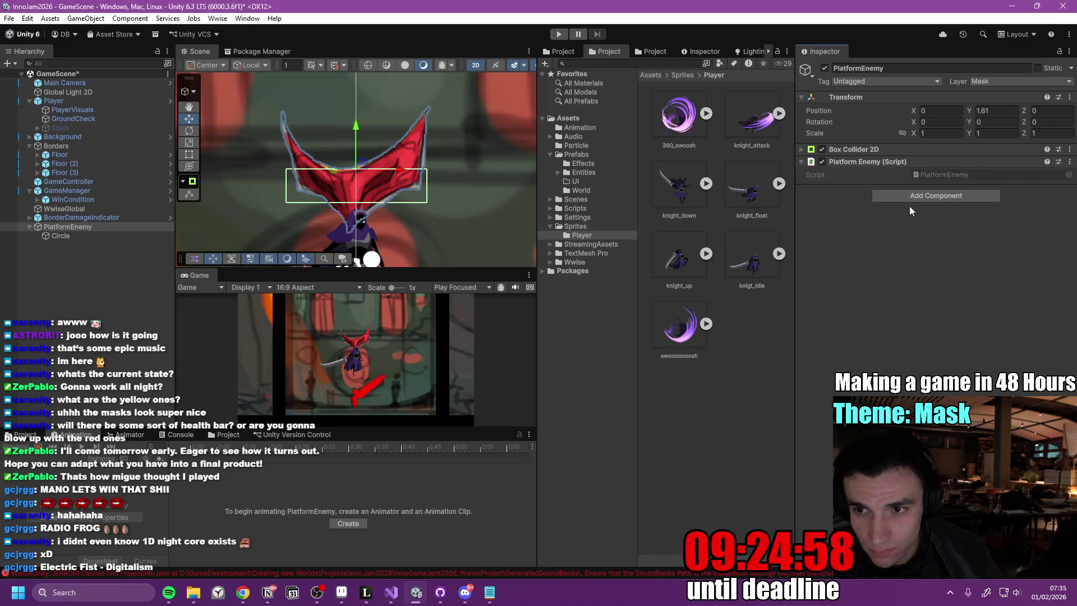
- Add a Rigidbody 2D to PlatformEnemy and change its body type from Dynamic
left_click(931, 195)
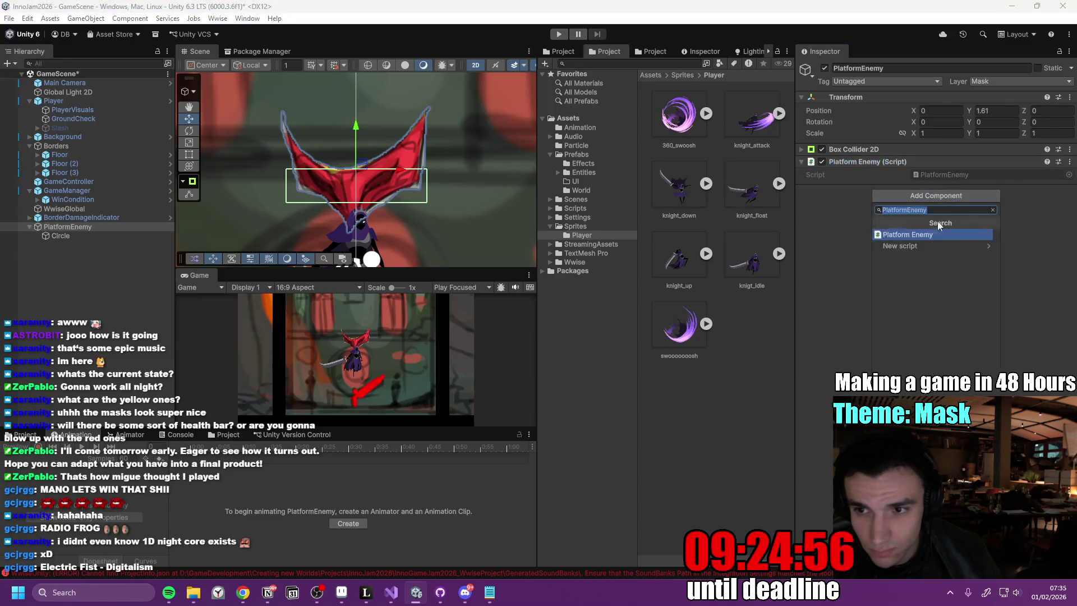
type("rigi")
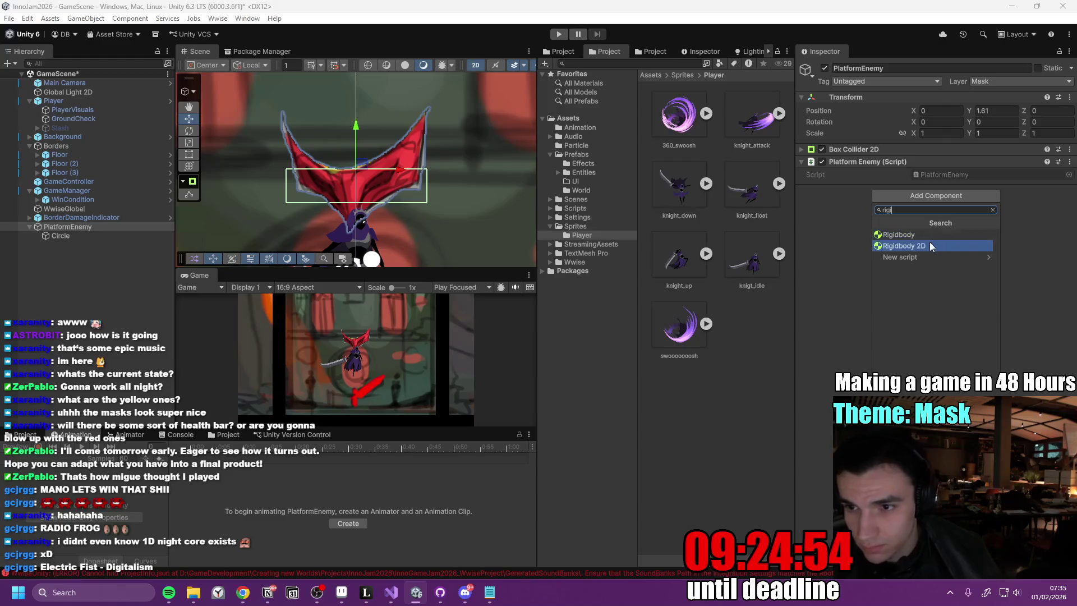
left_click(903, 245)
left_click(942, 204)
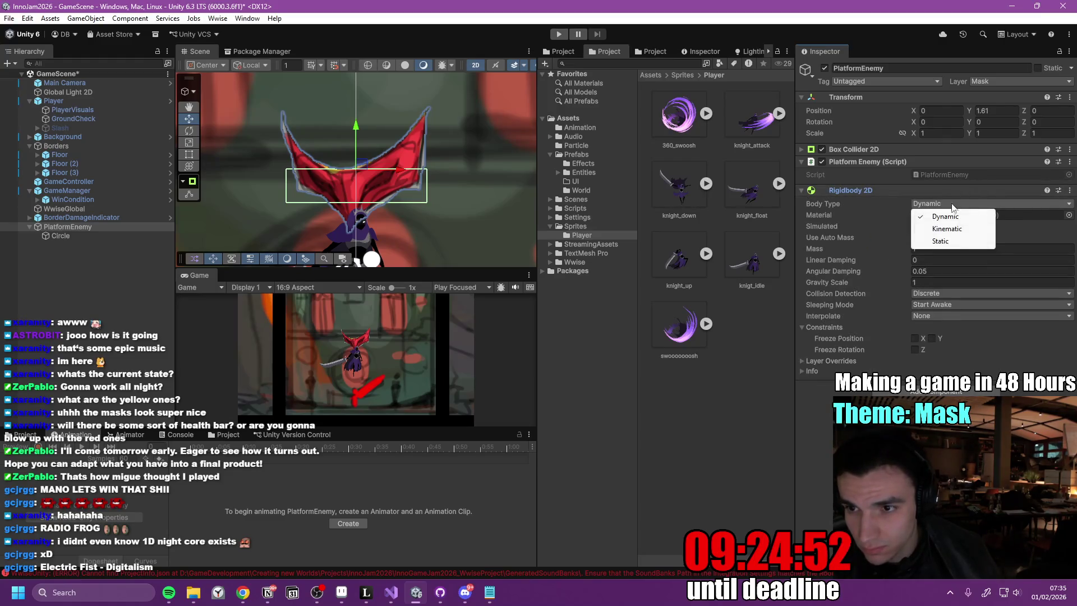
left_click(931, 224)
left_click(803, 190)
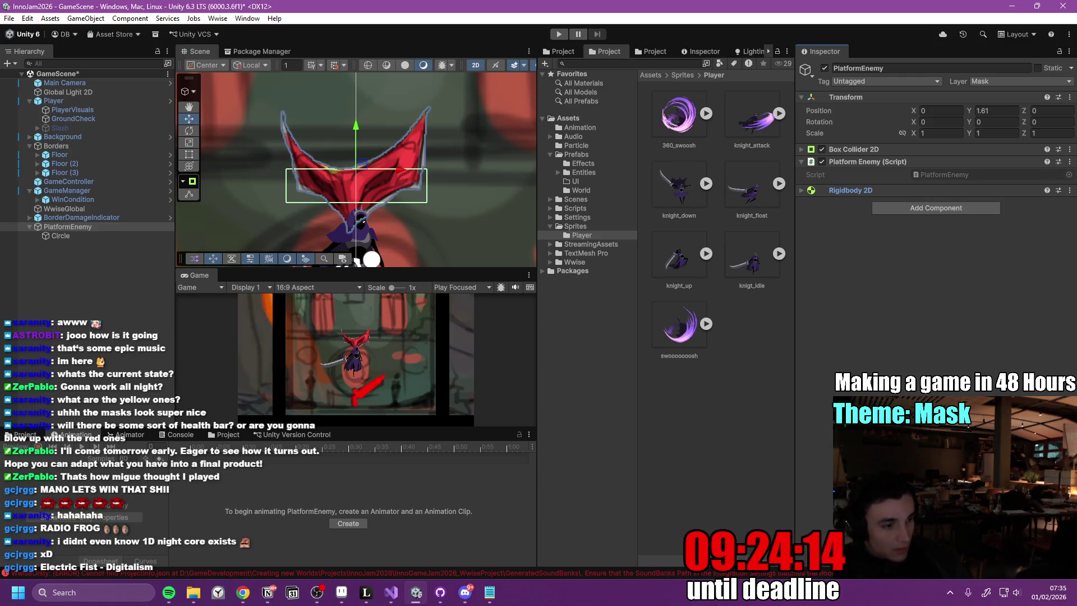
- Paste the new enemy code over the PlatformEnemy.cs template and save it
key("alt+Tab")
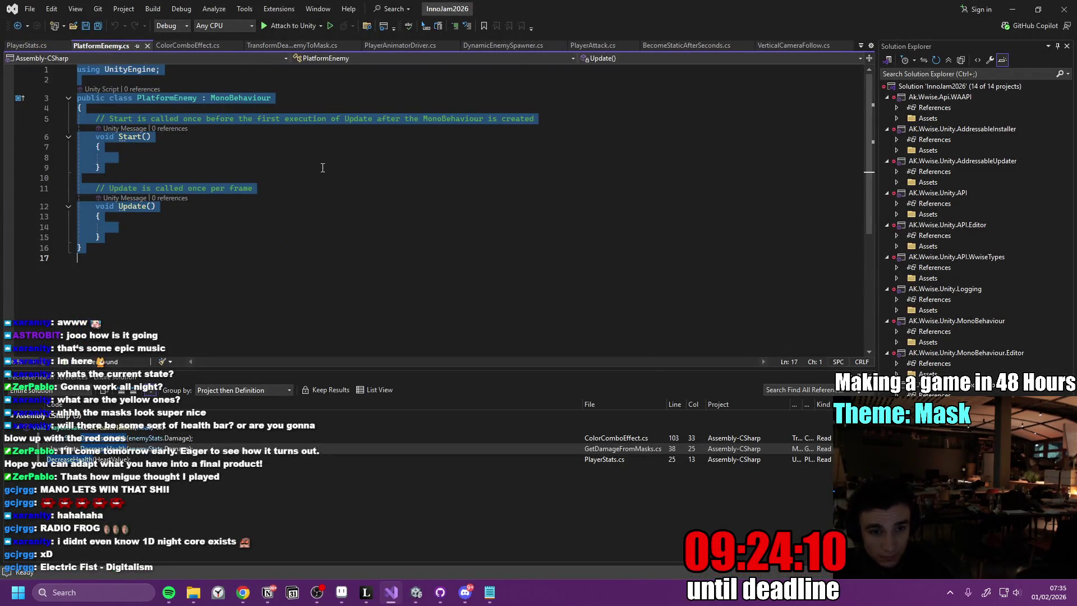
key("ctrl+v")
left_click(461, 200)
key("ctrl+s")
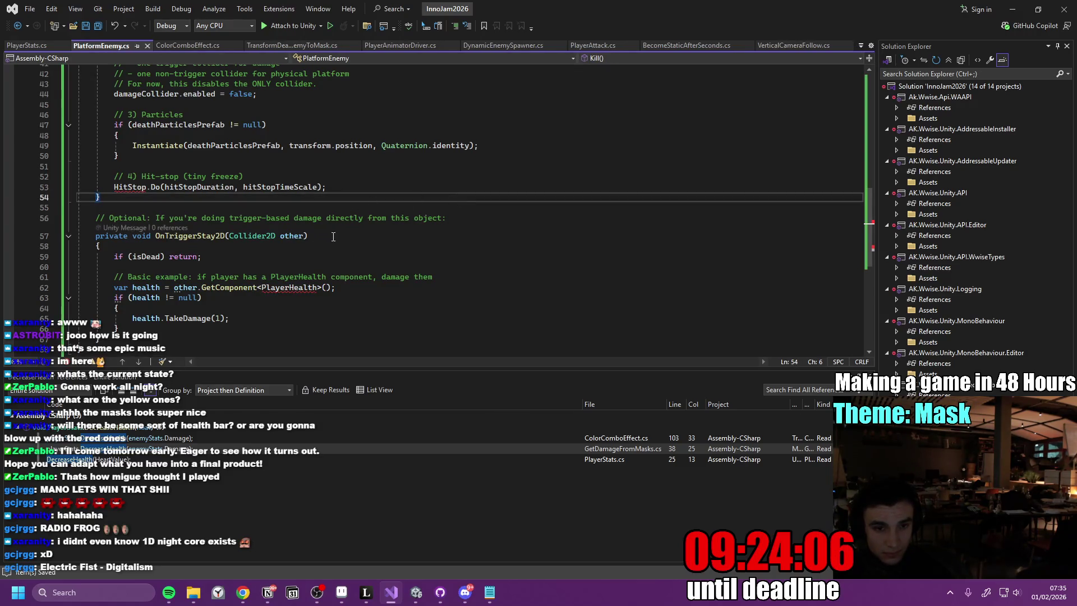
scroll(317, 289, "down", 3)
scroll(321, 287, "up", 12)
scroll(320, 287, "up", 5)
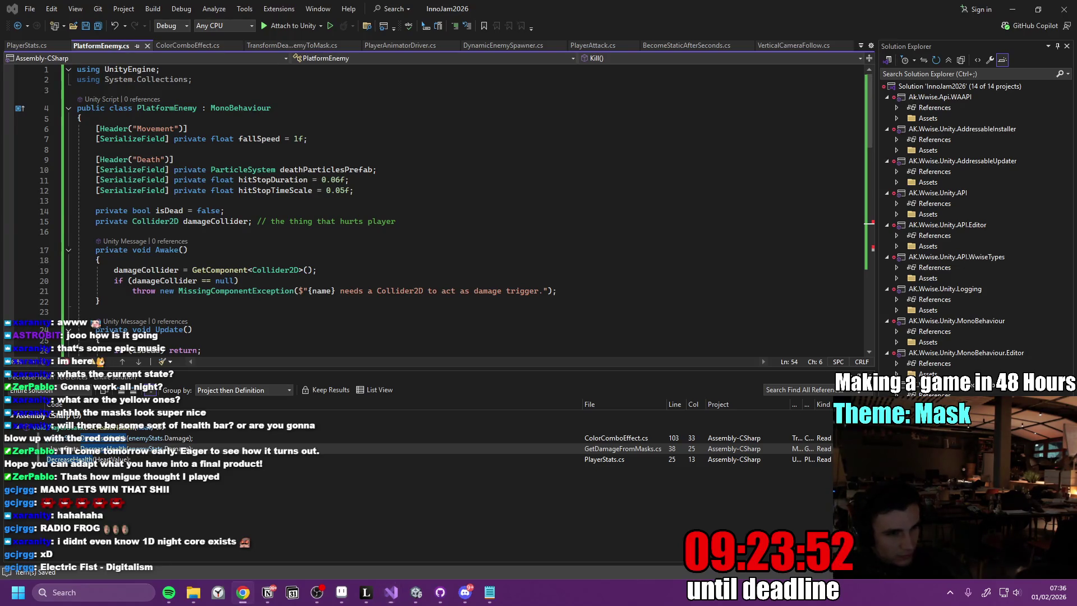
left_click(415, 592)
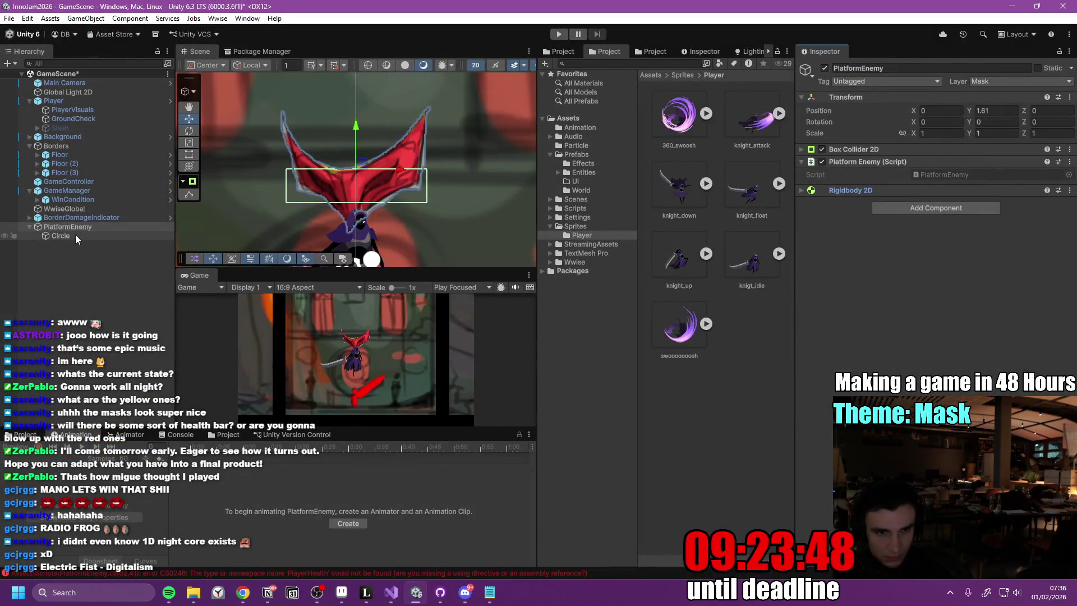
- In the Player prefab, create and attach a new Slash script to the Slash child
double_click(112, 101)
left_click(76, 115)
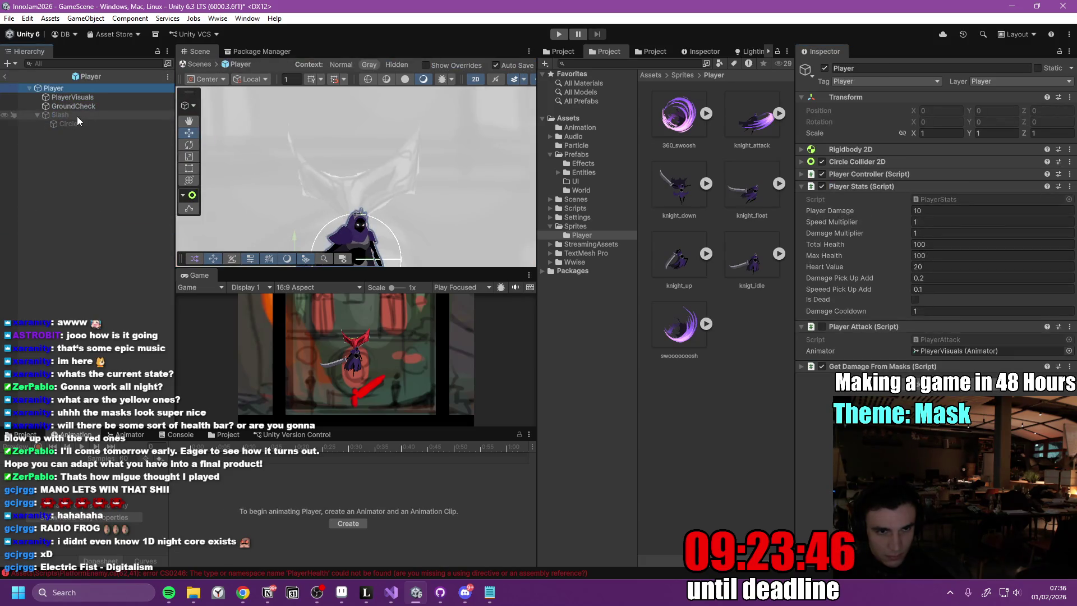
left_click(907, 169)
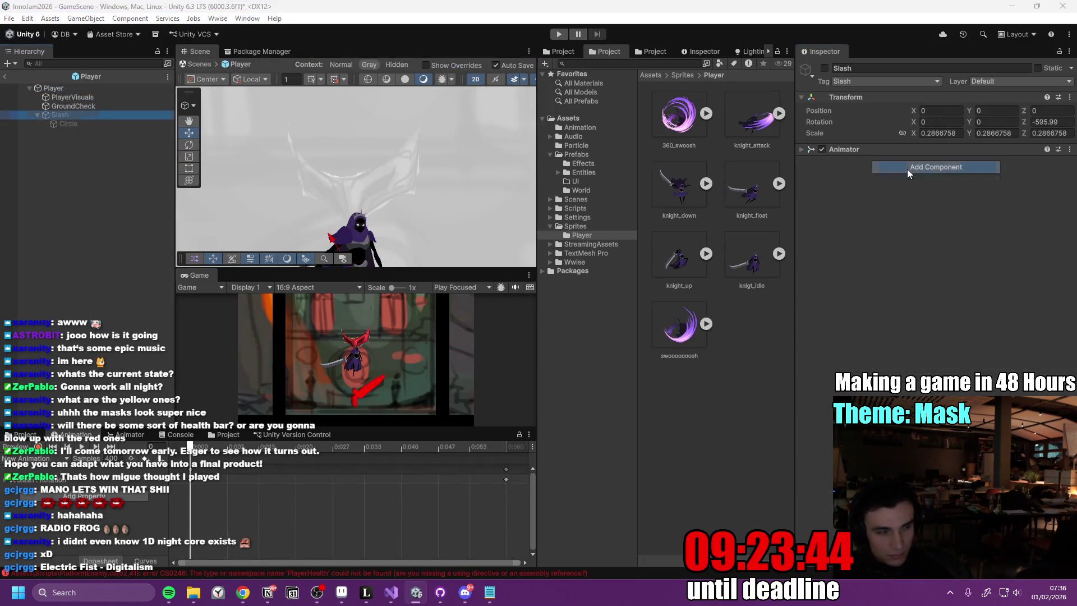
type("Slash")
left_click(991, 202)
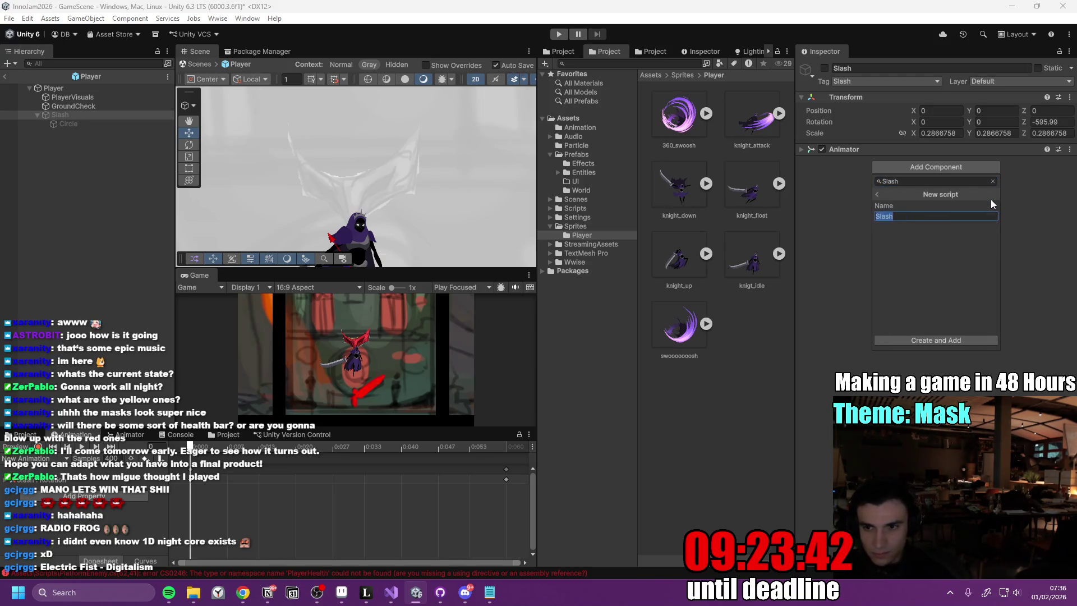
left_click(924, 340)
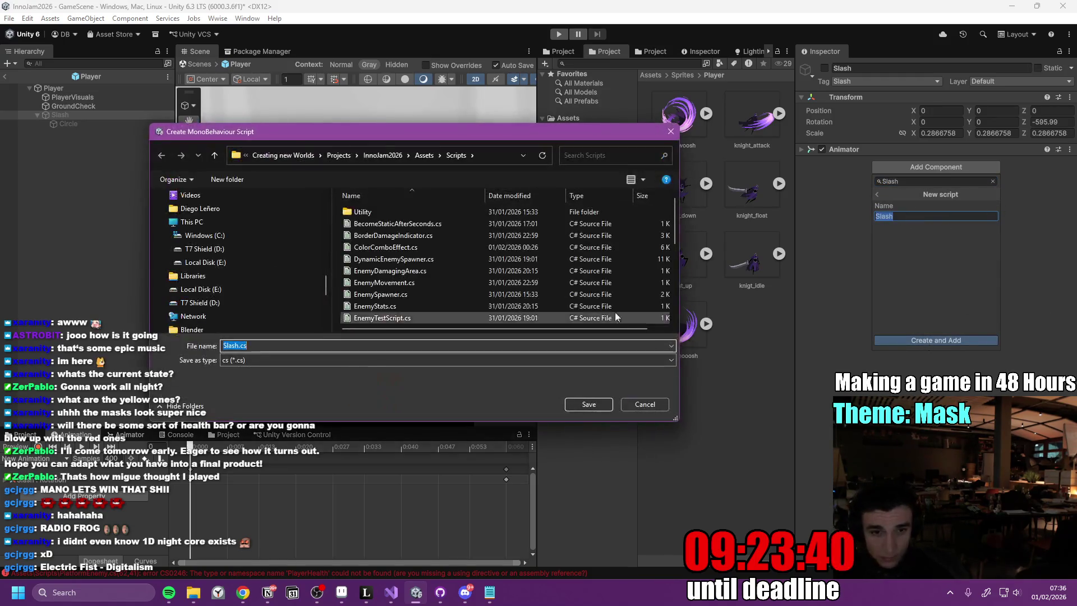
left_click(590, 403)
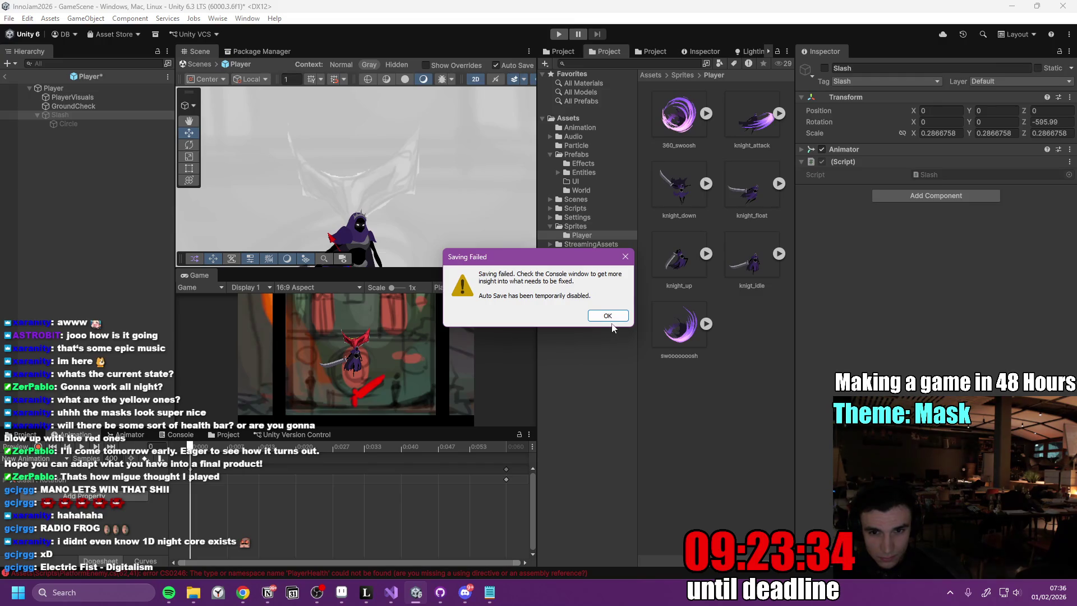
left_click(613, 318)
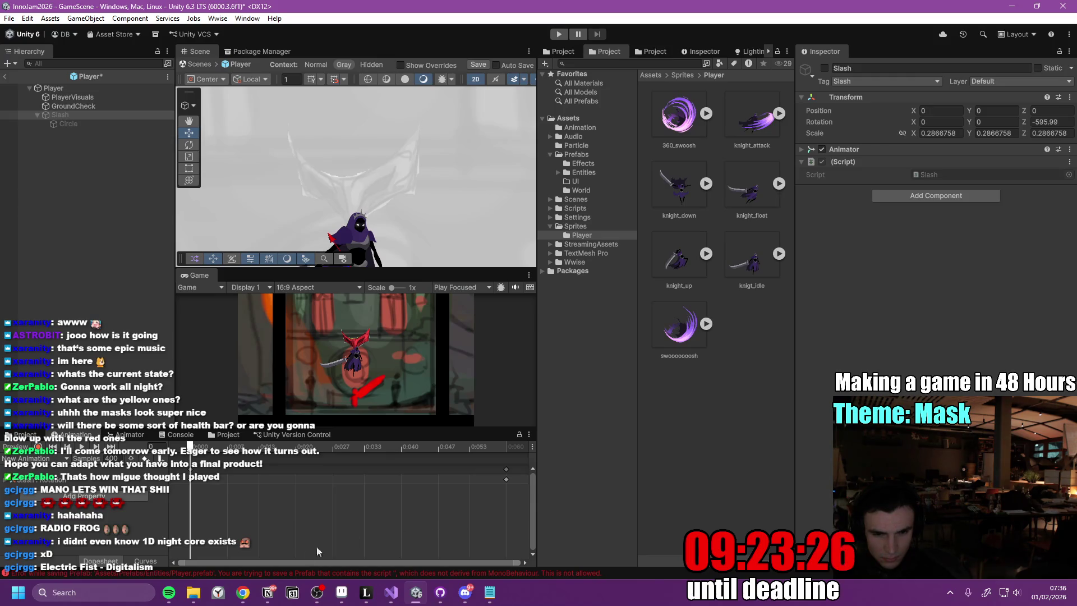
left_click(391, 592)
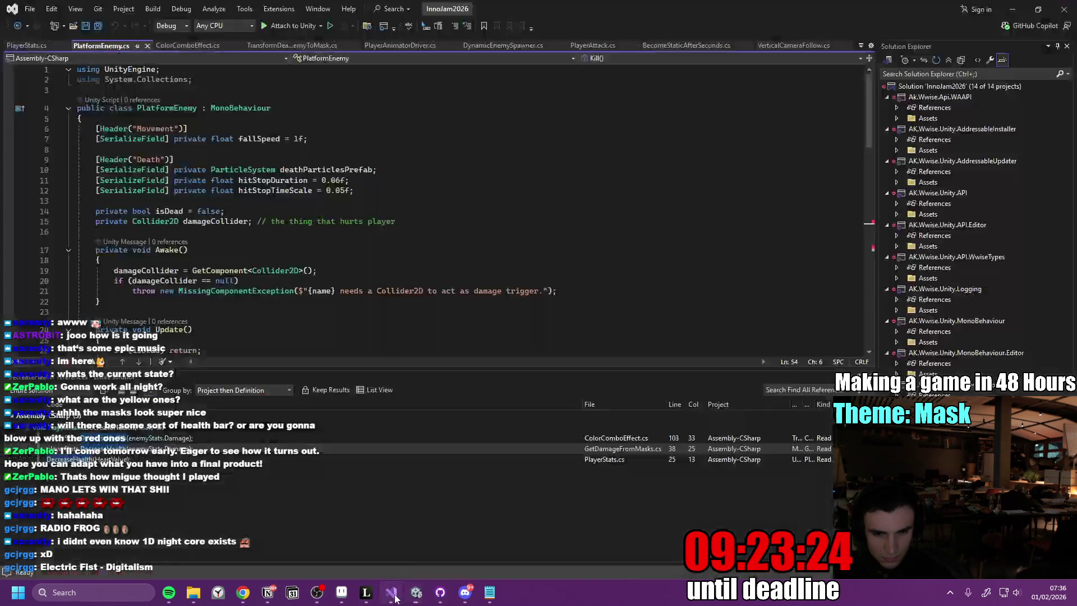
- Comment out the HitStop.Do call on line 53 of PlatformEnemy.cs
scroll(242, 286, "down", 14)
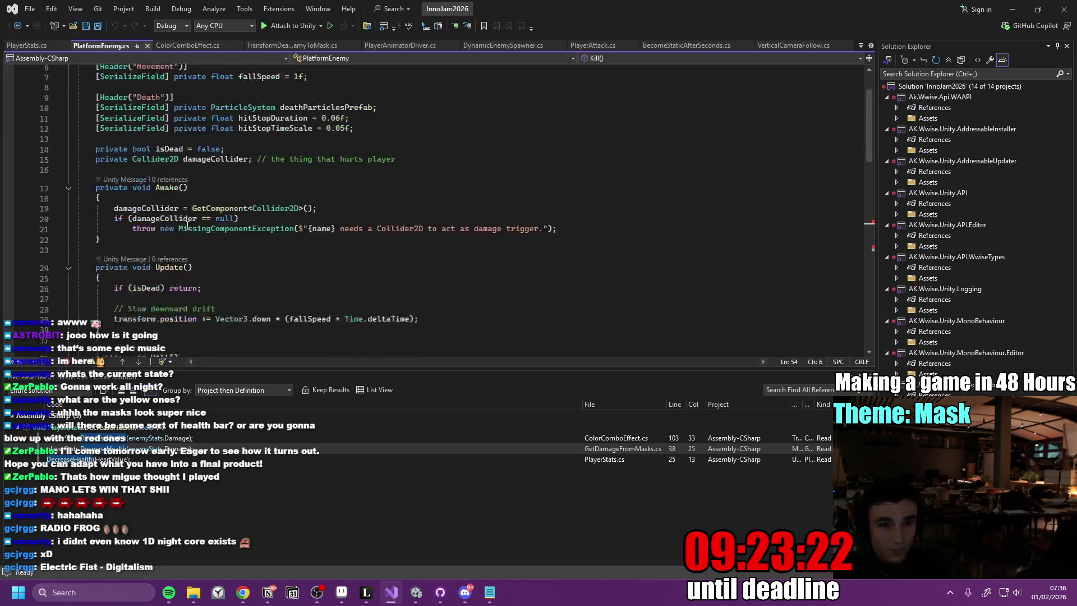
left_click(112, 173)
type("//")
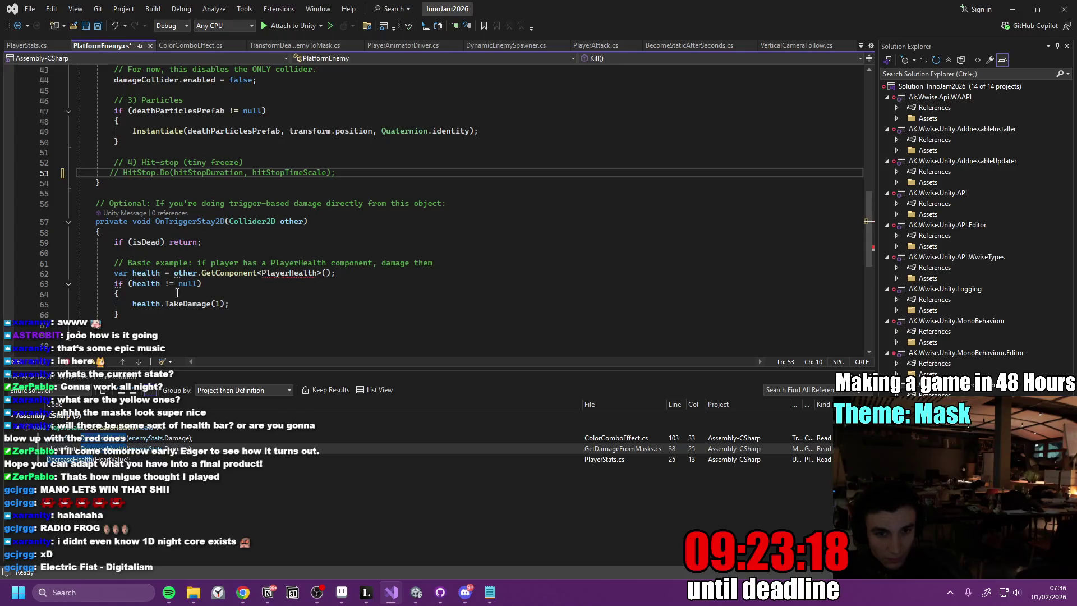
left_click(109, 273)
type("//")
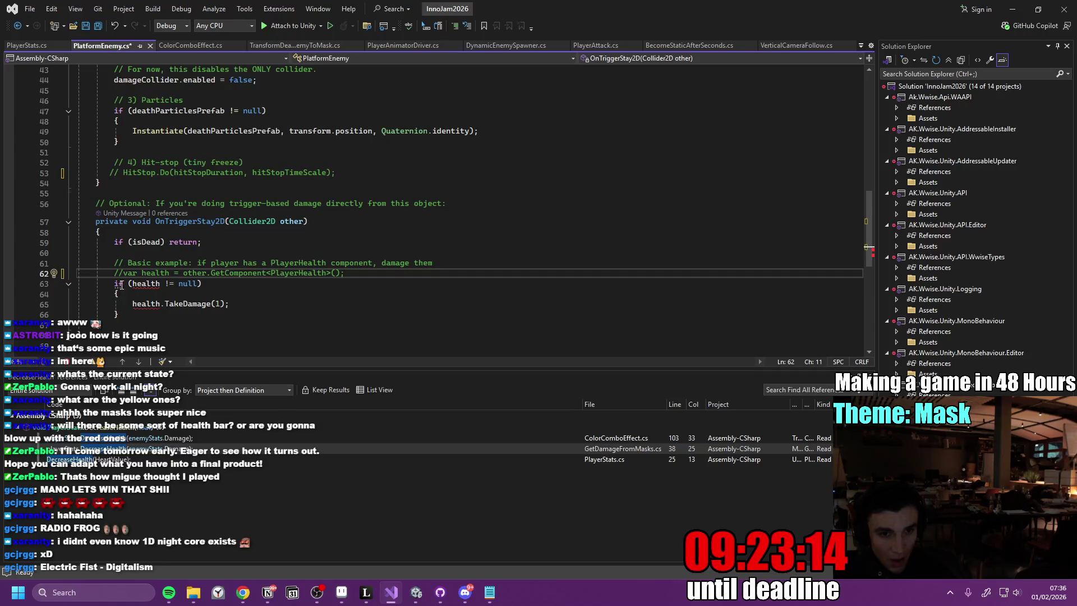
key("BackSpace")
key("BackSpace")
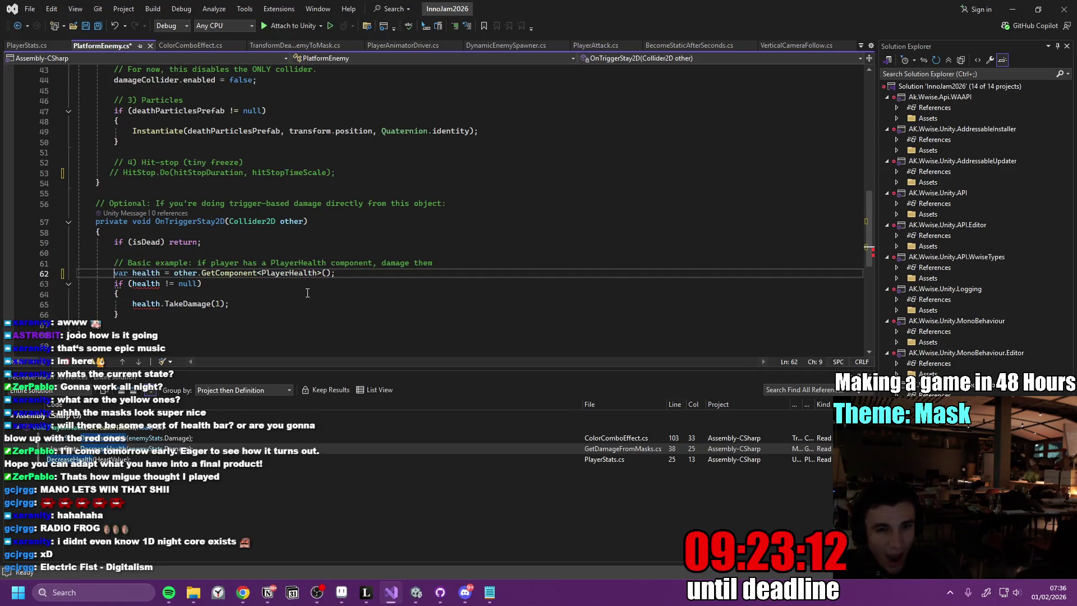
- Delete the PlayerHealth damage code from OnTriggerStay2D and save the file
scroll(284, 282, "down", 1)
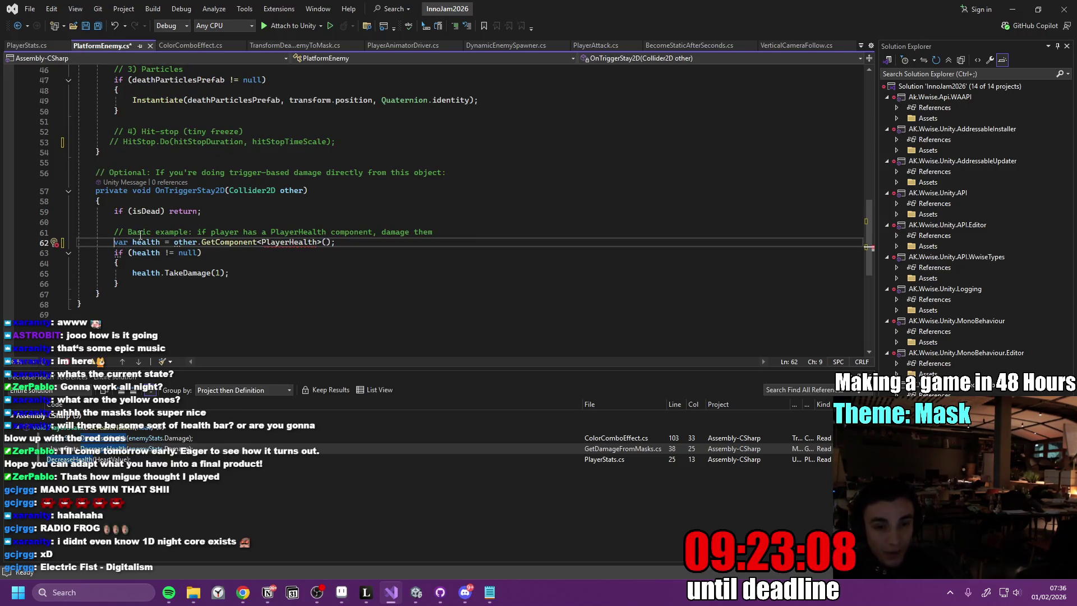
left_click_drag(138, 279, 106, 248)
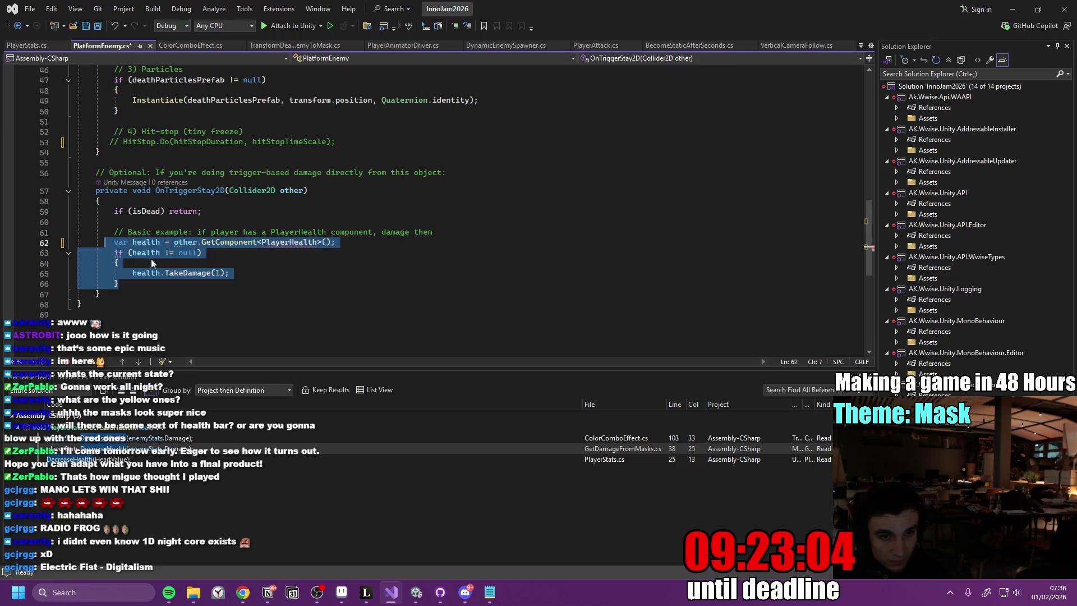
key("Delete")
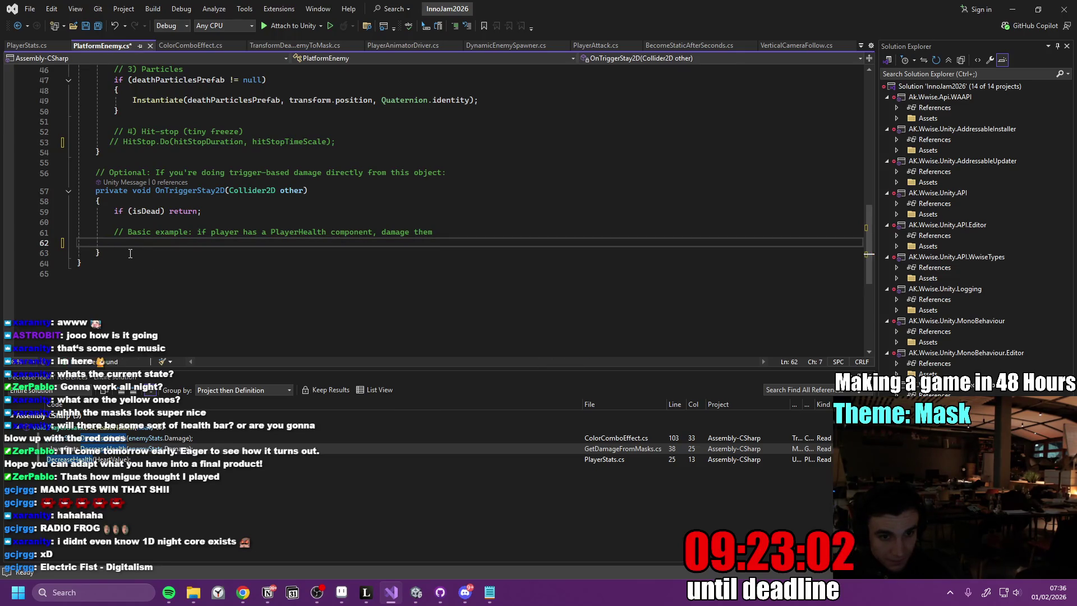
left_click(134, 257)
key("ctrl+s")
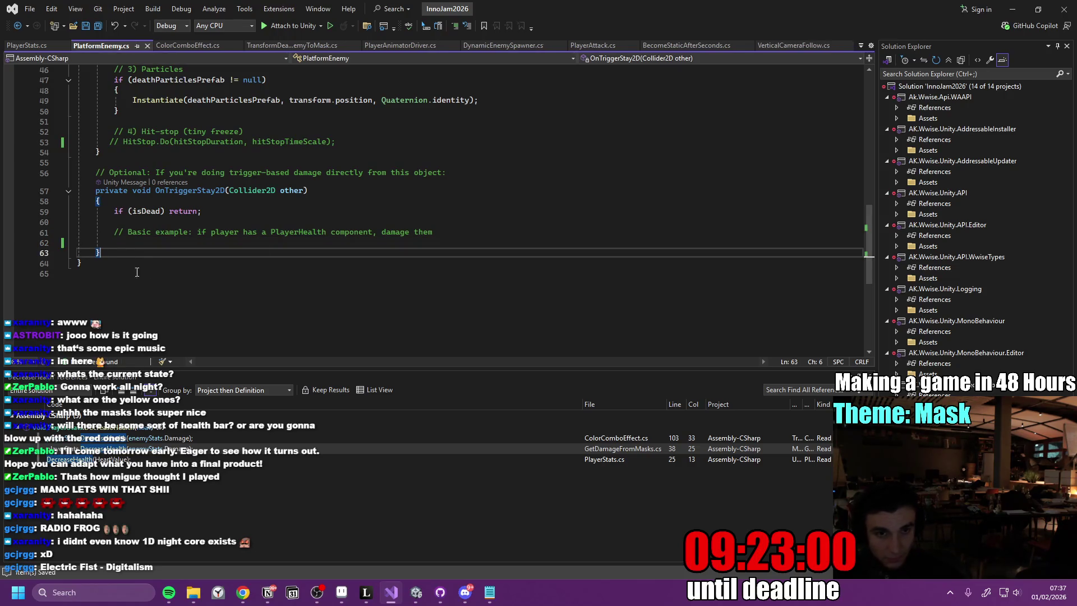
key("alt+Tab")
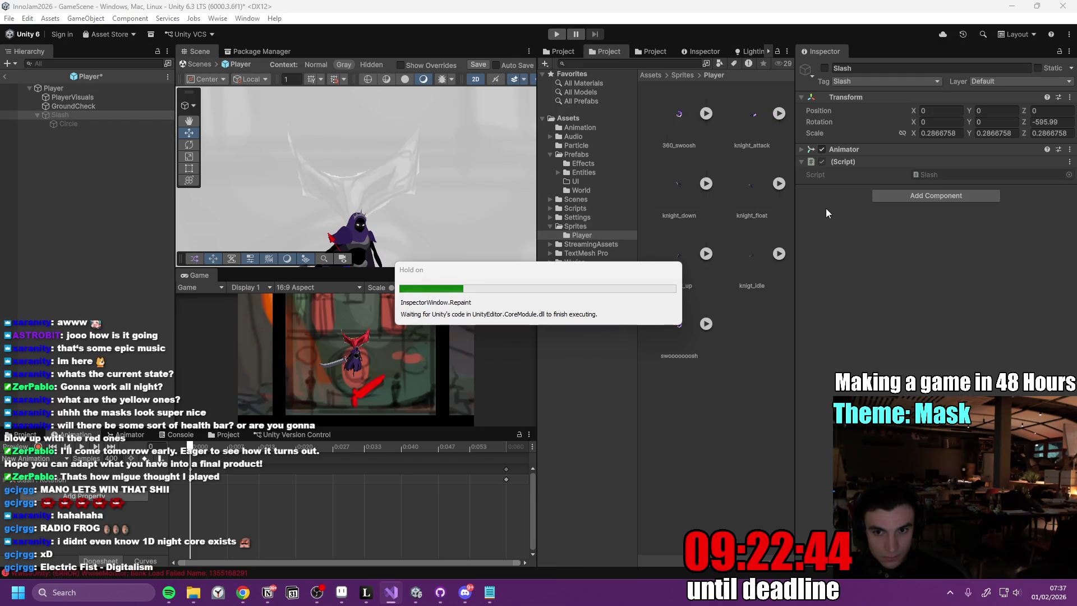
- Replace Slash.cs with OnTriggerEnter2D code that kills any touched PlatformEnemy, and save it
left_click(1070, 161)
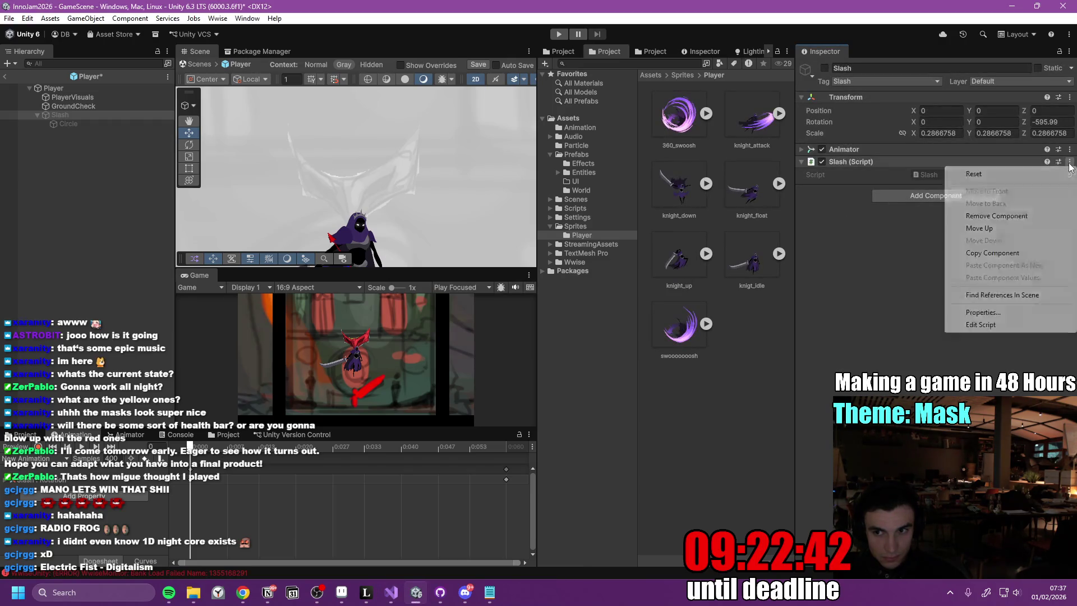
left_click(991, 328)
key("ctrl+a")
type("using UnityEngine;  public class Slash : MonoBehaviour {     private void OnTriggerEnter2D(Collider2D other)     {         // Kill anything with PlatformEnemy         var platformEnemy = other.GetComponent<PlatformEnemy>();         if (platformEnemy != null)         {             platformEnemy.Kill();             return;         }          // If your enemy collider is a child and the script is on parent:         platformEnemy = other.GetComponentInParent<PlatformEnemy>();         if (platformEnemy != null)         {             platformEnemy.Kill();         }     } }")
left_click(482, 198)
key("ctrl+s")
left_click(1013, 9)
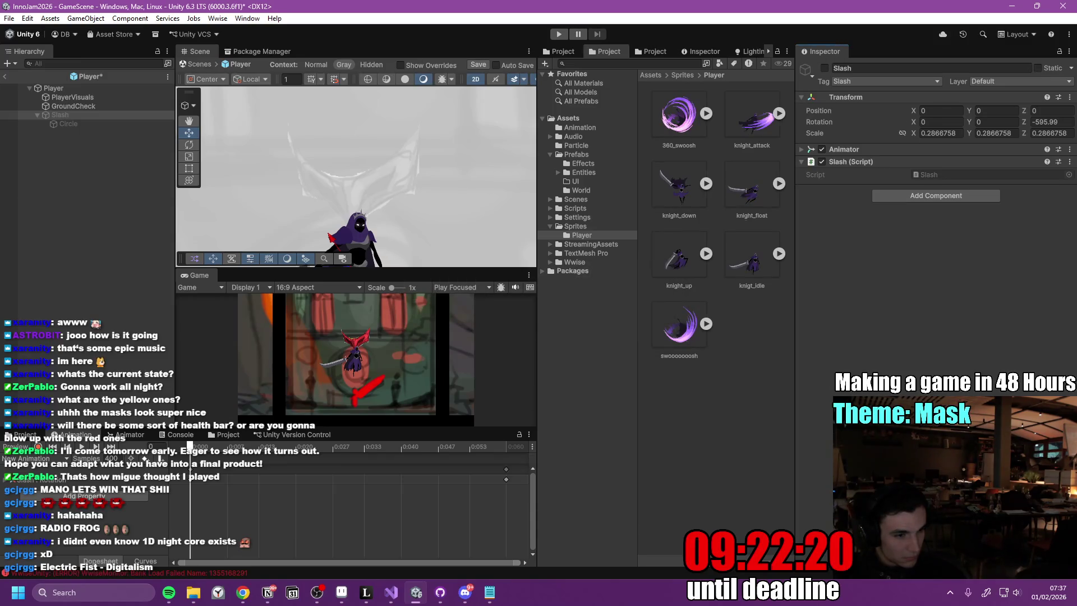
- Exit Player Prefab Mode saving its changes, then open the Scripts folder in GameScene
key("alt+Tab")
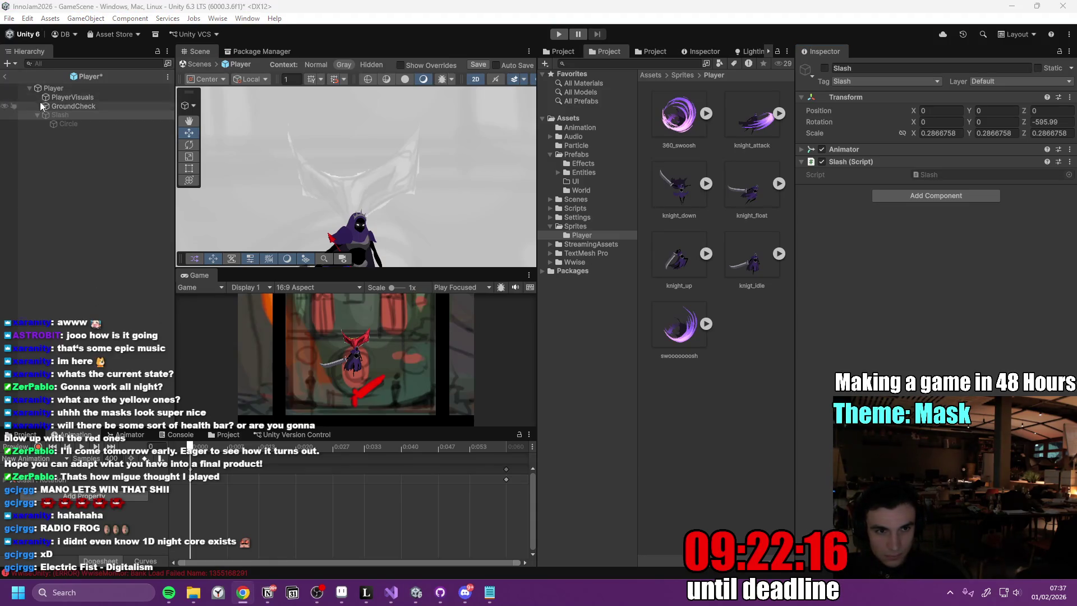
left_click(6, 77)
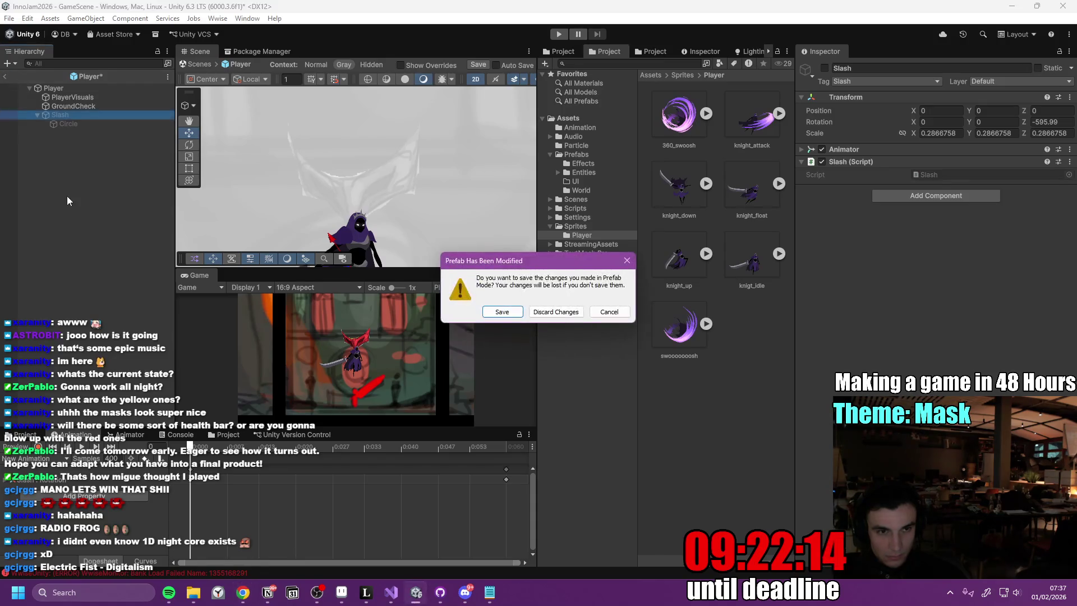
left_click(502, 312)
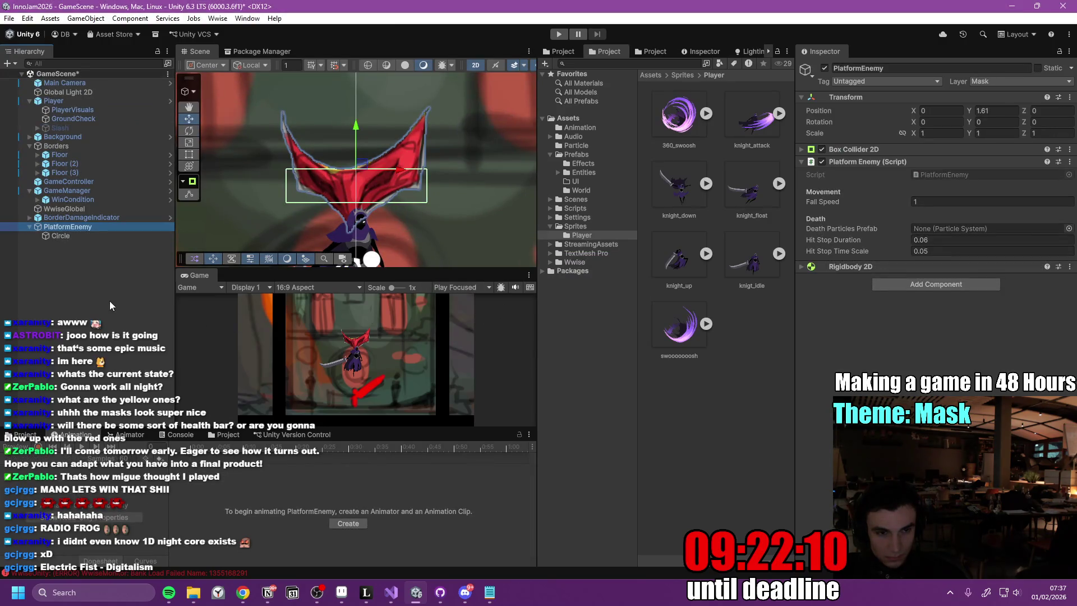
left_click(110, 301)
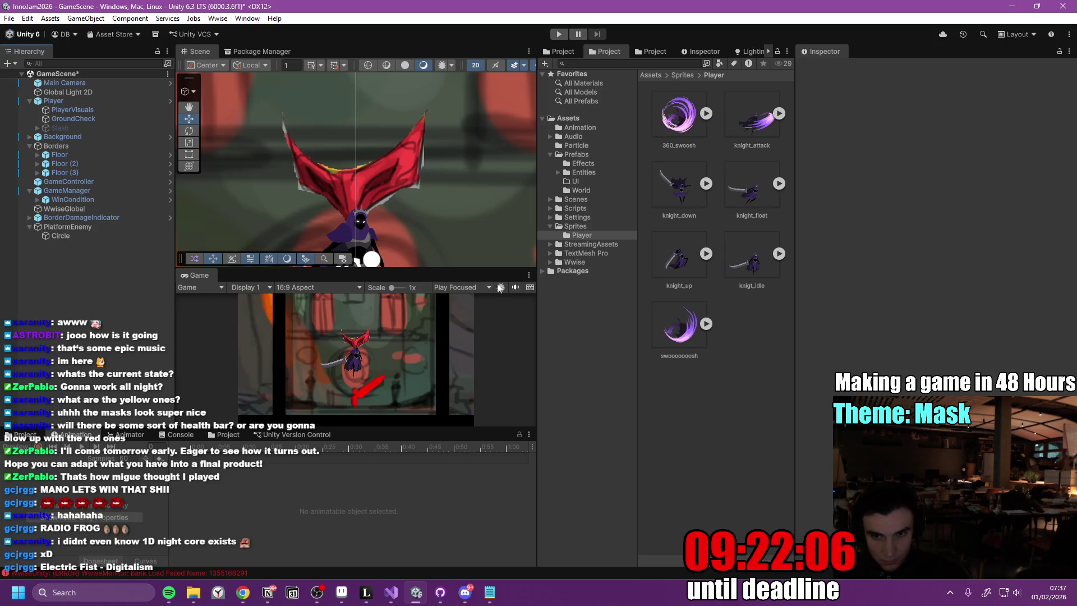
left_click(576, 209)
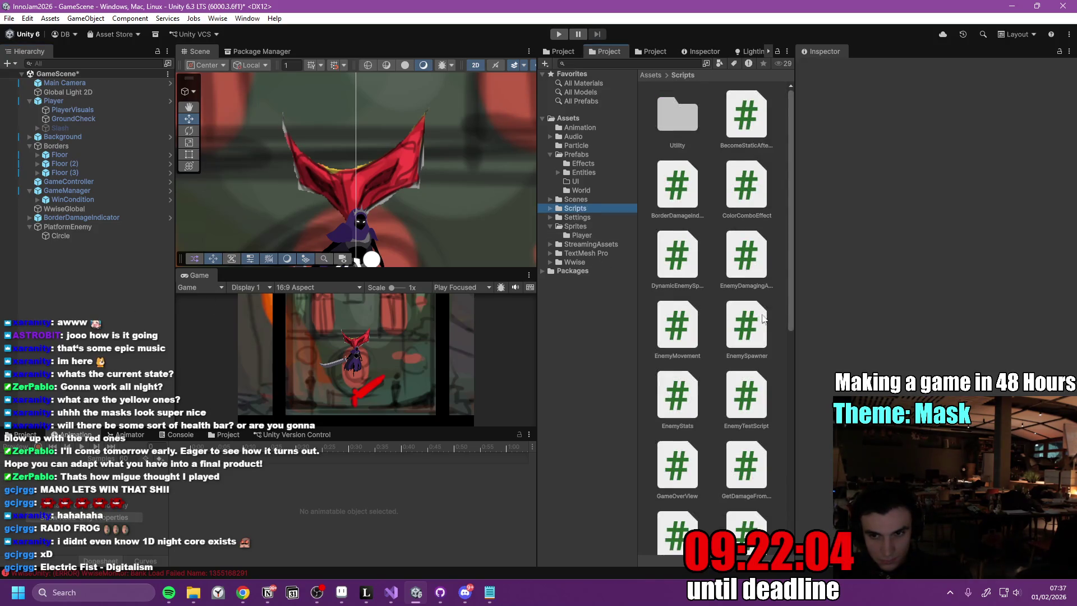
- Create an empty C# script named HitStop in Assets/Scripts
right_click(776, 306)
mouse_move(813, 250)
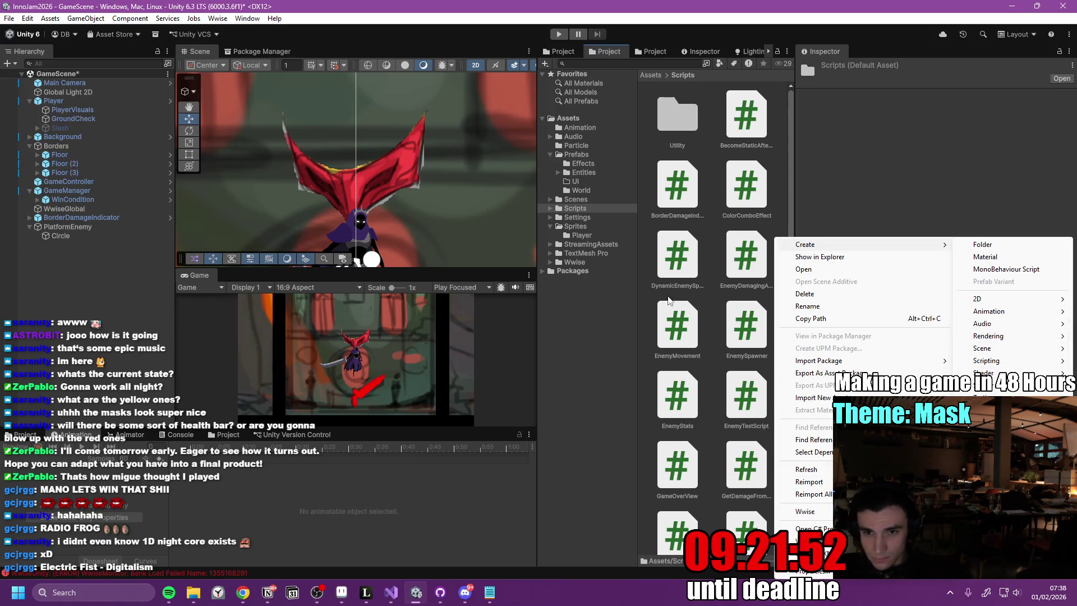
right_click(647, 308)
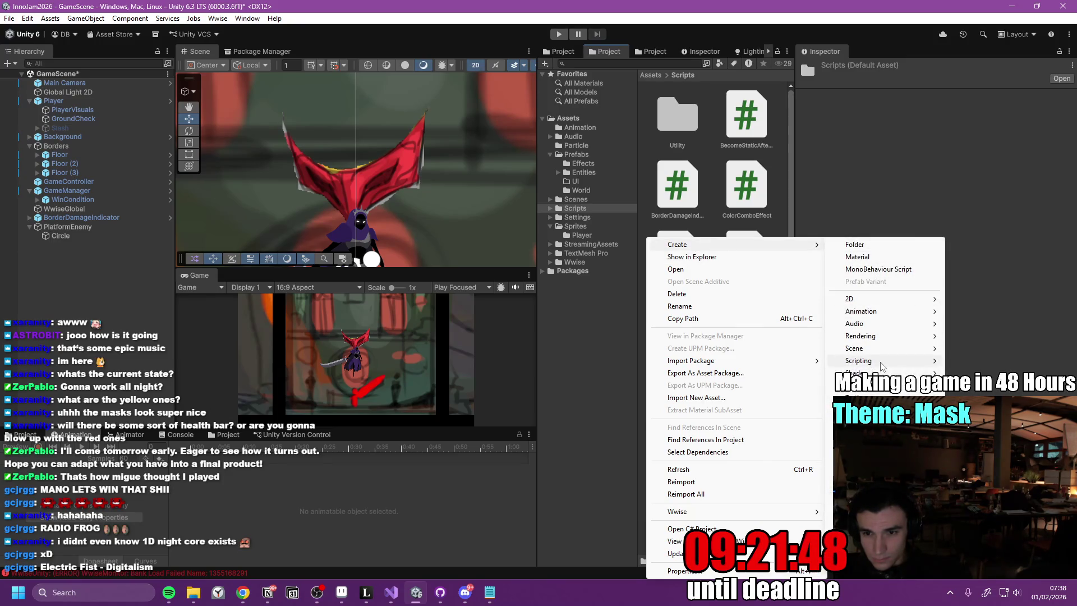
mouse_move(883, 366)
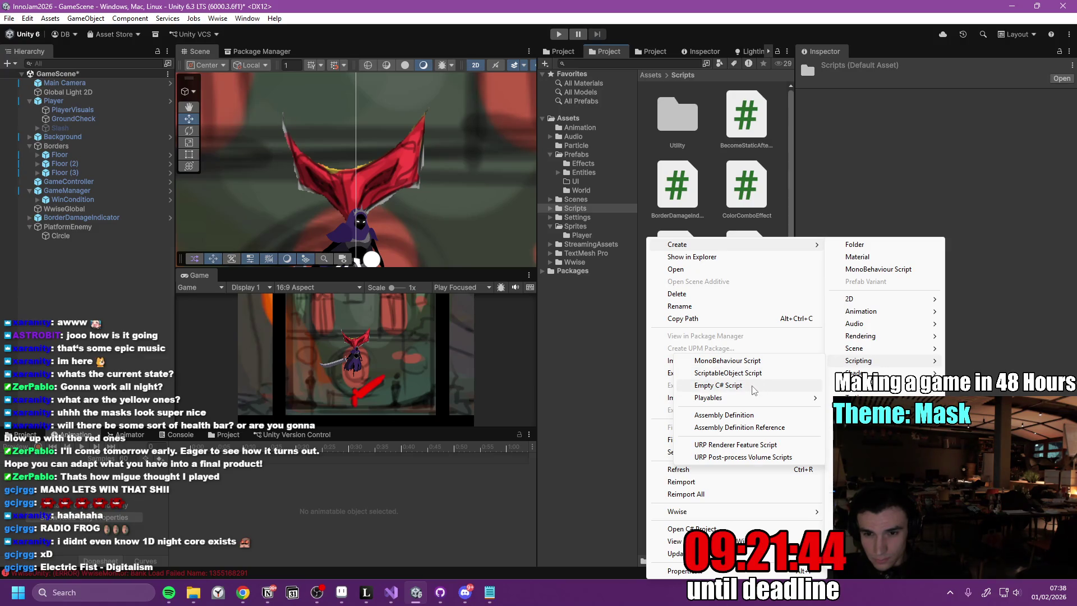
left_click(718, 386)
type("HitS")
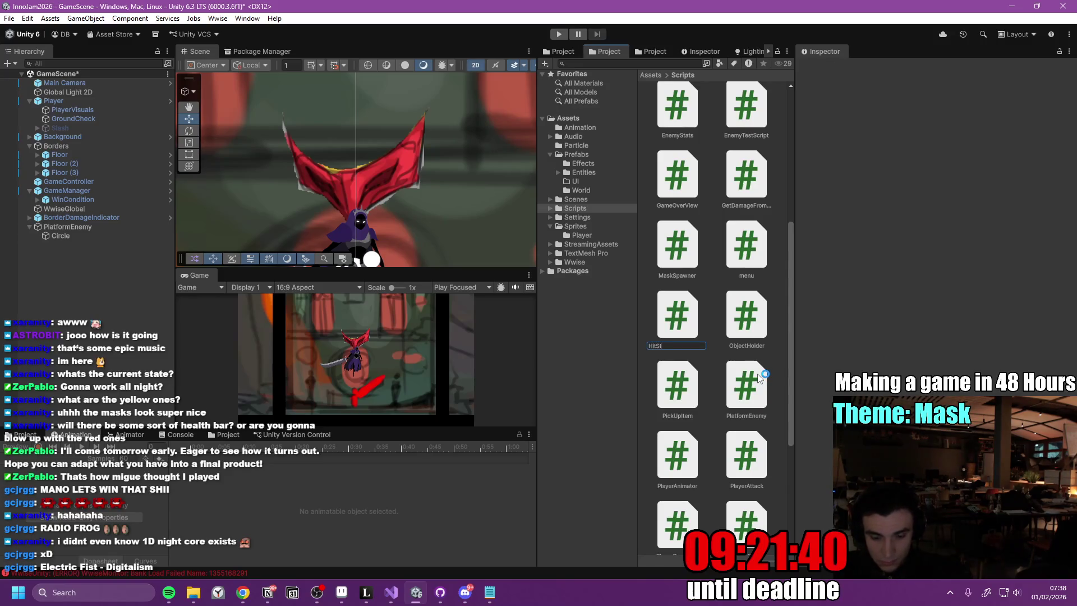
type("top")
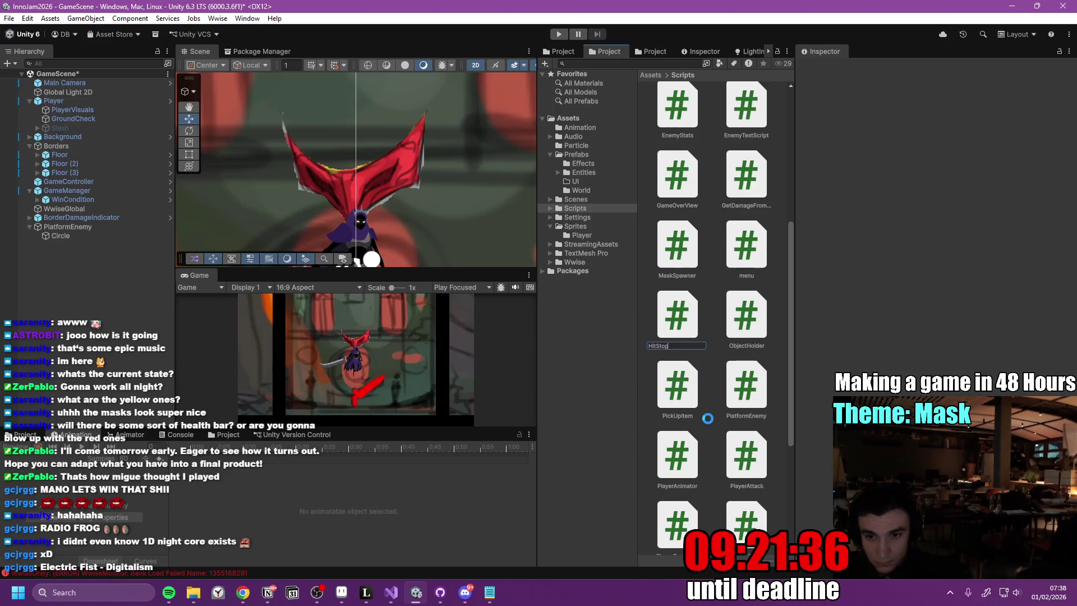
key("alt+Tab")
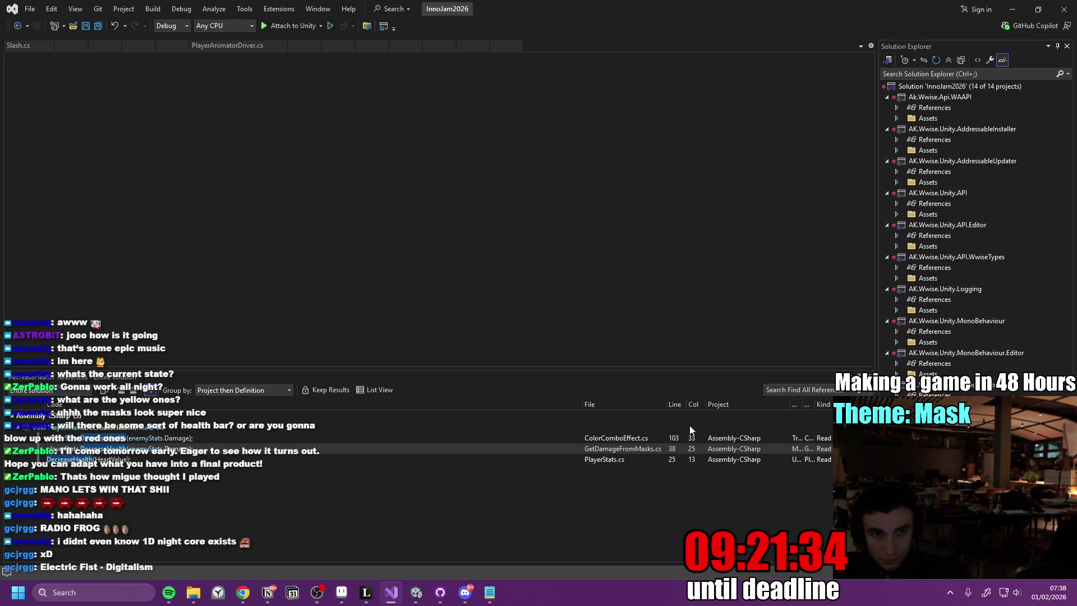
- Replace HitStop.cs with the singleton HitStop class and HitStopRoutine coroutine, and save it
left_click(1018, 11)
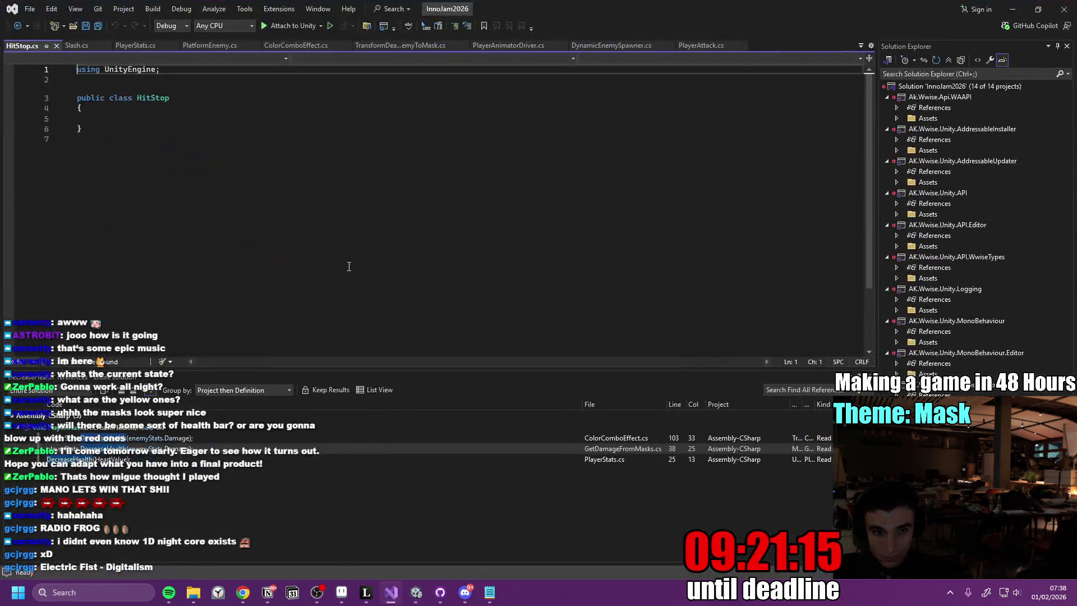
left_click(349, 266)
key("ctrl+a")
key("ctrl+v")
left_click(389, 177)
key("ctrl+s")
left_click(489, 158)
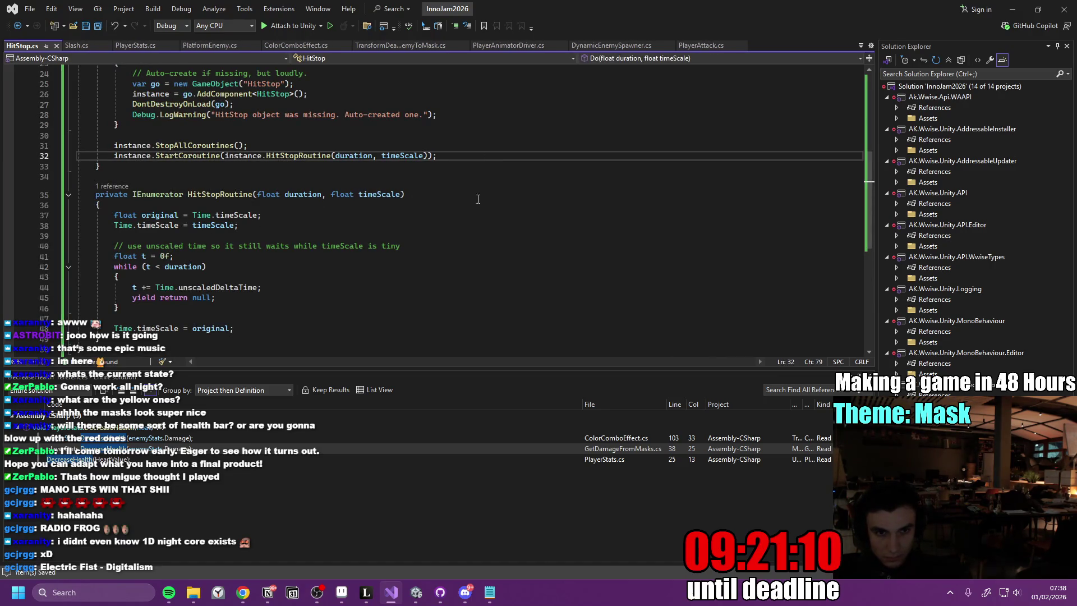
scroll(488, 159, "up", 7)
scroll(470, 282, "down", 7)
scroll(470, 283, "down", 6)
scroll(459, 240, "up", 5)
key("alt+Tab")
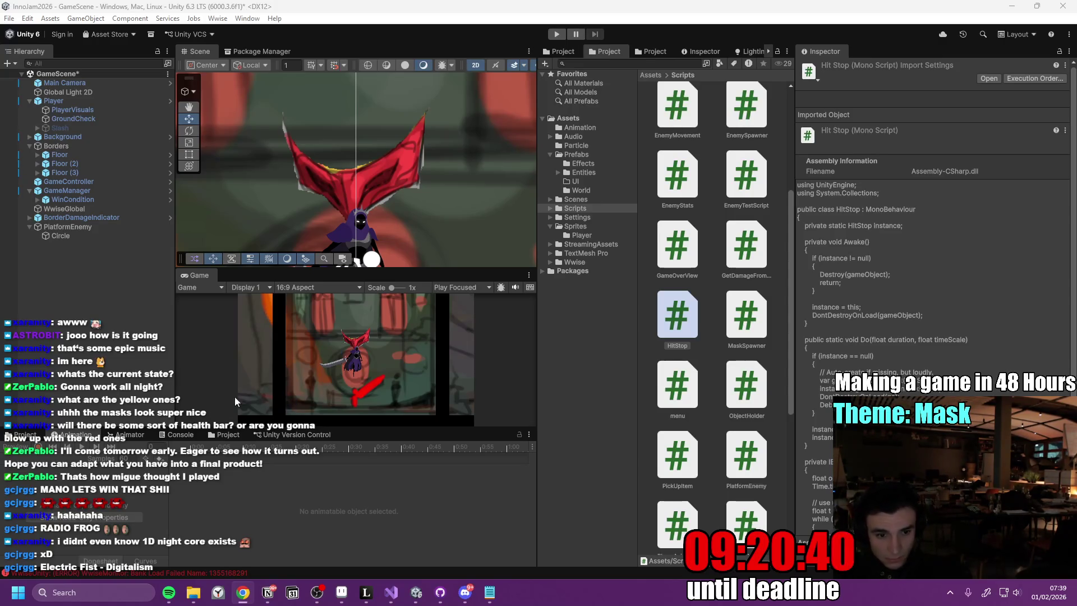
- Clear the console and give the Game view more room
left_click(180, 435)
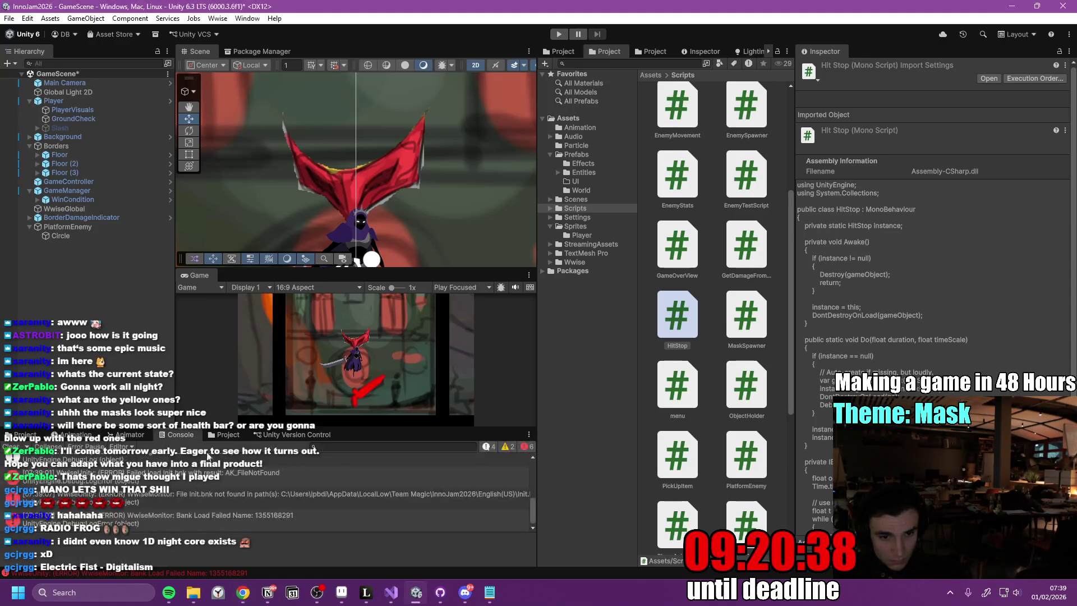
left_click(11, 447)
left_click_drag(422, 270, 422, 206)
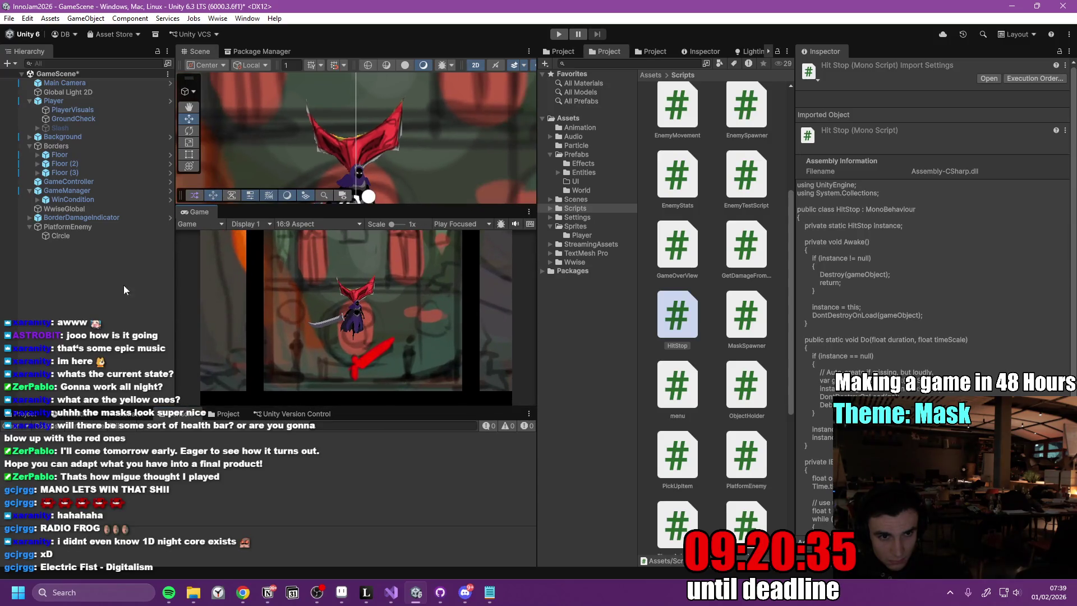
- Search PlatformEnemy's Death Particles Prefab picker for 'particl' without assigning, then open PlatformEnemy.cs
left_click(92, 227)
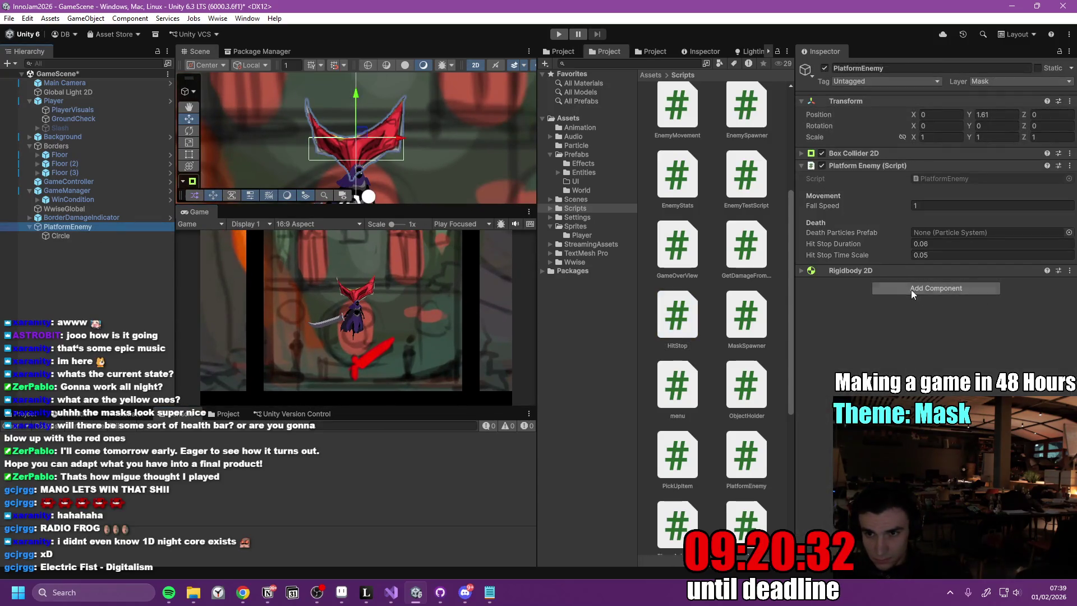
left_click(1069, 232)
left_click(796, 248)
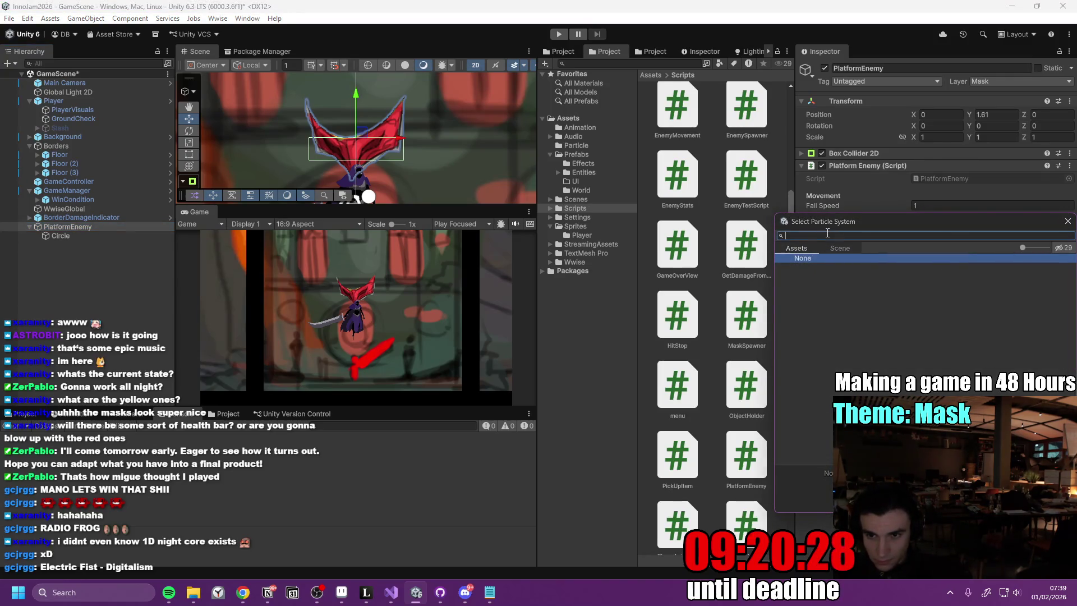
type("par")
key("BackSpace")
key("BackSpace")
type("icl")
left_click(807, 259)
left_click(1069, 224)
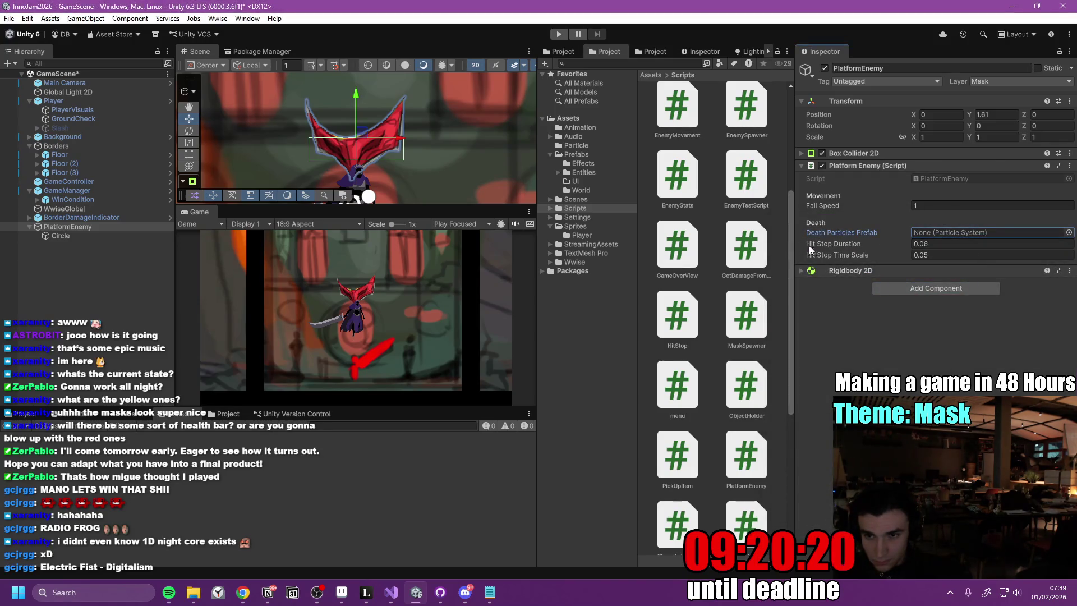
left_click(1070, 165)
left_click(982, 329)
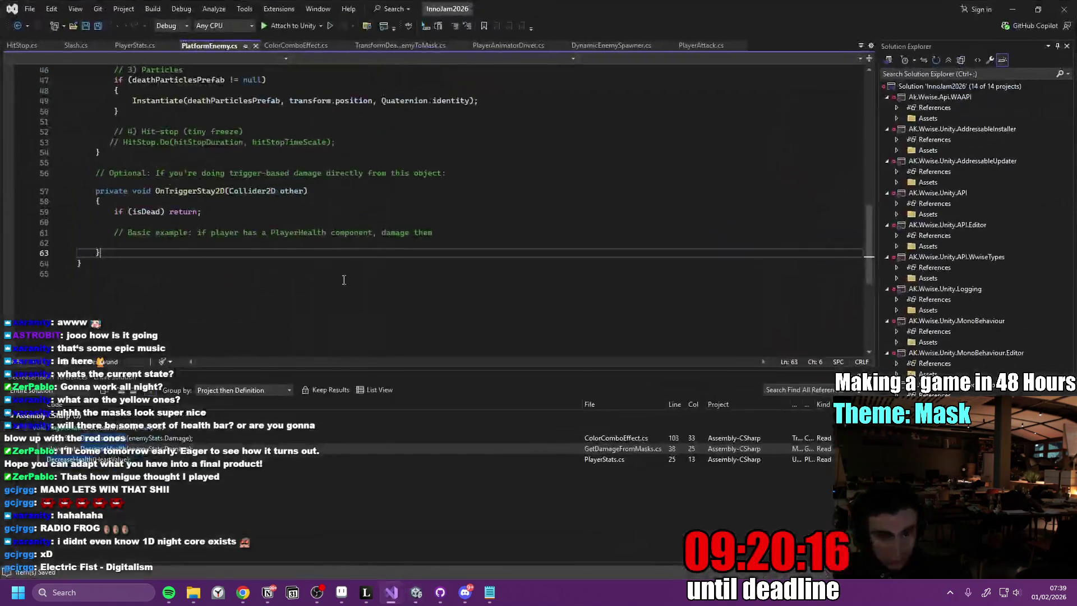
- Change deathParticlesPrefab's type from ParticleSystem to GameObject on line 10 and save
scroll(264, 273, "up", 6)
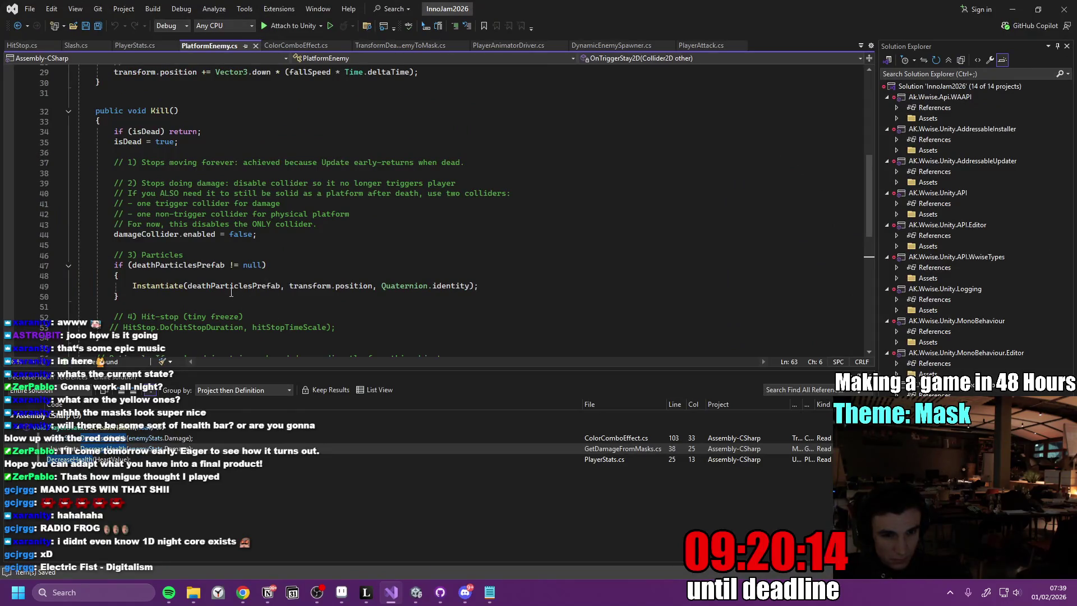
left_click(237, 287, "ctrl")
double_click(243, 169)
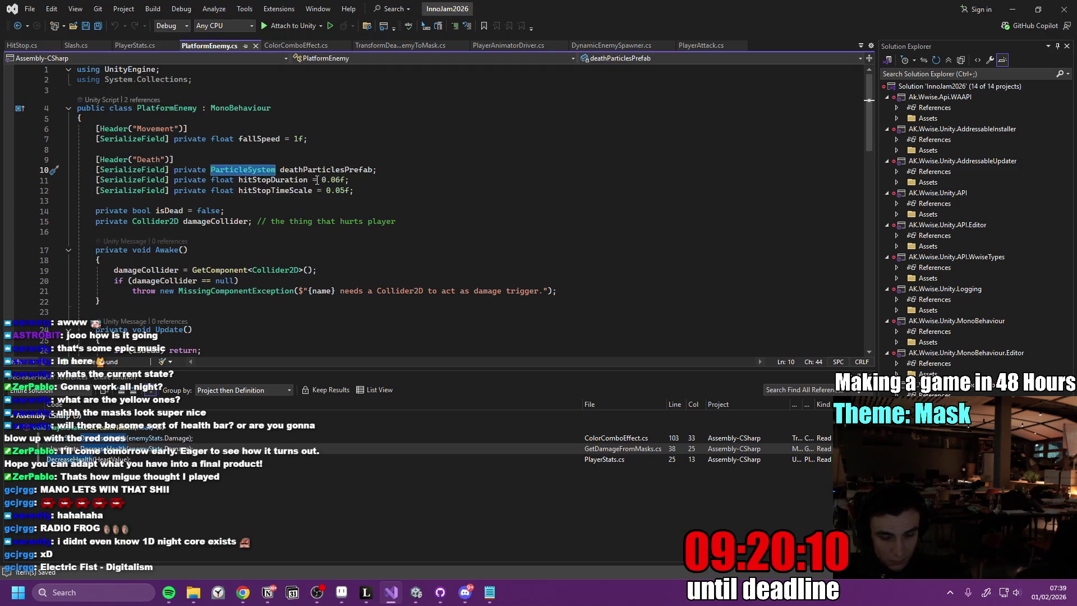
type("GameObject")
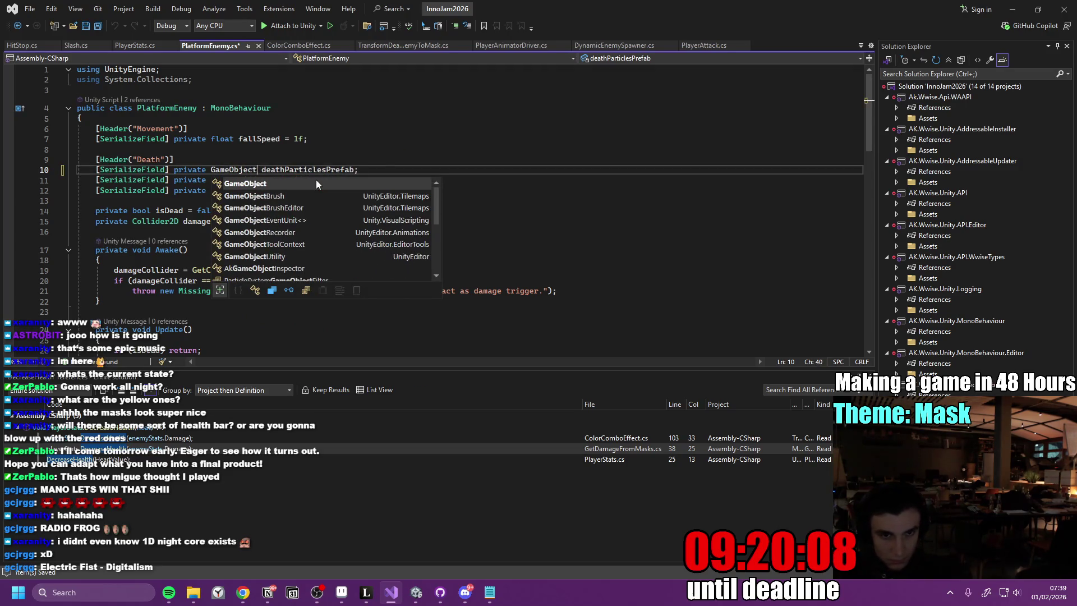
key("ctrl+s")
key("alt+Tab")
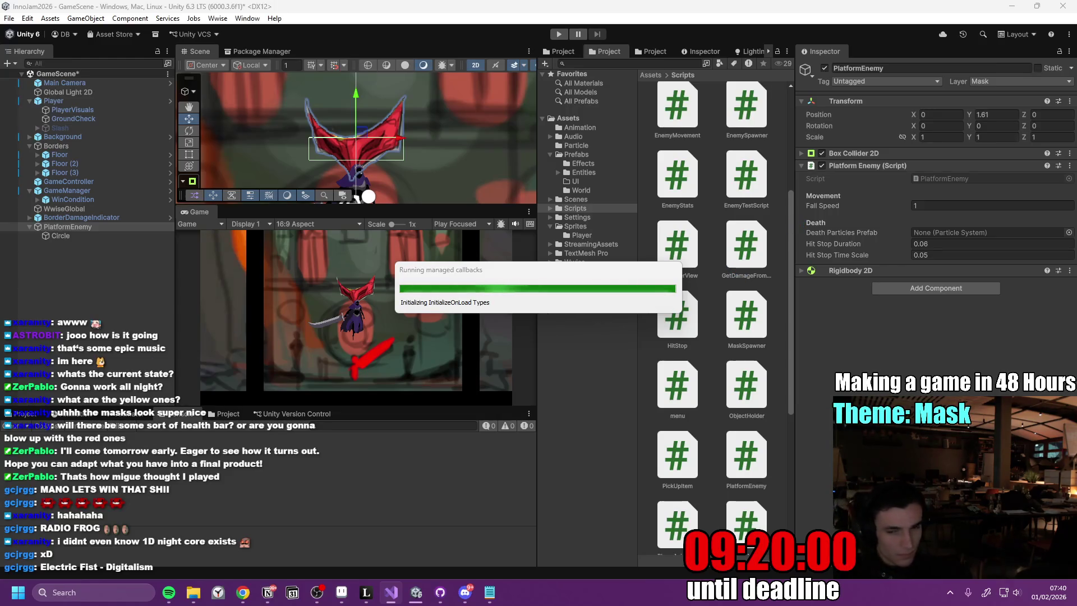
- Look over PlayerStats.cs in Visual Studio, then return to the Unity editor
left_click(396, 599)
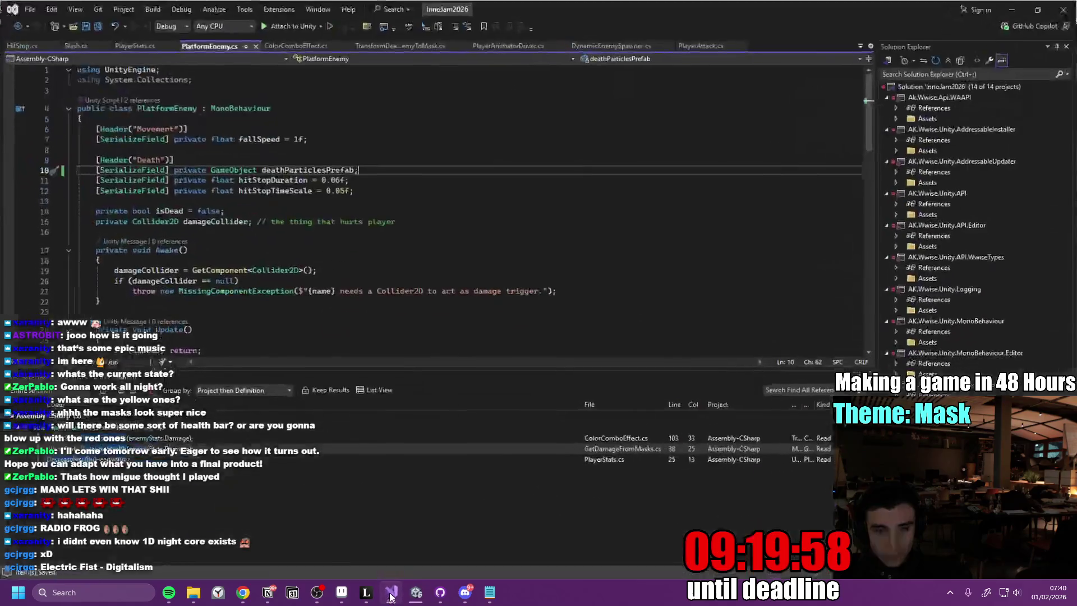
left_click(135, 48)
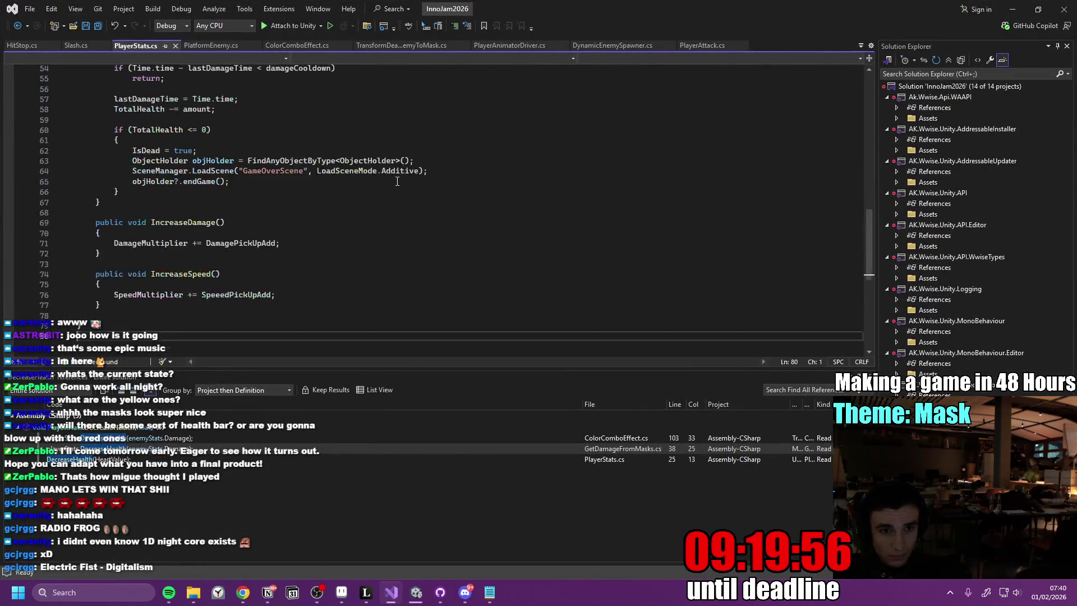
key("ctrl+a")
key("alt+Tab")
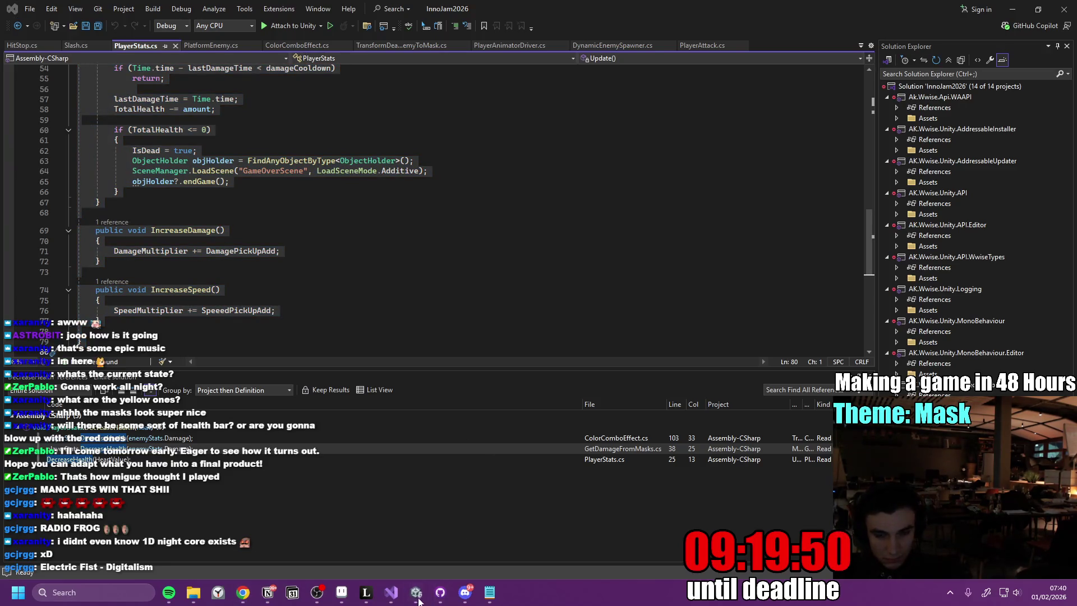
mouse_move(417, 594)
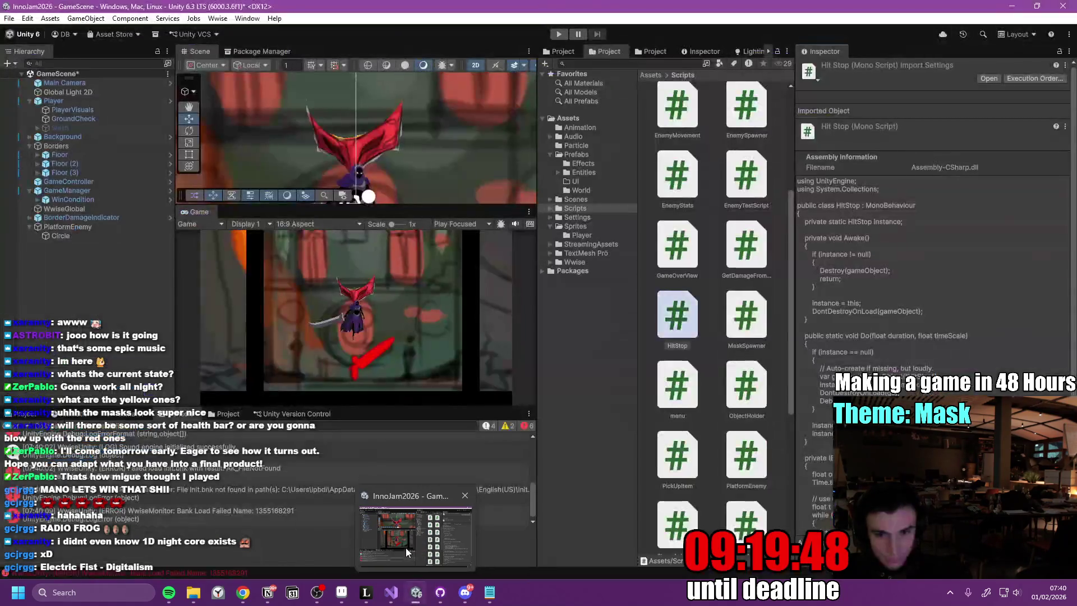
left_click(431, 549)
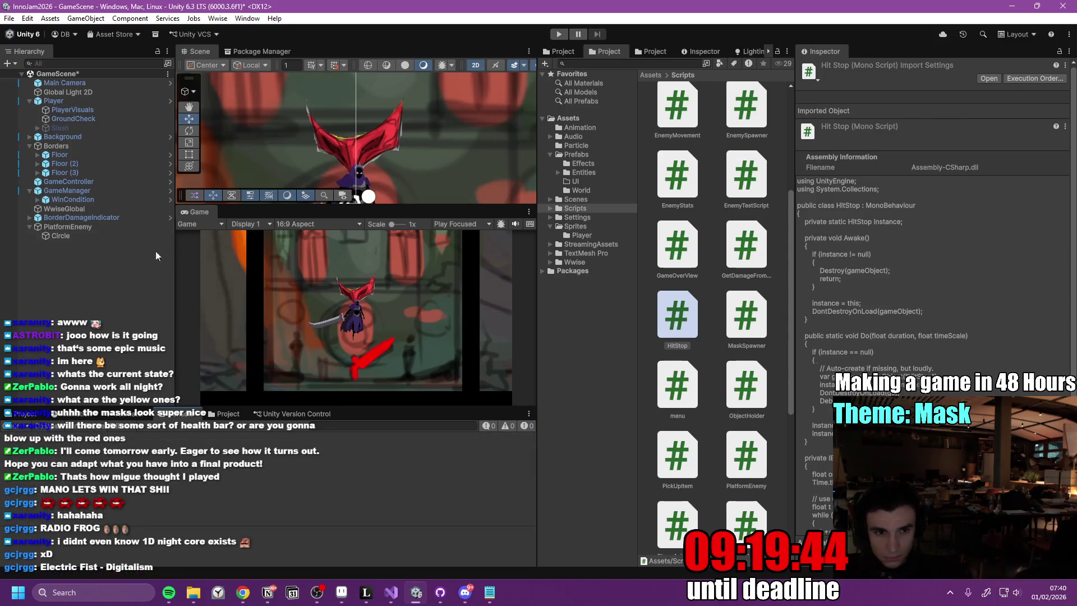
- Assign ParticleExplosion as PlatformEnemy's Death Particles Prefab, save the scene, and play in maximized Game view
left_click(99, 229)
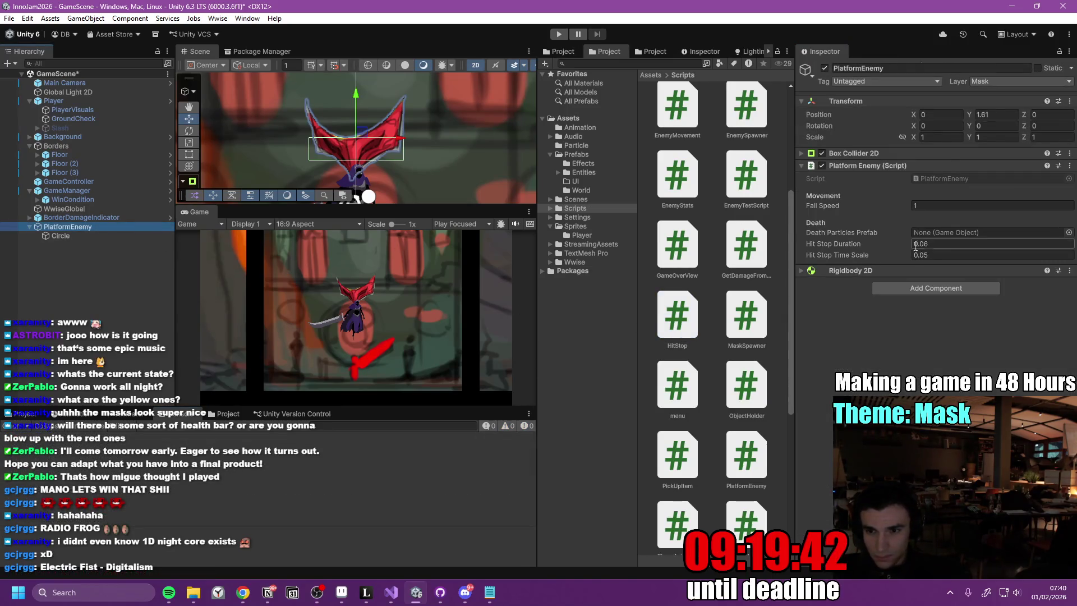
left_click(1069, 233)
left_click(796, 252)
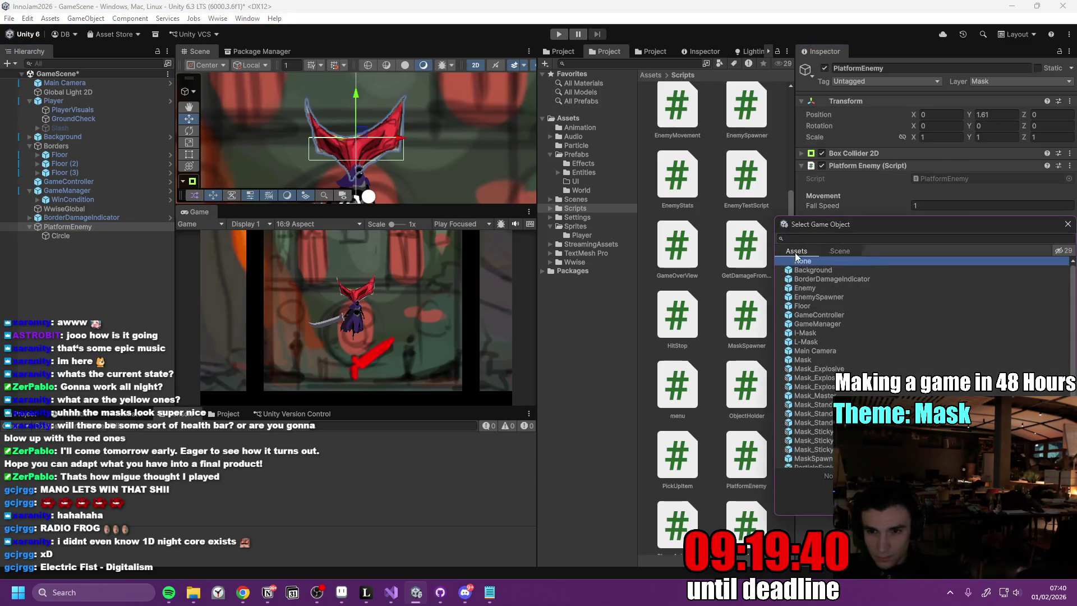
left_click(821, 238)
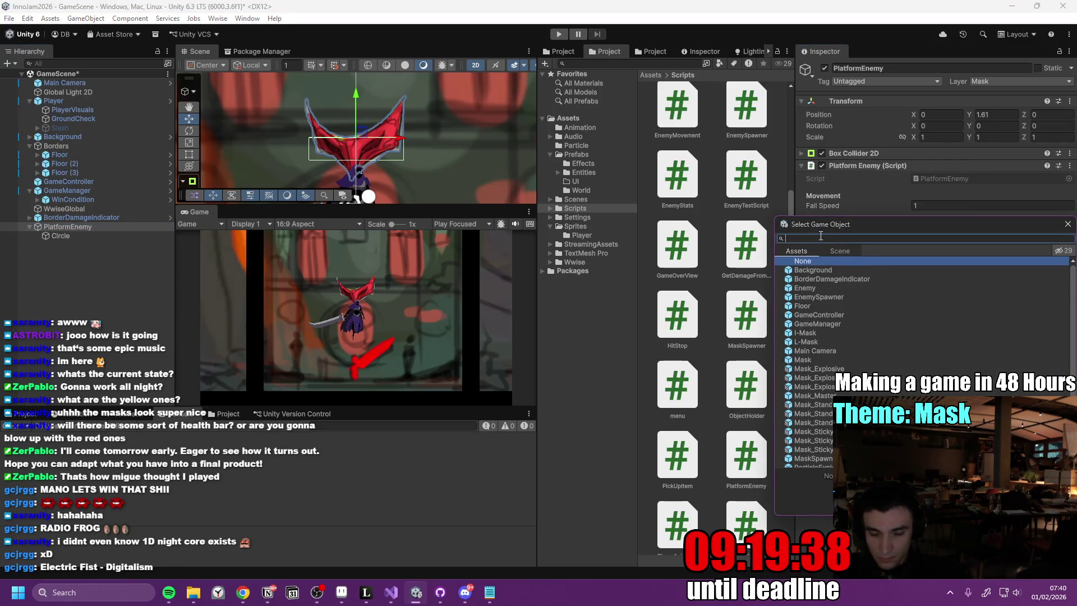
type("Parti")
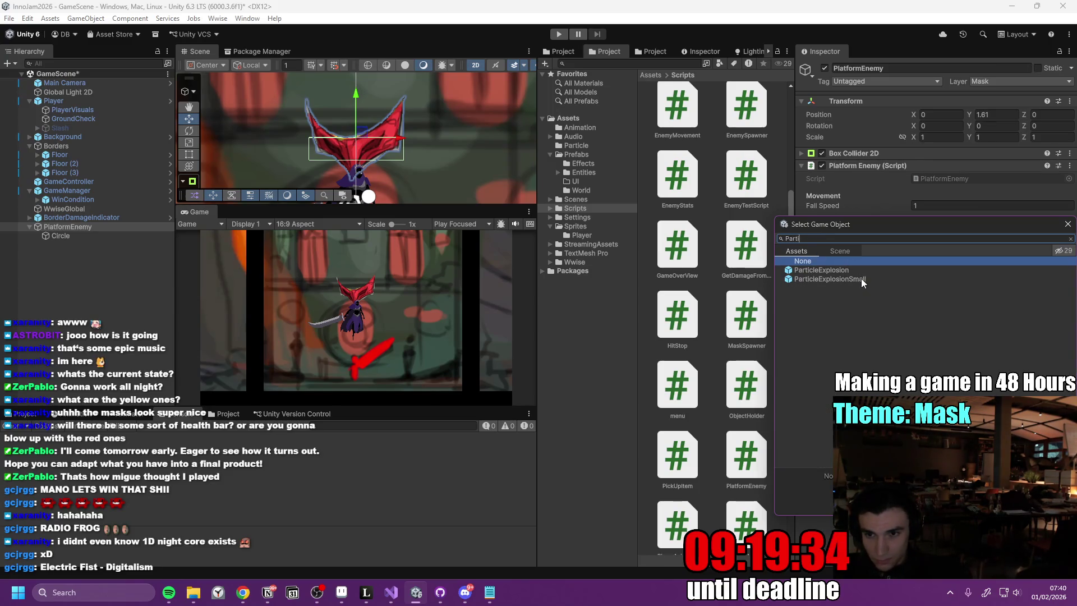
double_click(829, 269)
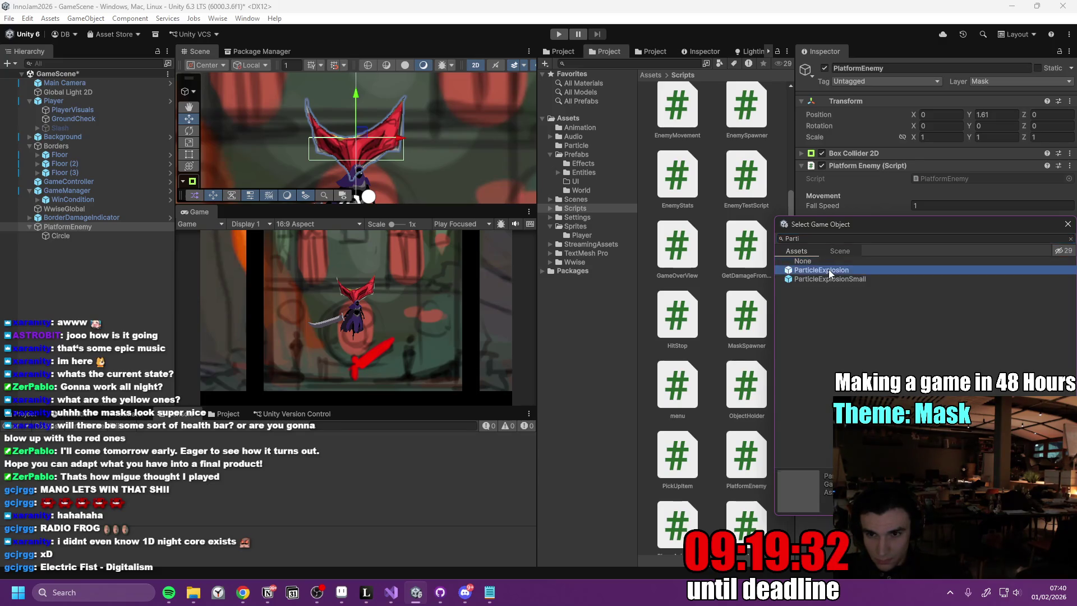
key("ctrl+s")
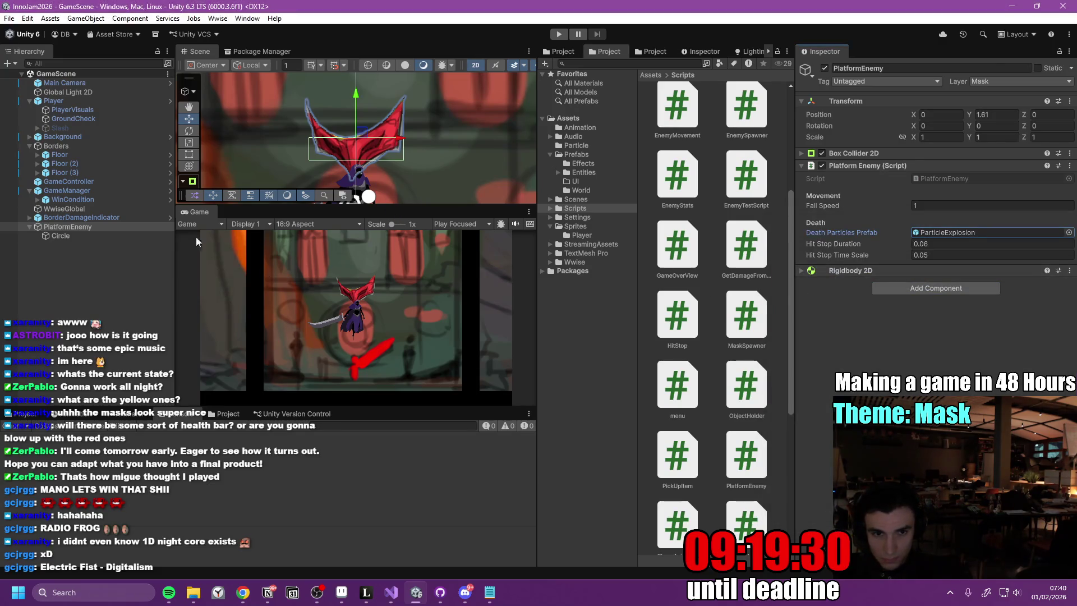
double_click(203, 212)
left_click(560, 34)
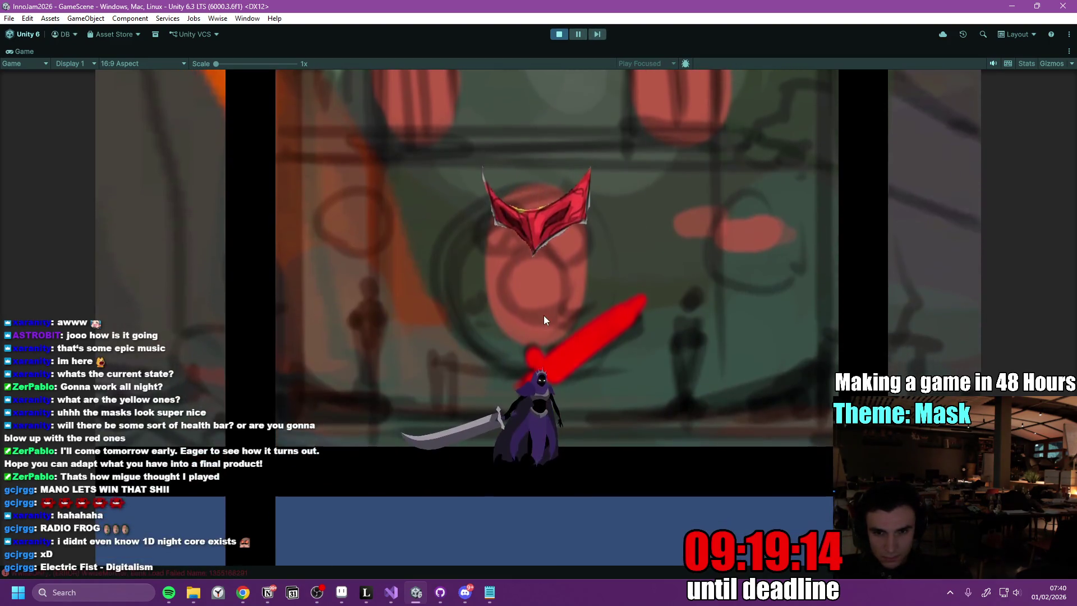
- Jump, move and slash the mask enemy, restart with R after Game Over, then stop and restore the layout
key("space")
left_click(588, 326)
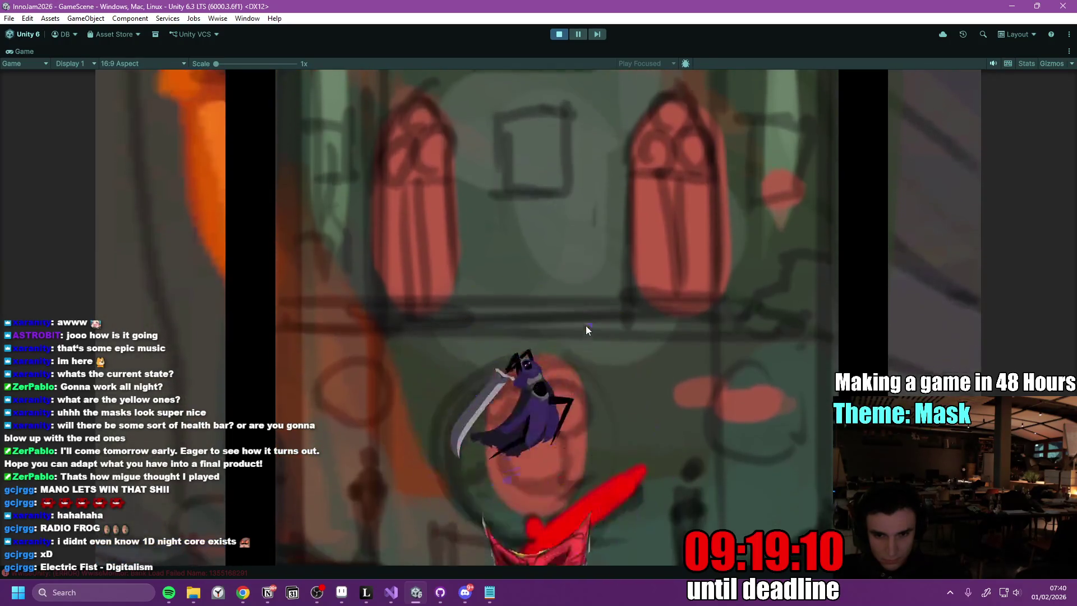
key("d")
key("space")
left_click(585, 326)
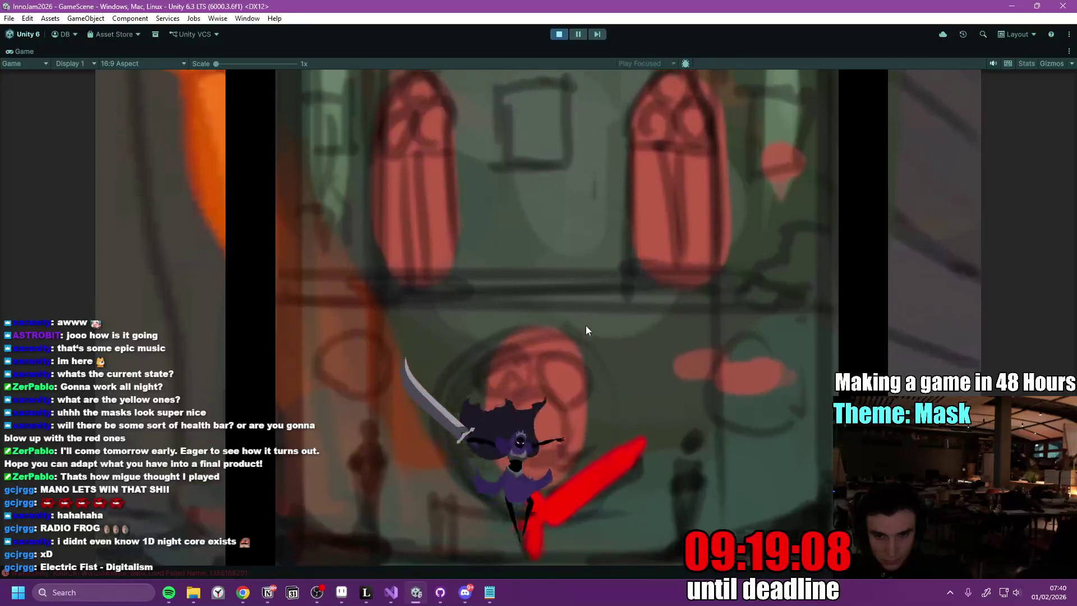
left_click(585, 326)
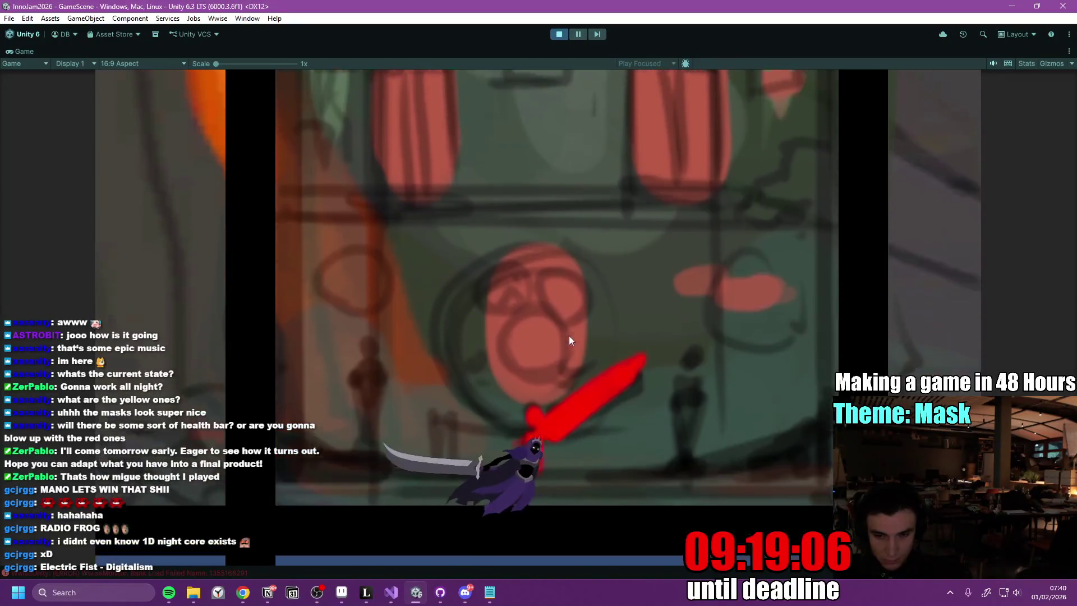
key("a")
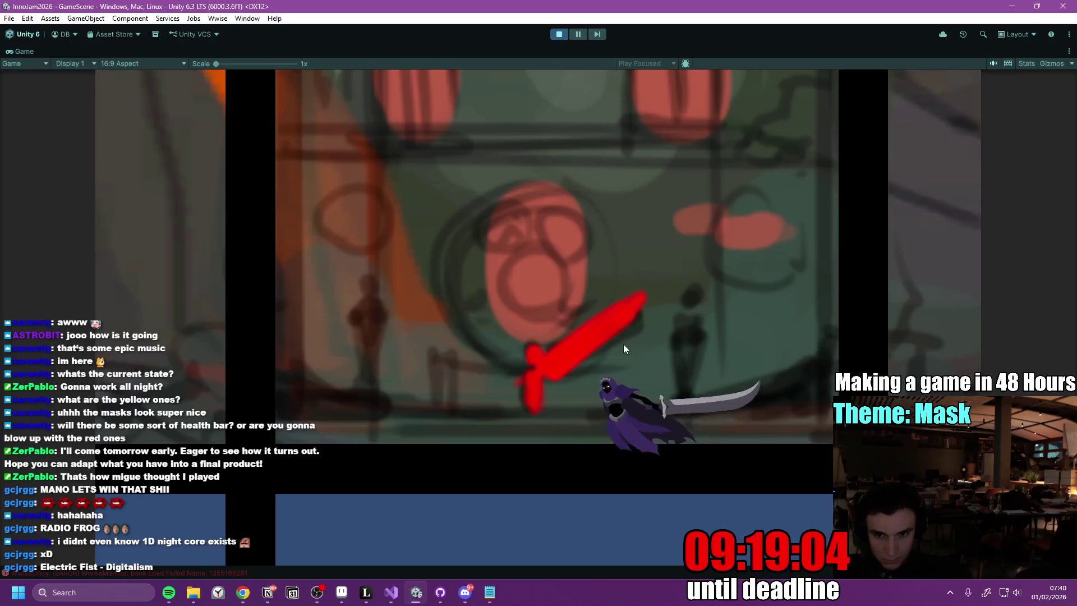
key("a")
key("a")
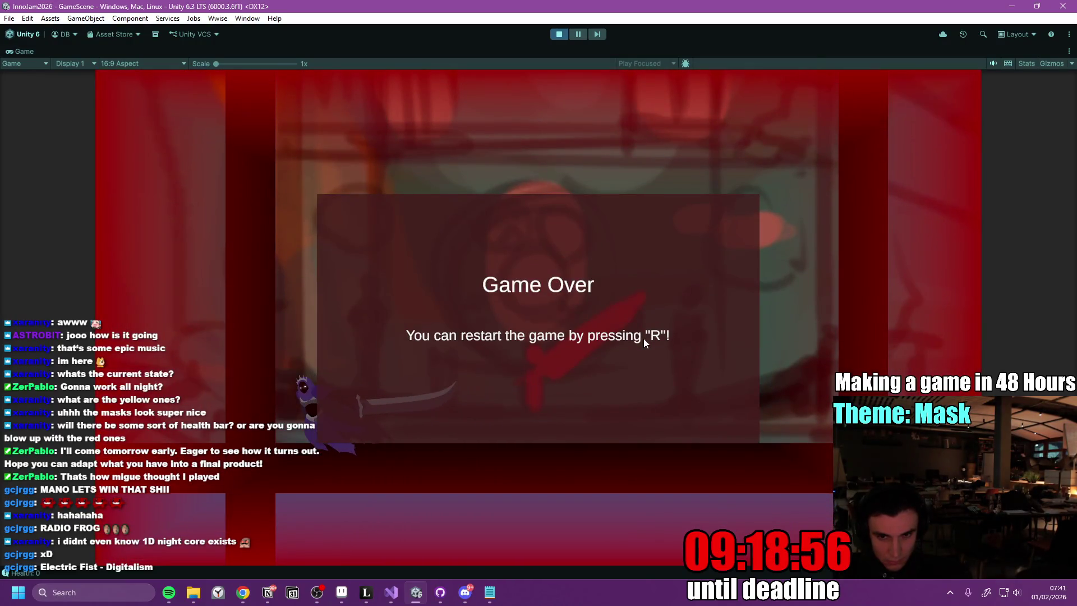
key("r")
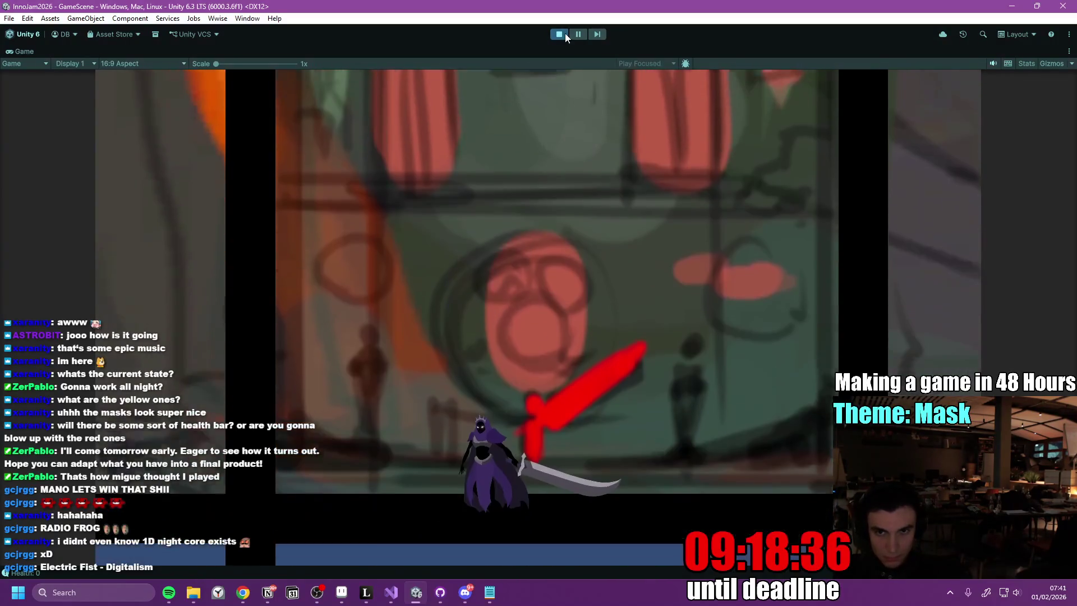
left_click(563, 34)
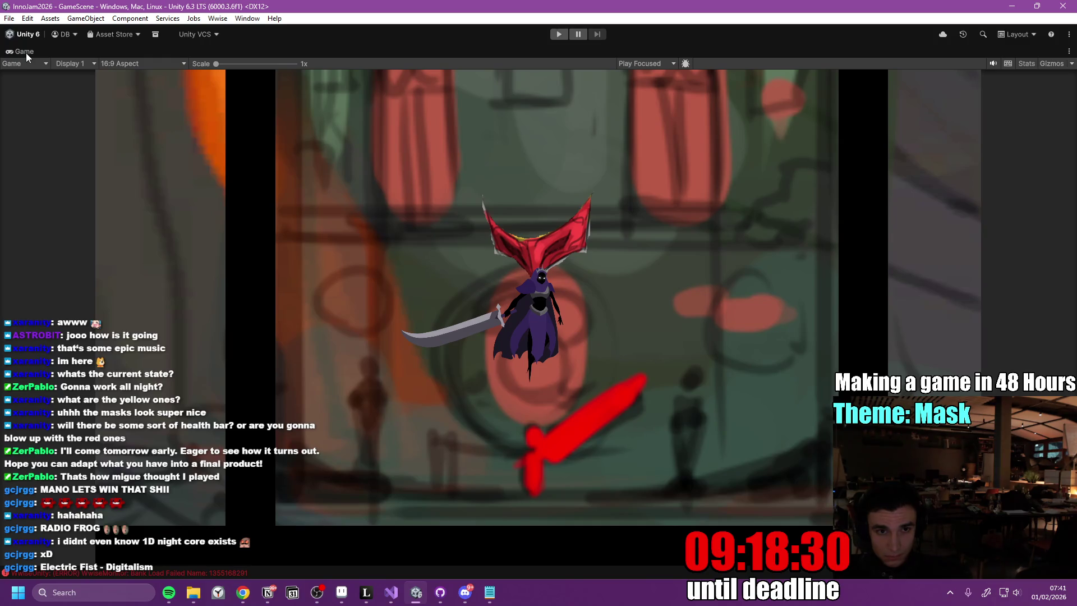
double_click(25, 52)
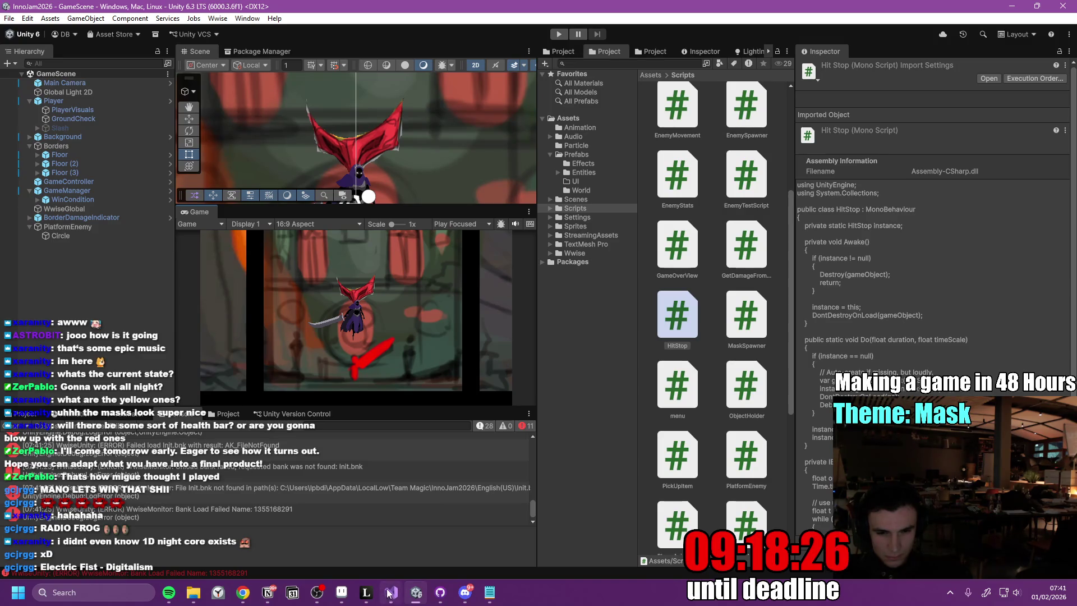
- Add 'While Slash is active' with to-do 'Deactivate the Normal Player visuals', and check off Moves Slowly Downwards
mouse_move(391, 593)
left_click(267, 595)
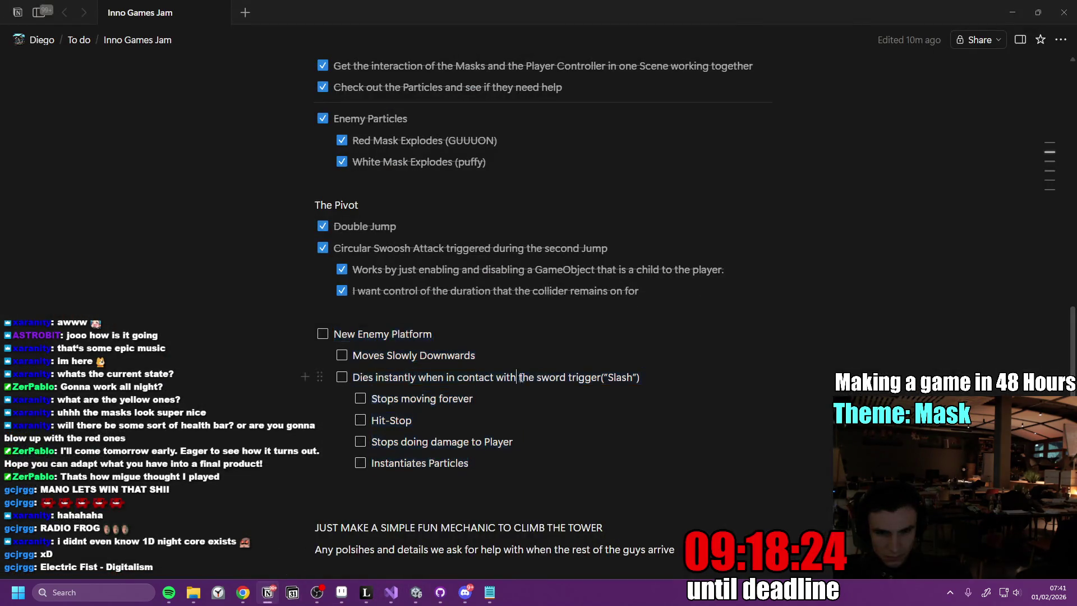
key("Return")
key("BackSpace")
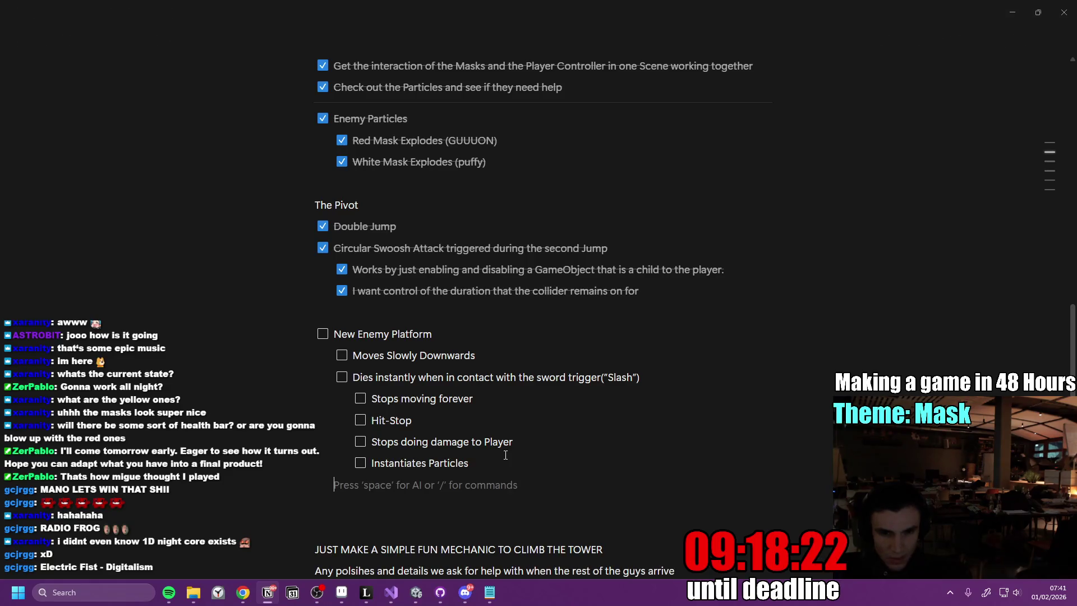
key("shift+Tab")
type("While Slash is ")
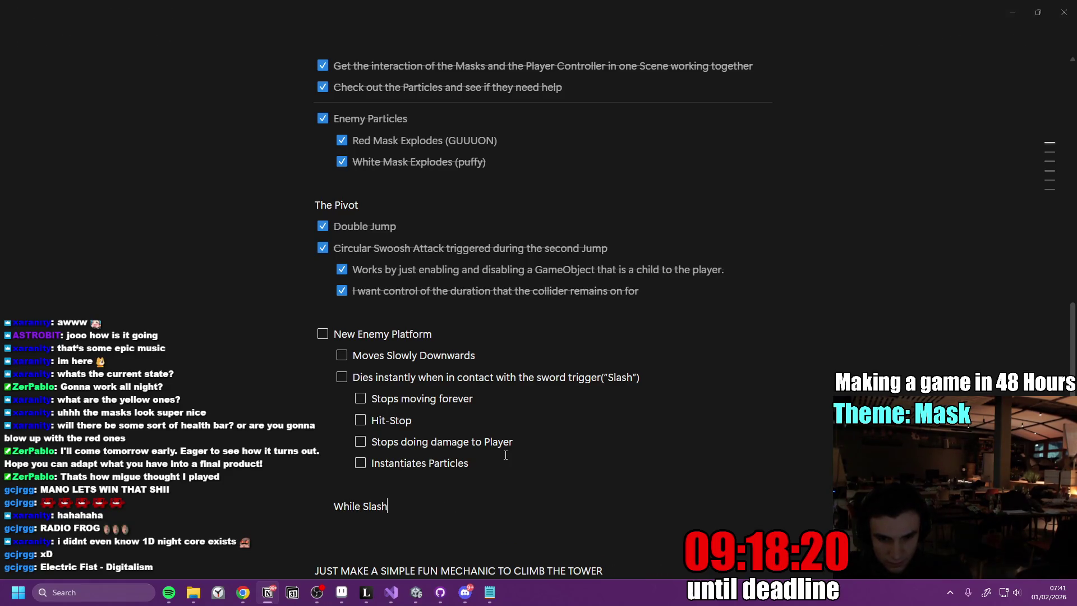
type("active")
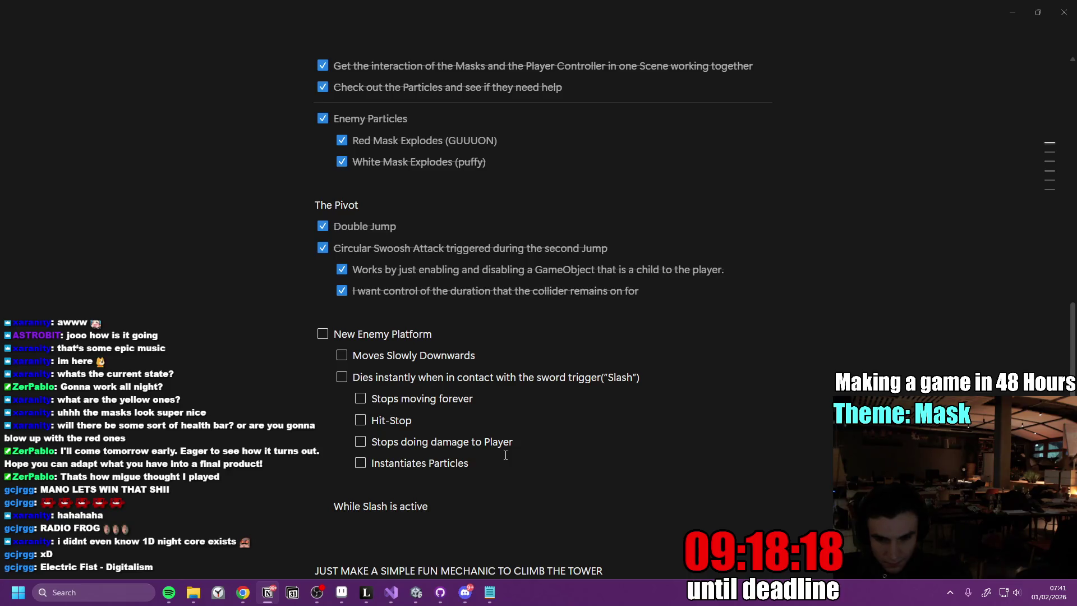
key("Return")
type("/check")
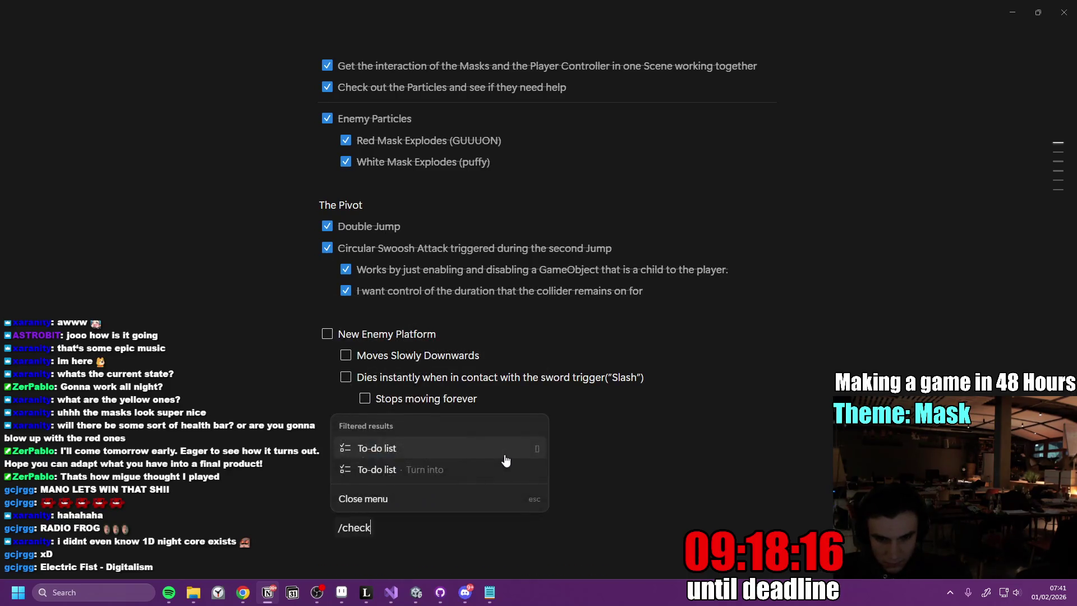
key("Return")
type("Deactivate the N")
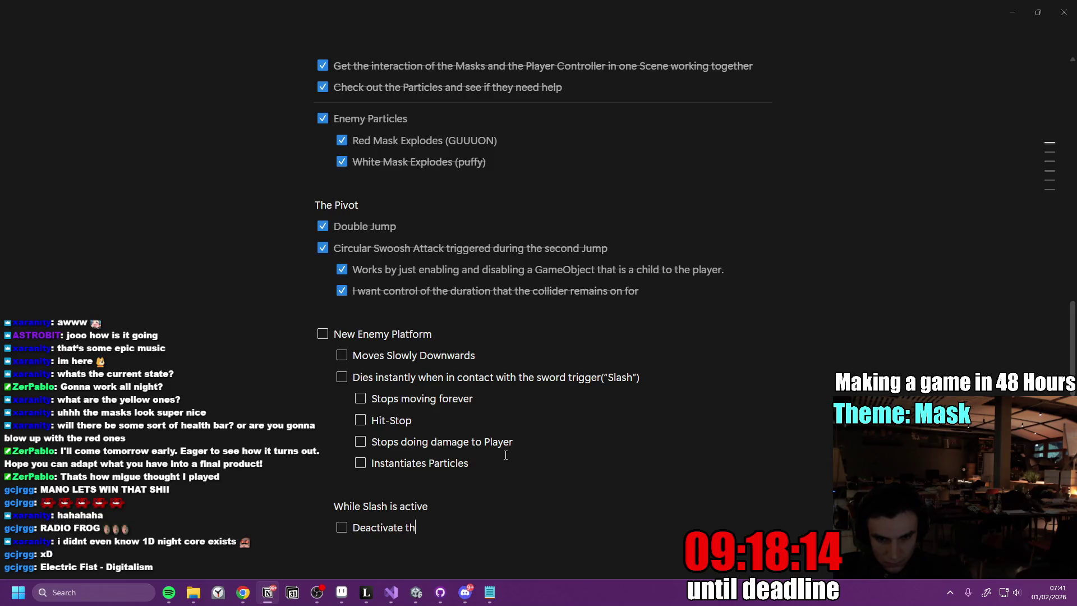
type("ormal Plaue")
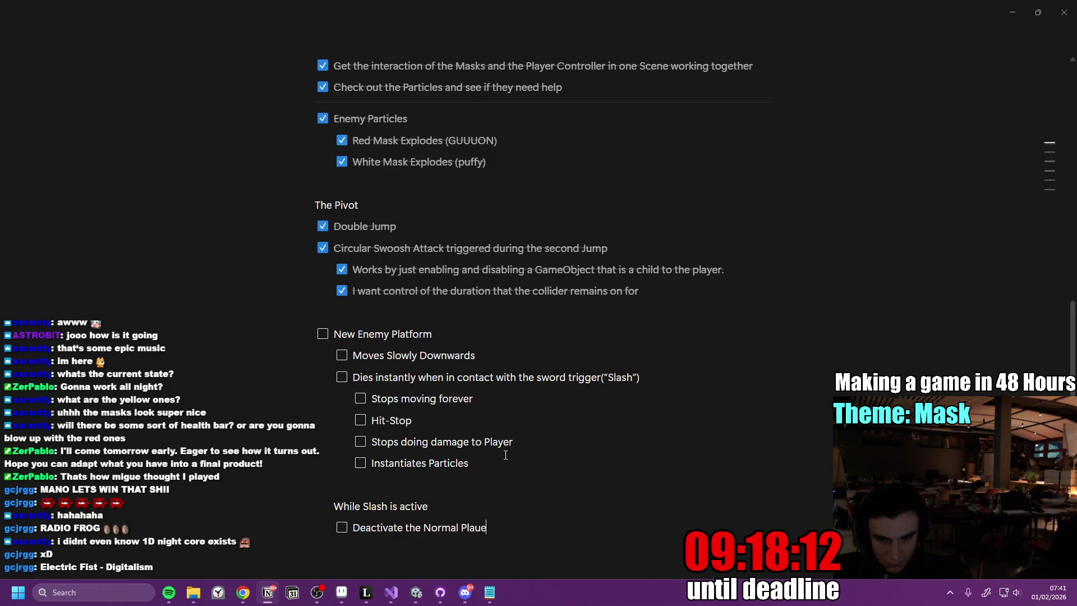
key("BackSpace")
key("BackSpace")
type("yer visuals")
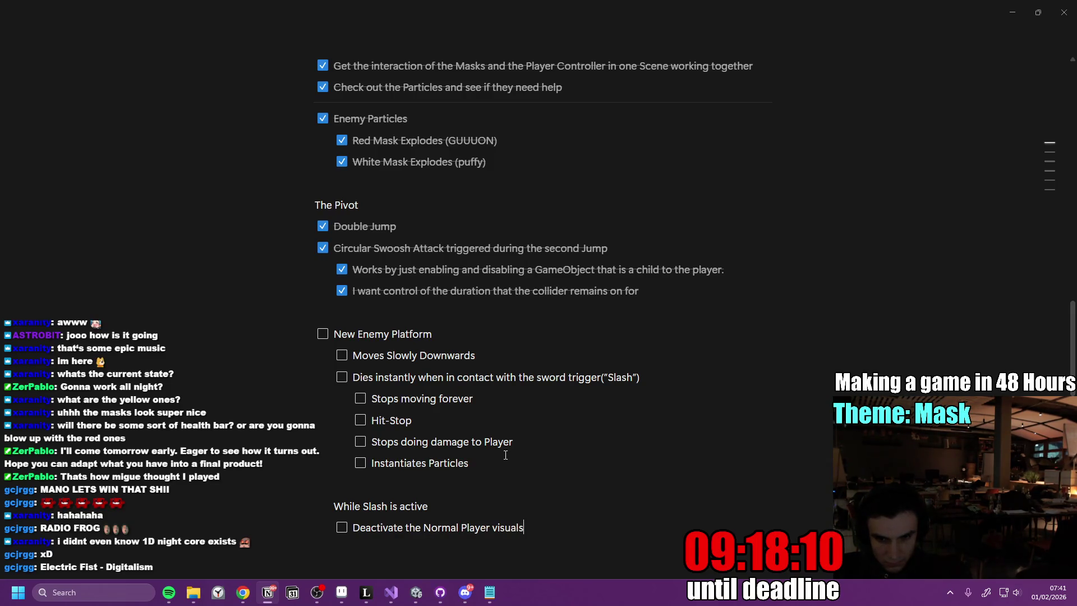
left_click(479, 506)
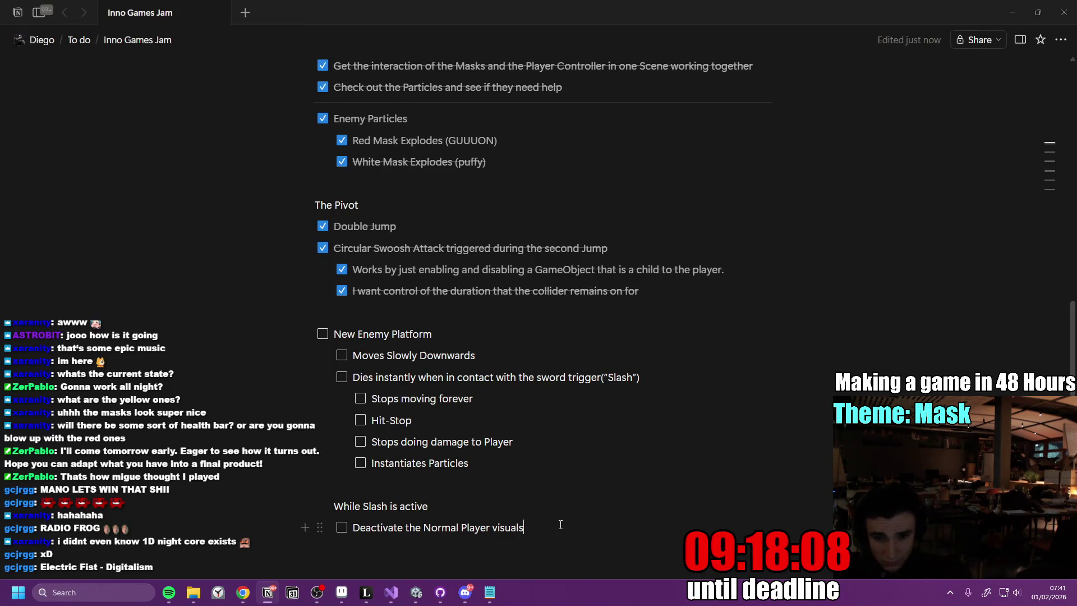
left_click(342, 355)
- Check off New Enemy Platform in Notion, then open PlatformEnemy.cs from its component's Edit Script
left_click(323, 334)
left_click(412, 596)
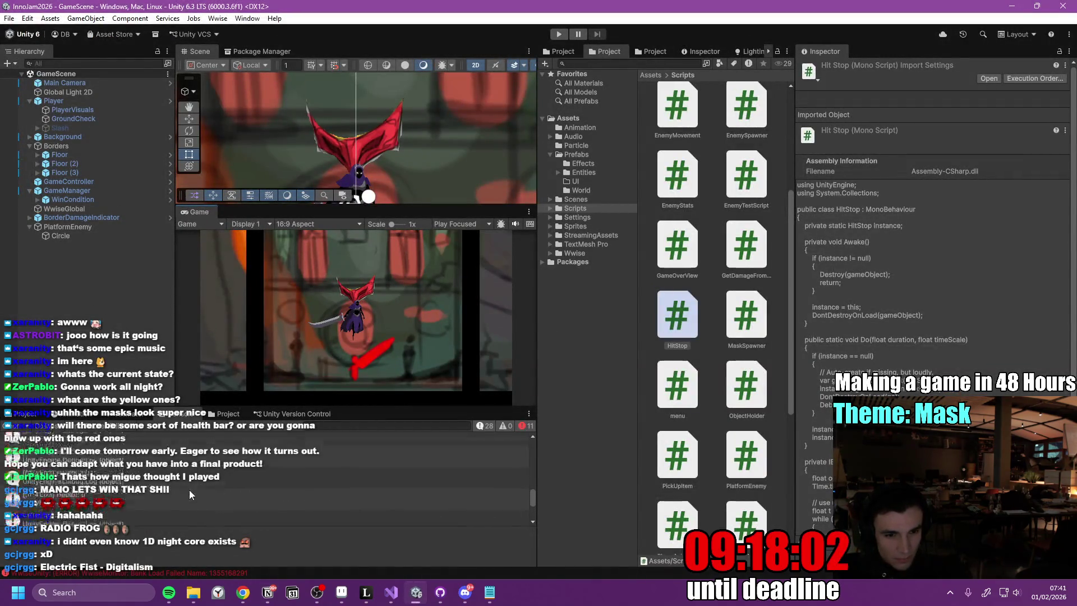
left_click(83, 227)
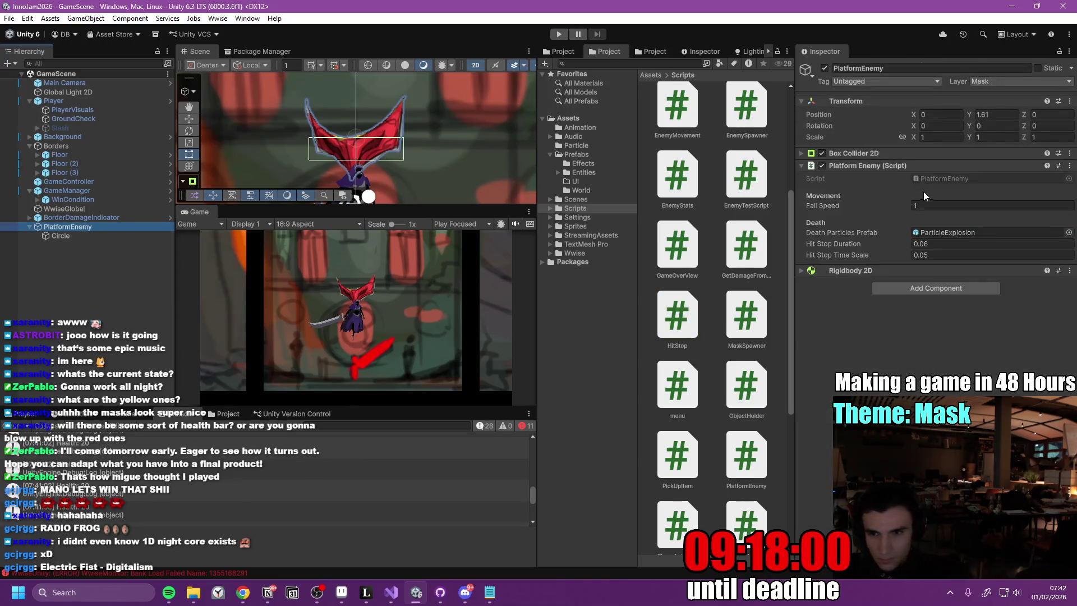
right_click(1054, 166)
left_click(989, 331)
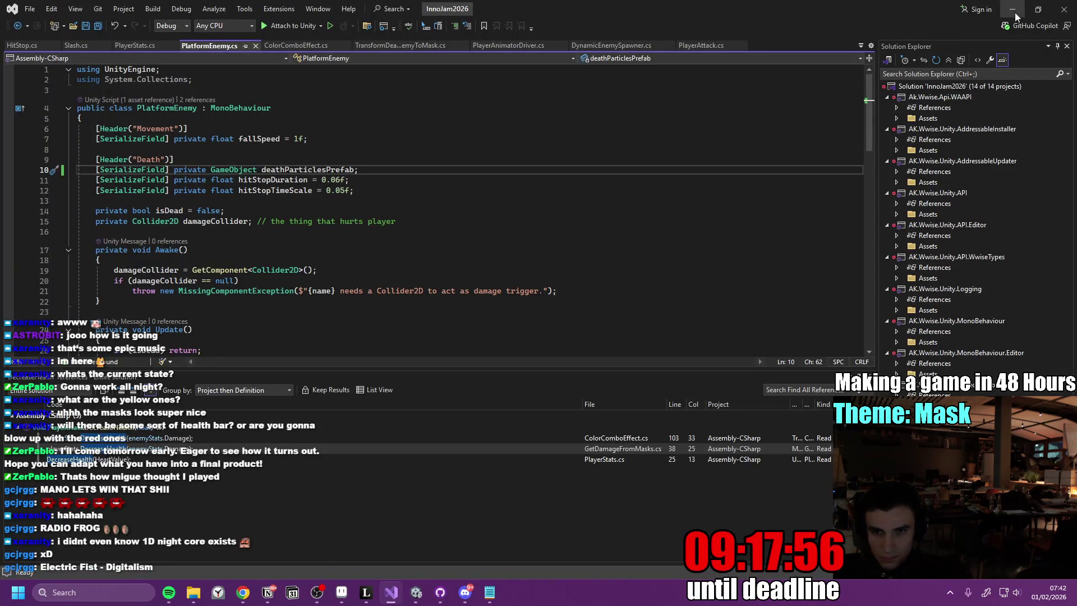
- Read Slash.cs's OnTriggerEnter2D kill code, then minimize Visual Studio to return to Unity
left_click(66, 46)
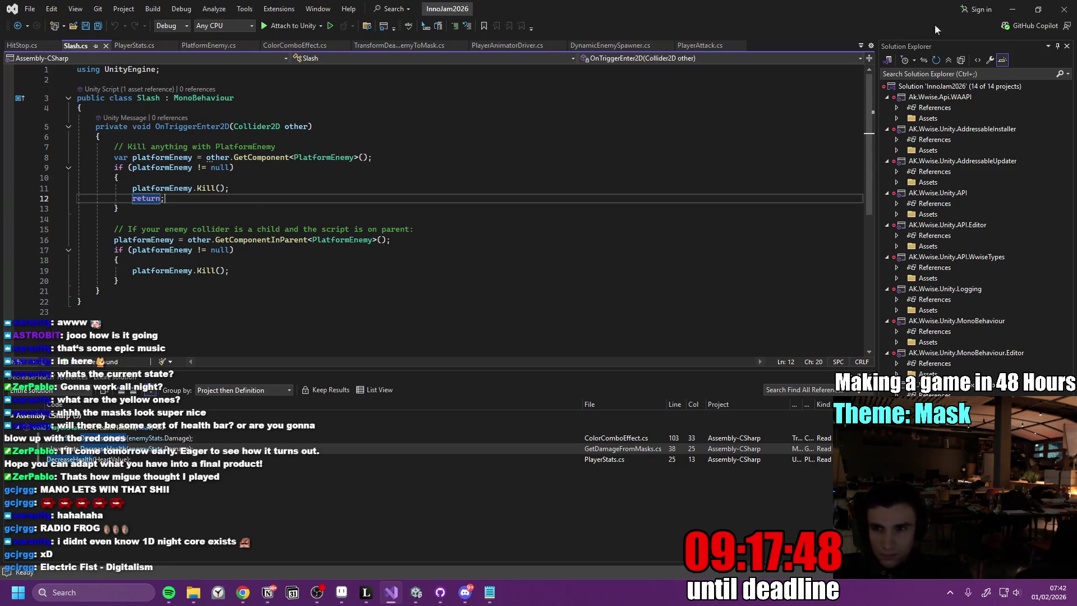
left_click(997, 12)
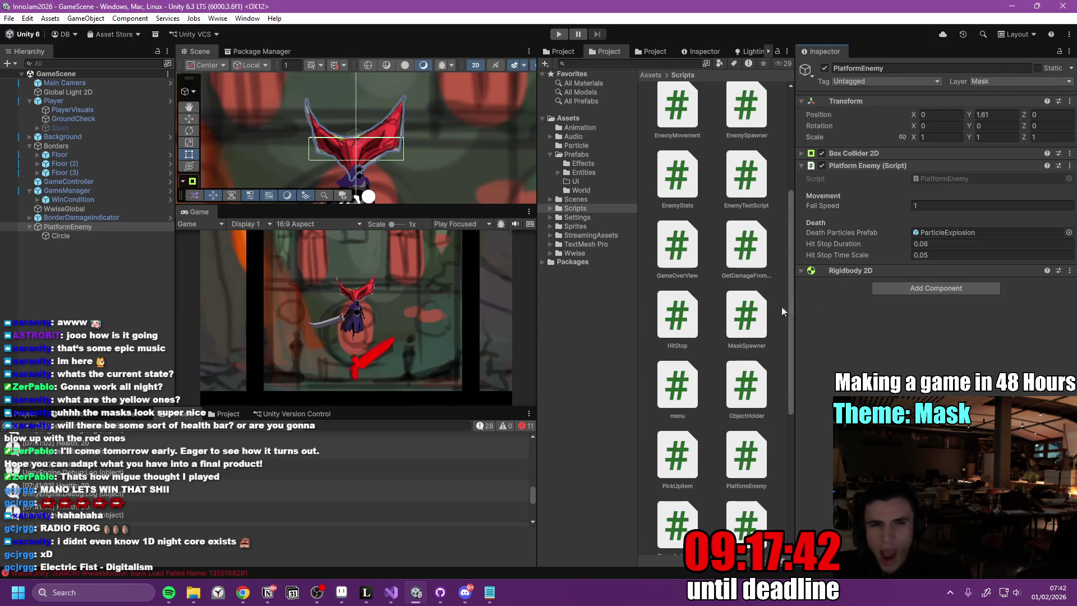
left_click(171, 102)
left_click(106, 115)
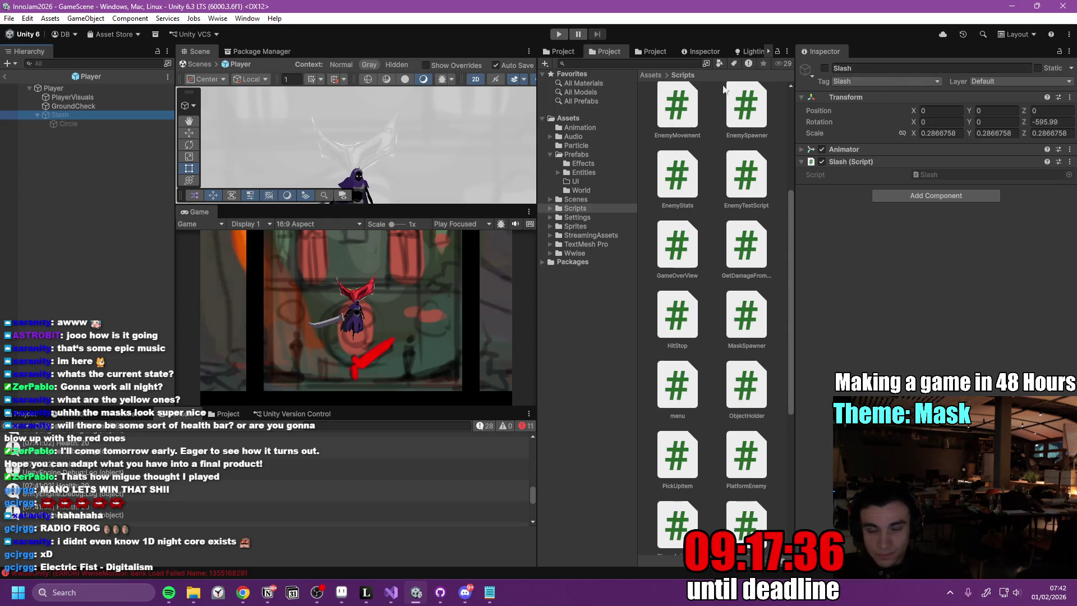
left_click(8, 19)
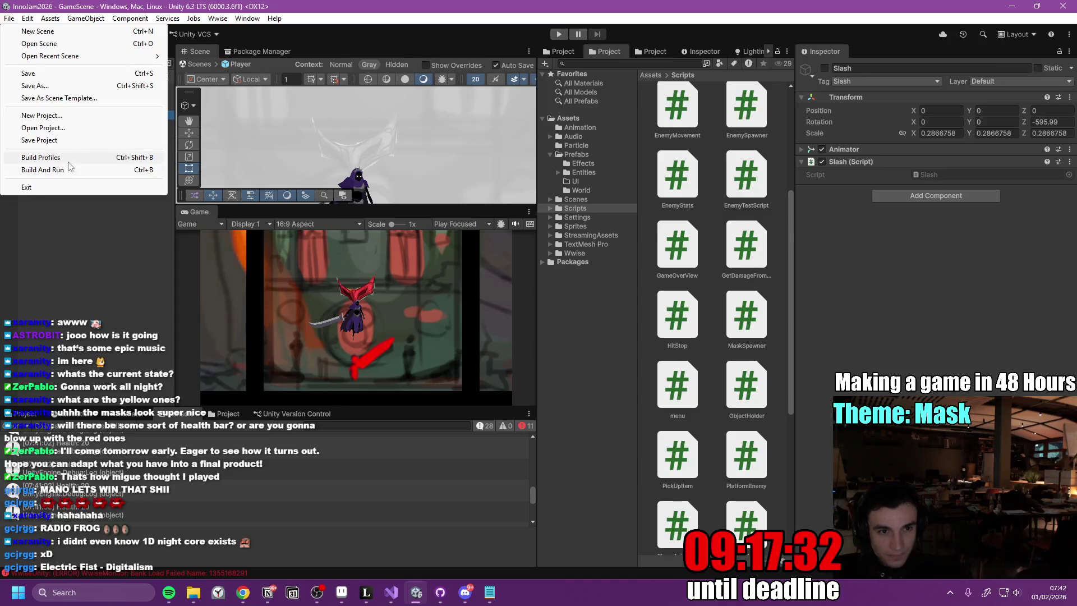
left_click(1022, 82)
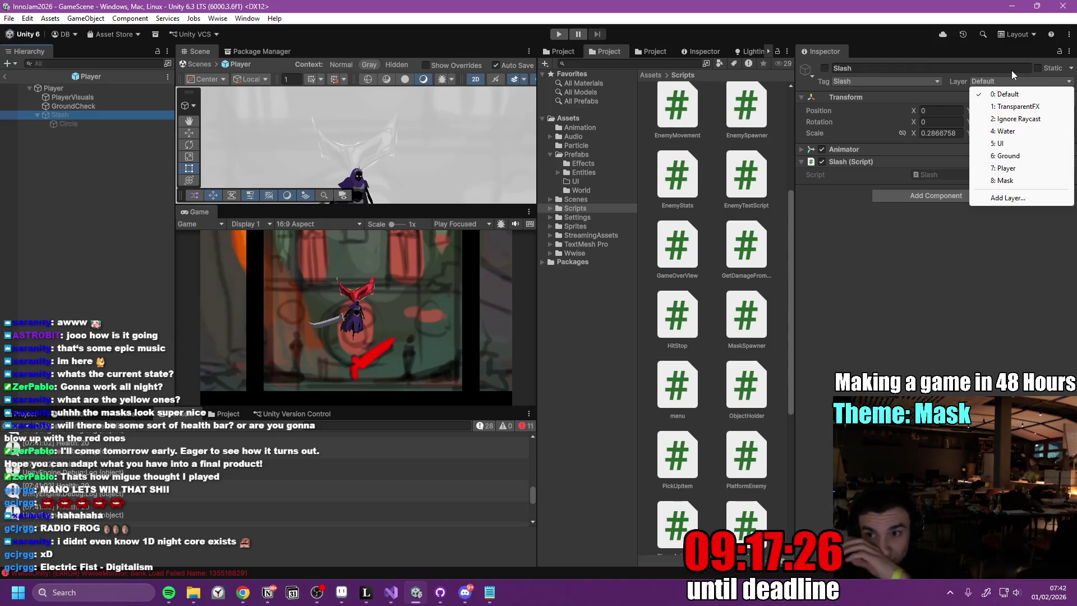
left_click(9, 19)
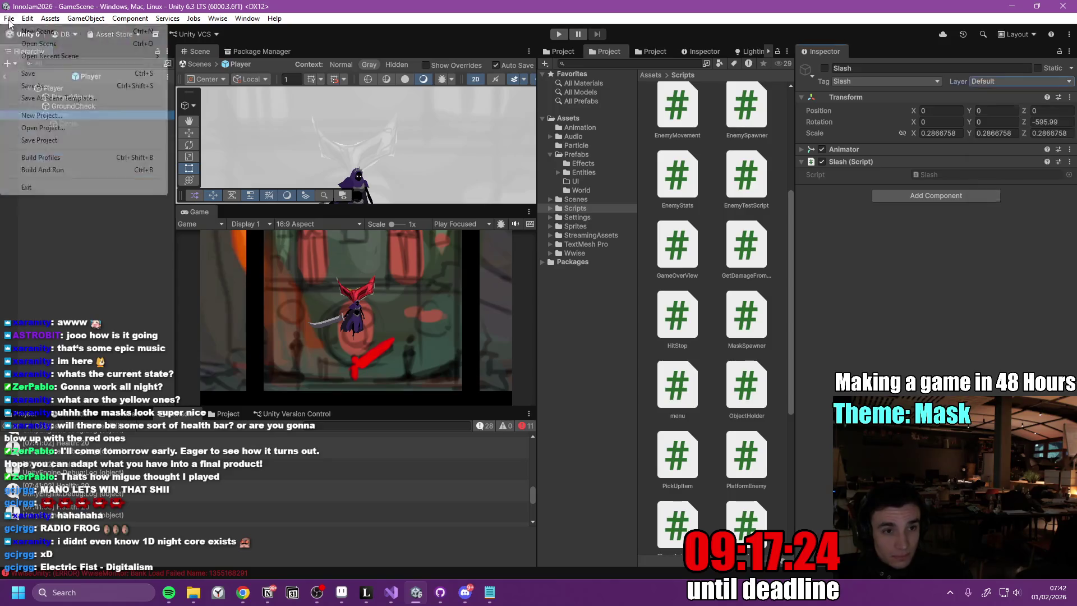
left_click(53, 156)
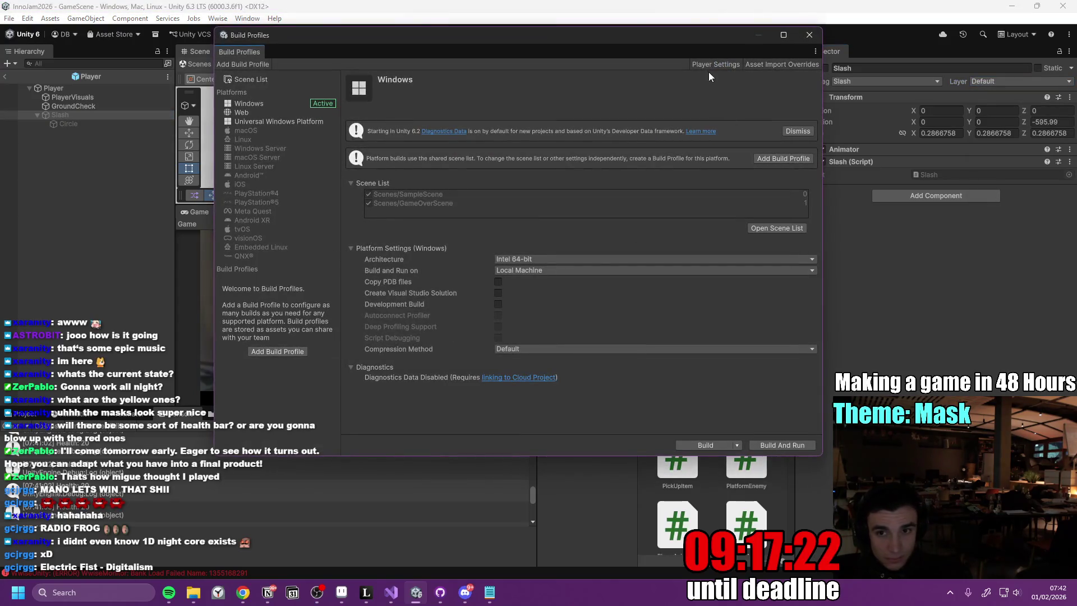
left_click(715, 64)
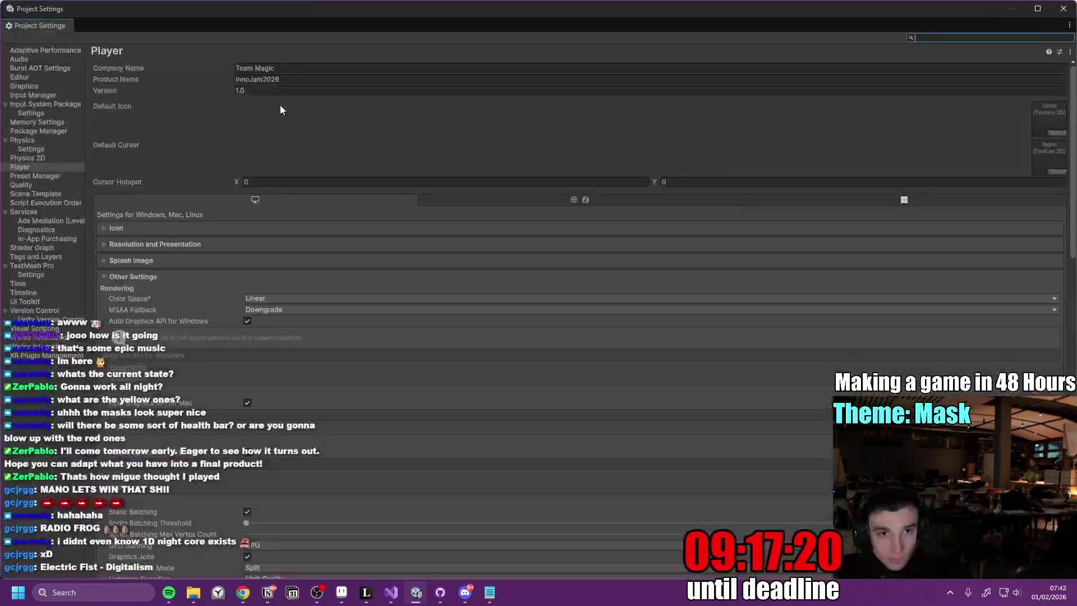
left_click(28, 158)
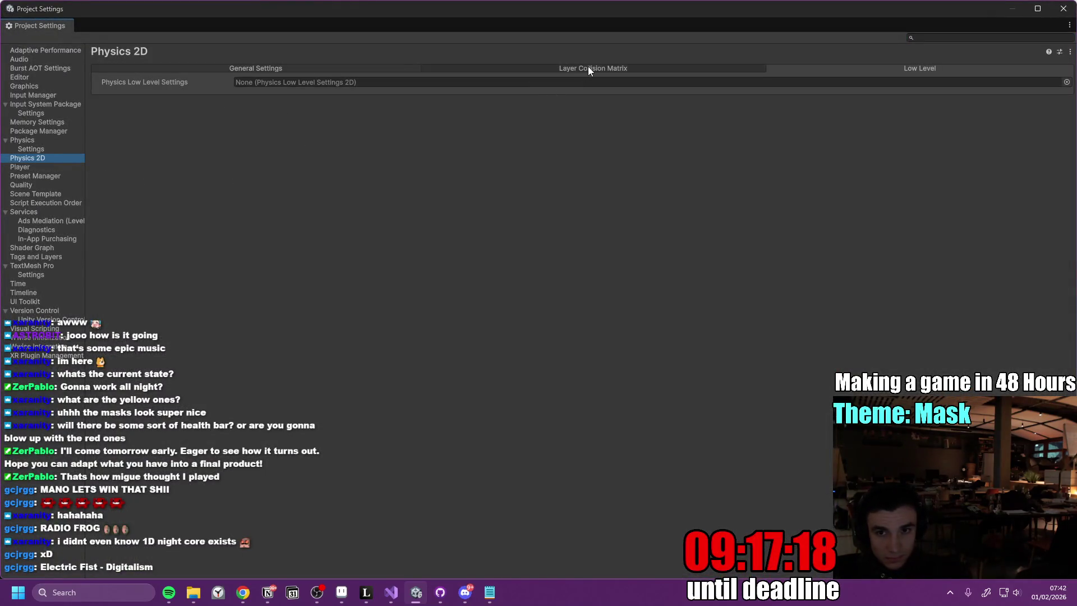
left_click(588, 66)
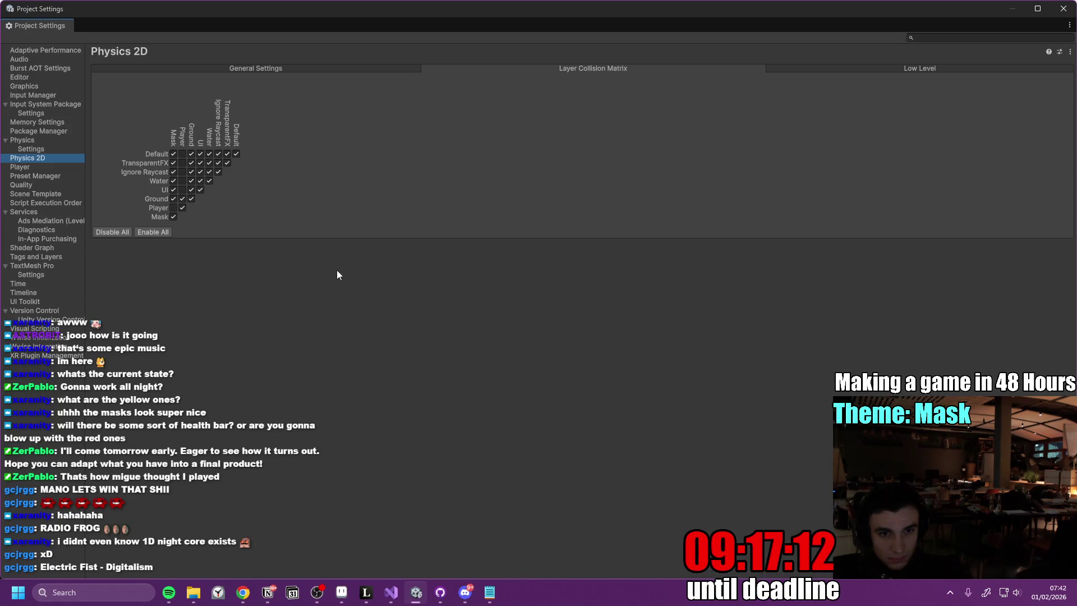
key("alt+Tab")
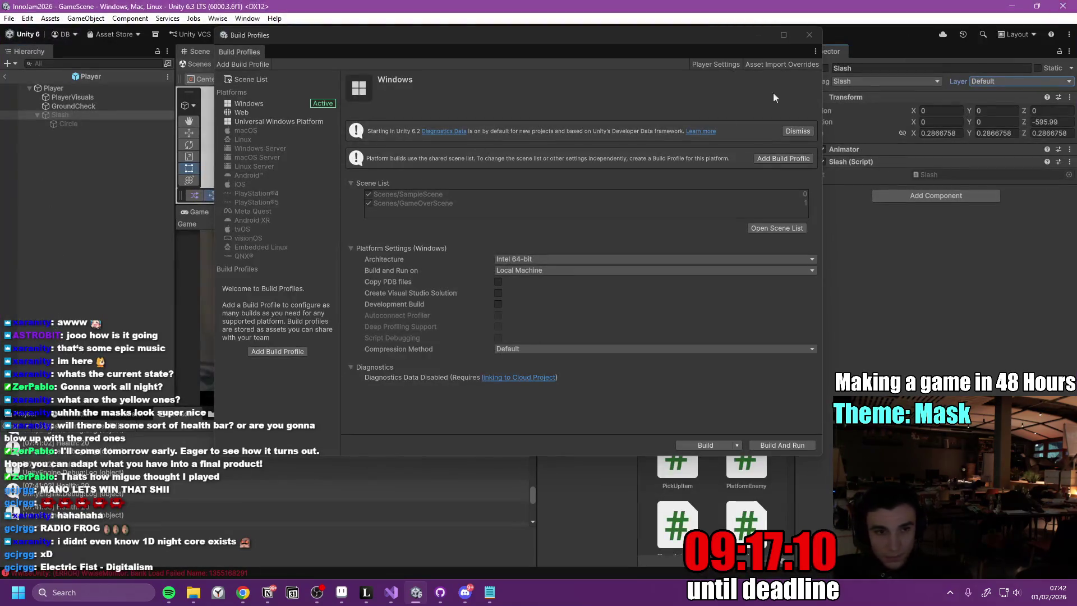
left_click(810, 35)
left_click(4, 76)
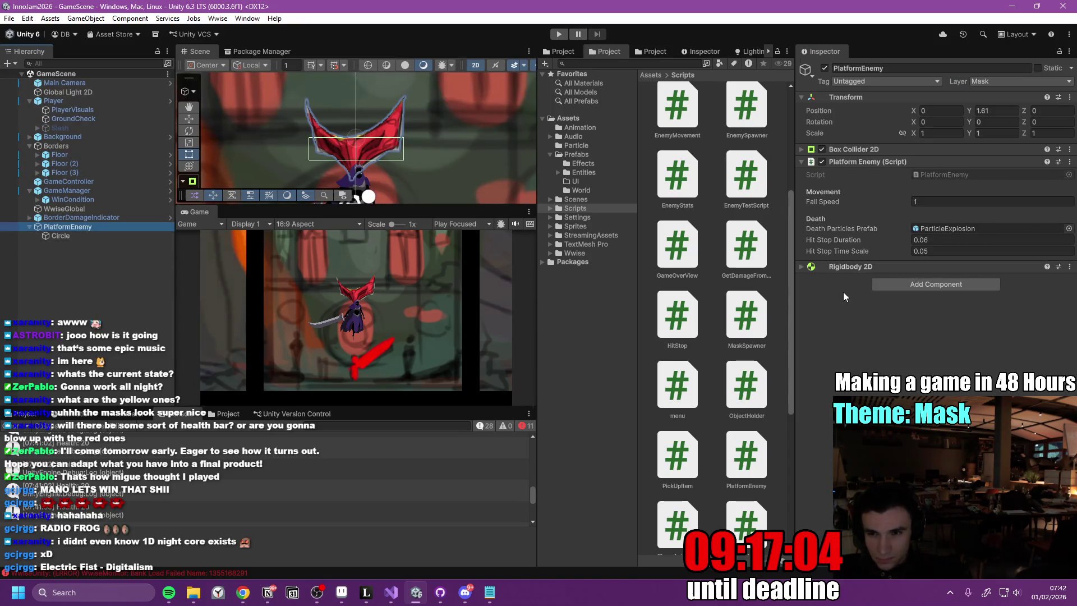
left_click(803, 269)
- Collapse the Rigidbody 2D, Platform Enemy script and Box Collider 2D panels in the Inspector
left_click(805, 268)
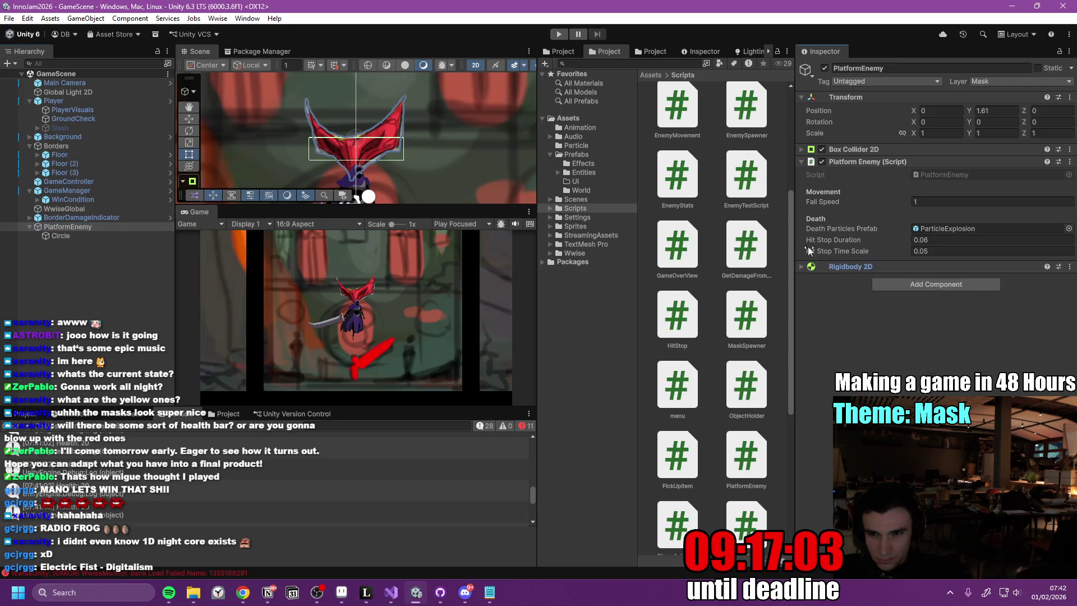
left_click(802, 162)
left_click(800, 150)
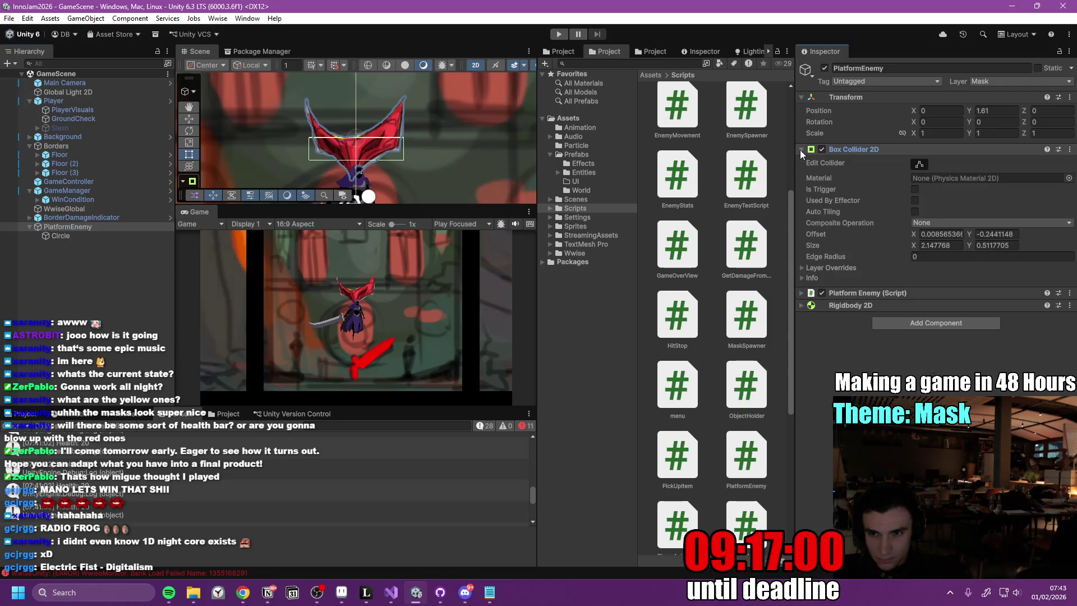
left_click(800, 150)
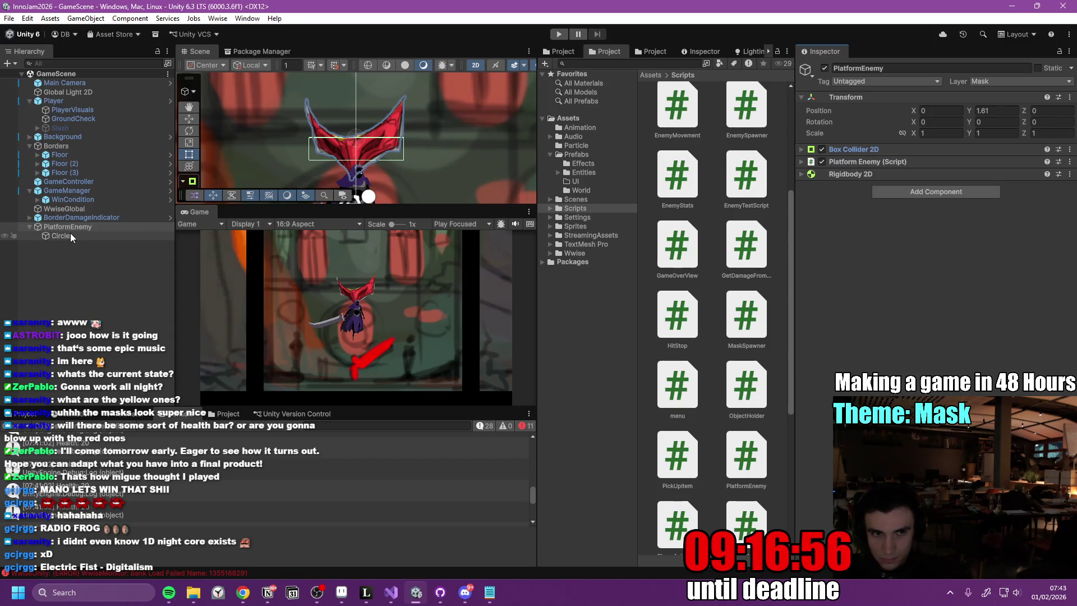
- Open the Player prefab and inspect its Slash child and the Circle sprite beneath it
left_click(170, 101)
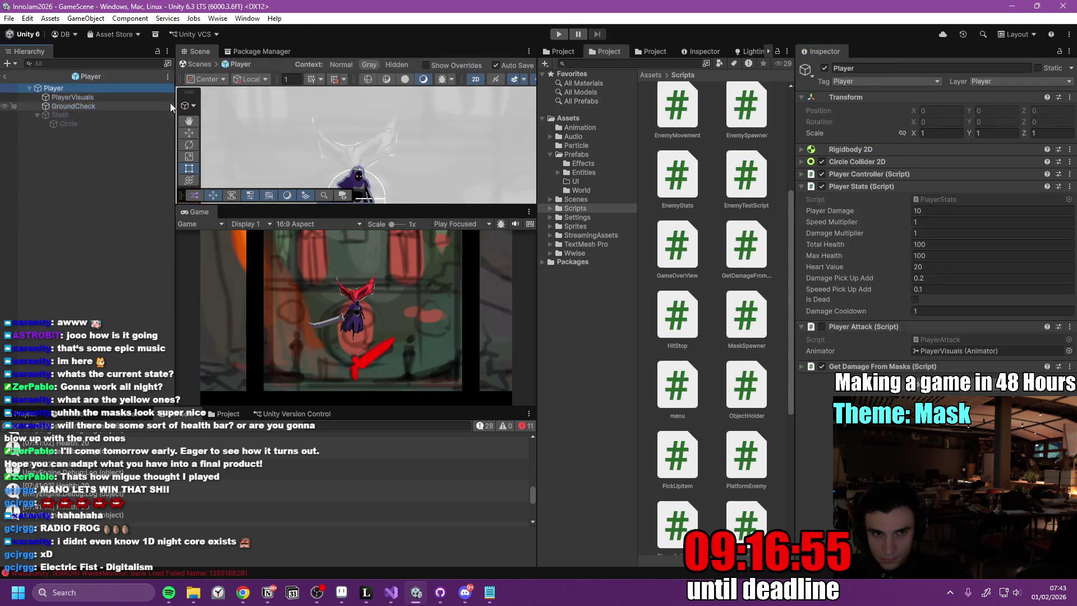
left_click(86, 117)
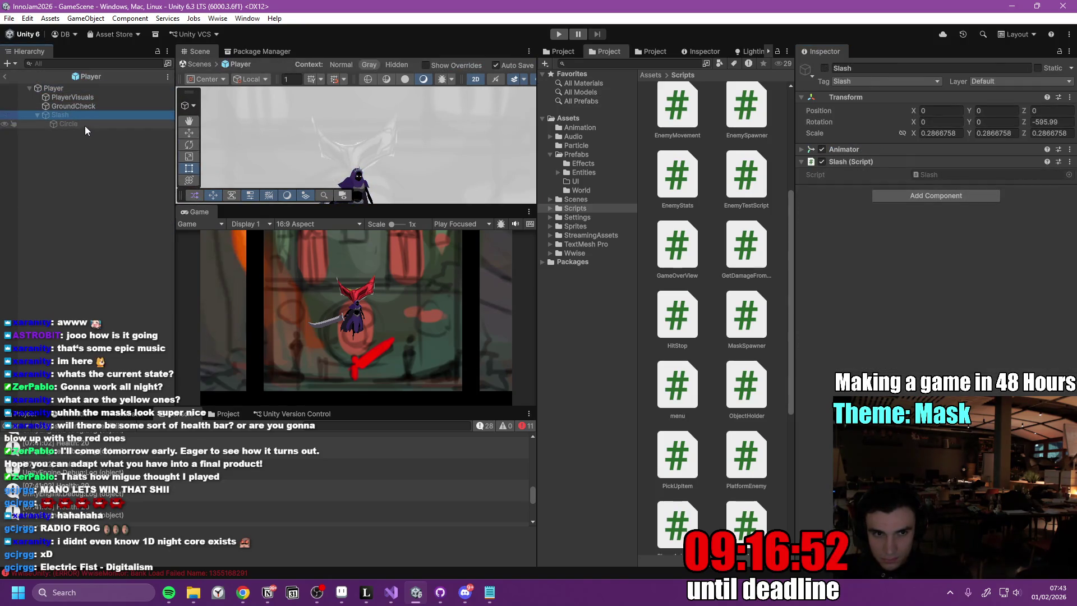
left_click(85, 126)
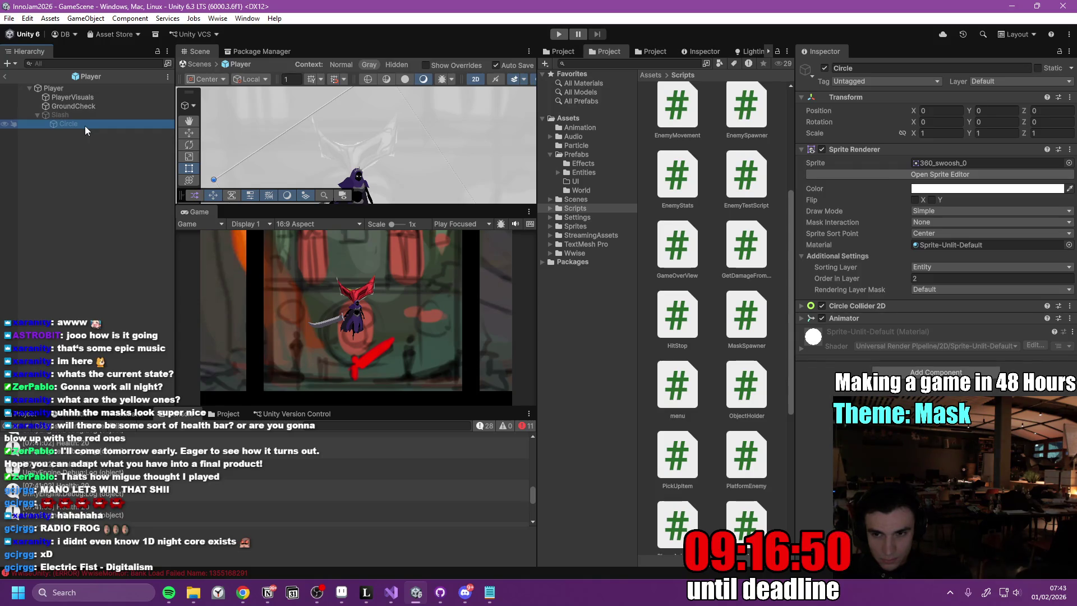
left_click(82, 115)
left_click(86, 123)
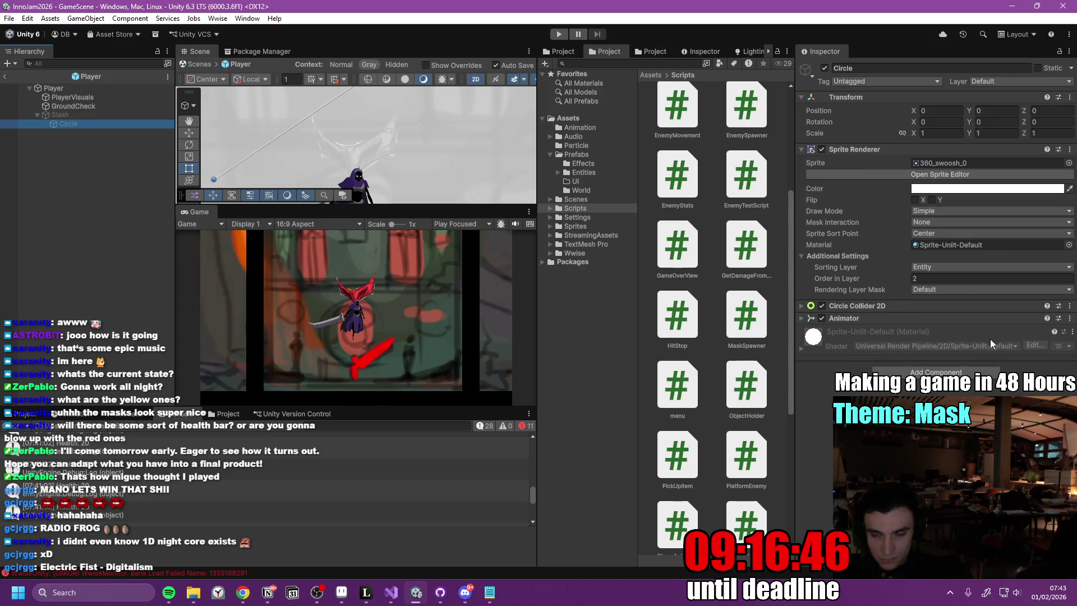
- Copy the Circle object's Circle Collider 2D and bring up the Slash script's component menu
left_click(1070, 318)
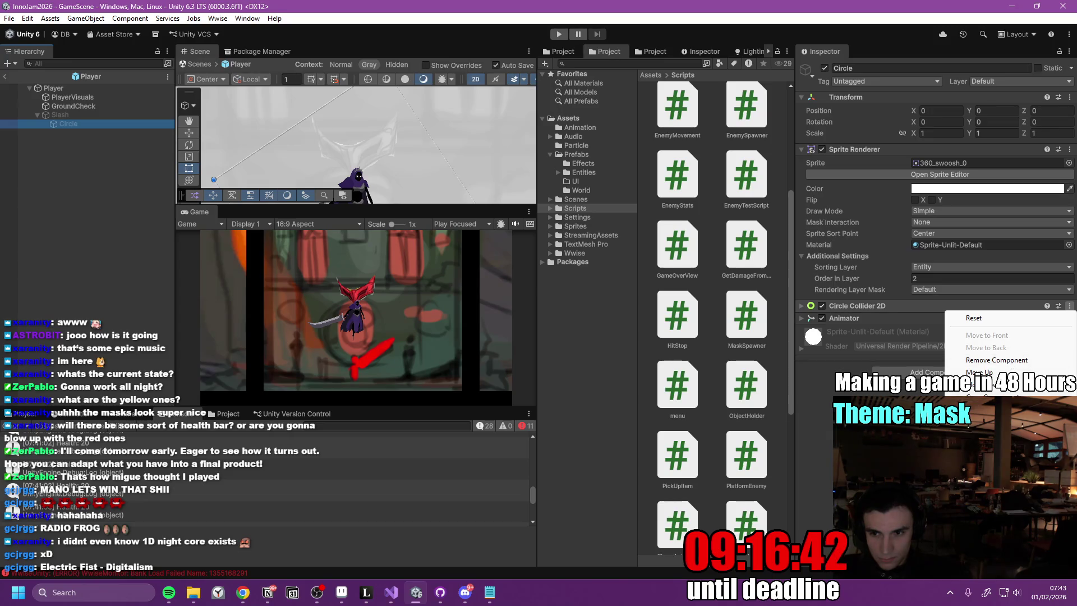
left_click(997, 360)
left_click(60, 115)
left_click(1063, 163)
left_click(1070, 161)
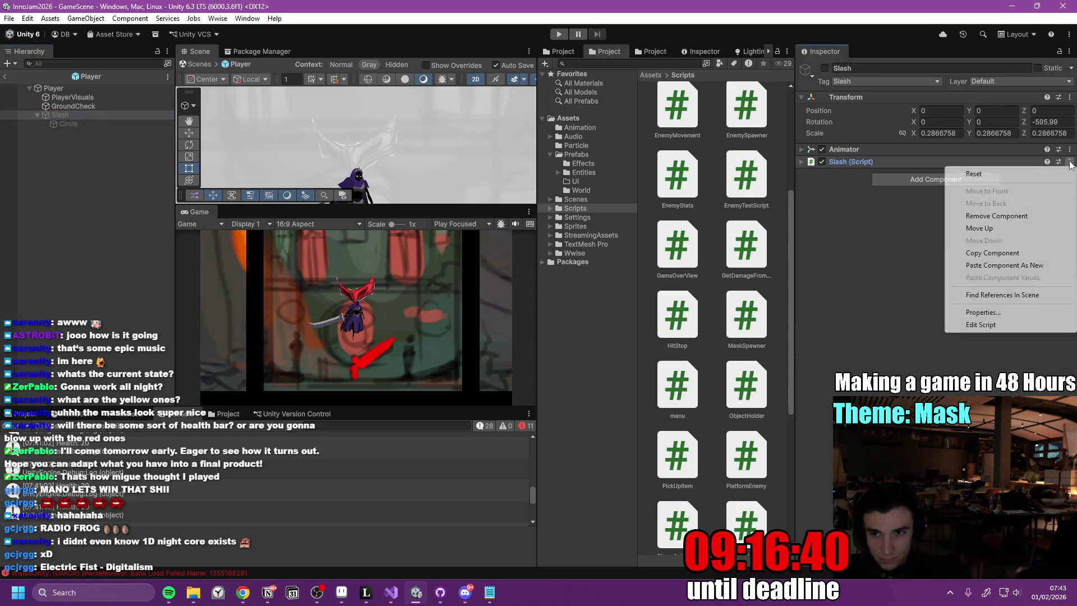
- Paste the circle collider onto Slash as a new component and remove it from Circle
left_click(1021, 266)
left_click(803, 172)
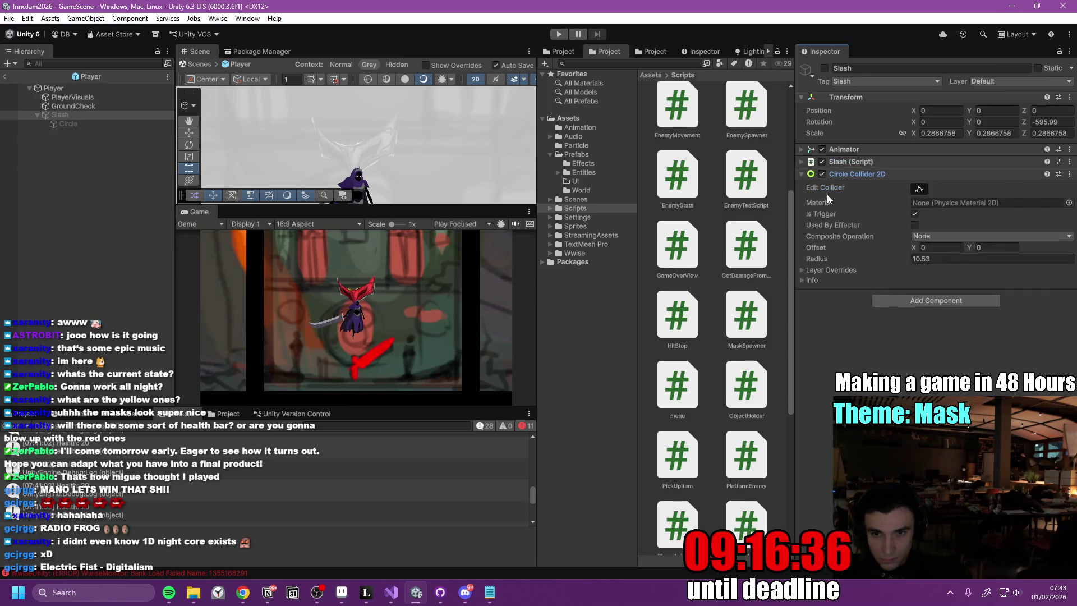
left_click(149, 123)
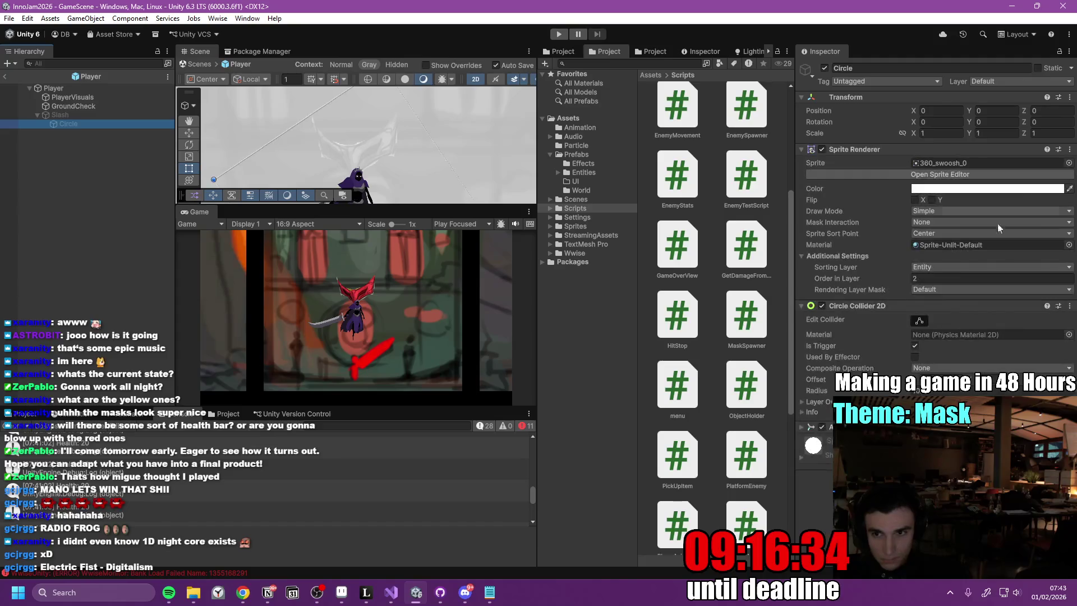
left_click(1070, 306)
left_click(954, 360)
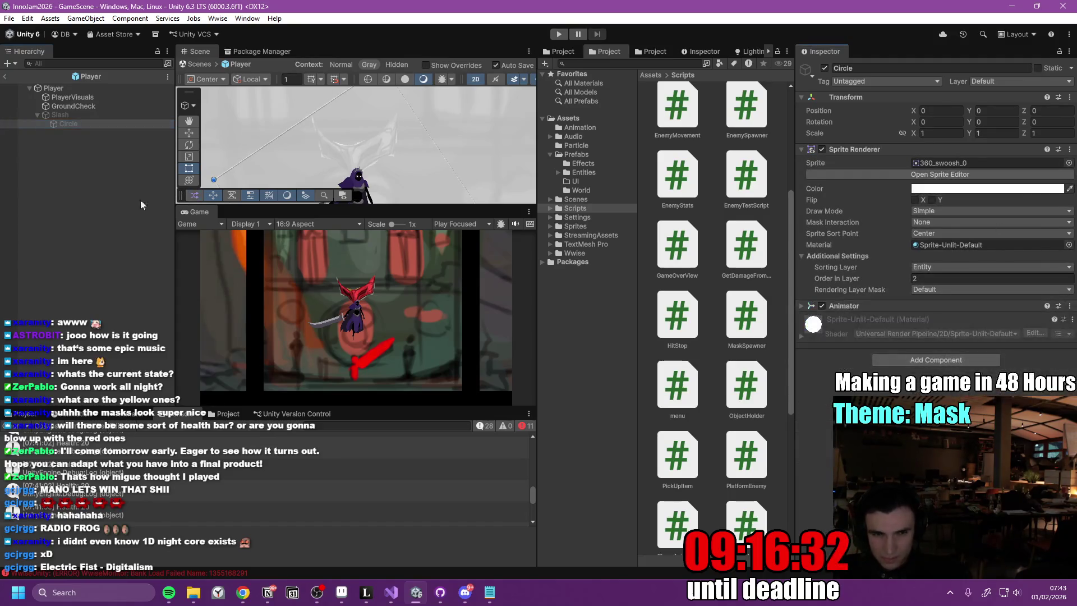
- Activate Slash and check its radius-10.53 trigger collider against the sprite with Edit Collider
left_click(81, 113)
left_click(82, 124)
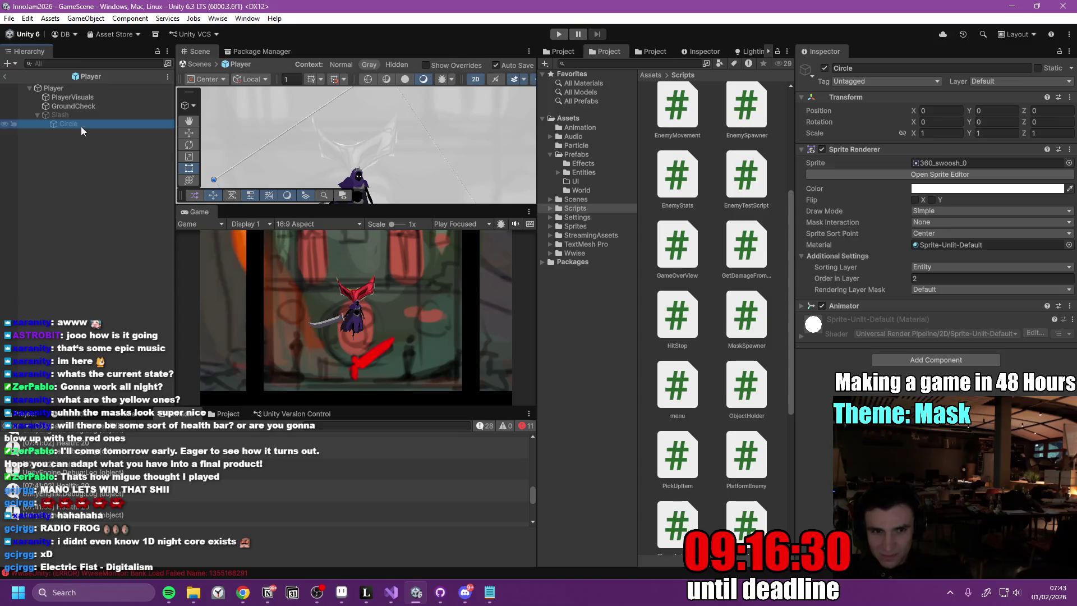
left_click(90, 115)
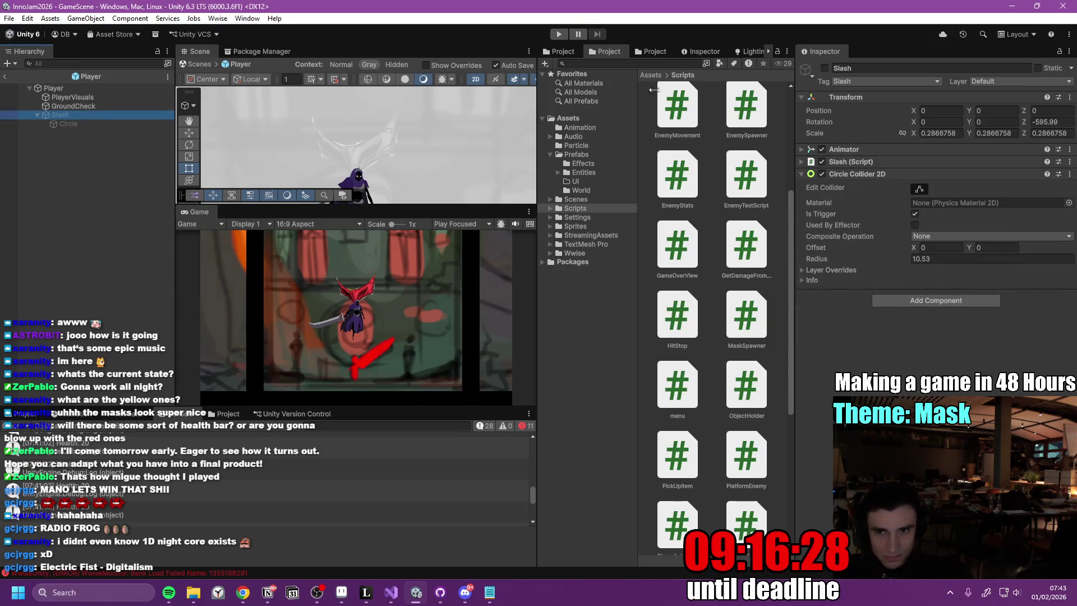
left_click(825, 68)
left_click(920, 188)
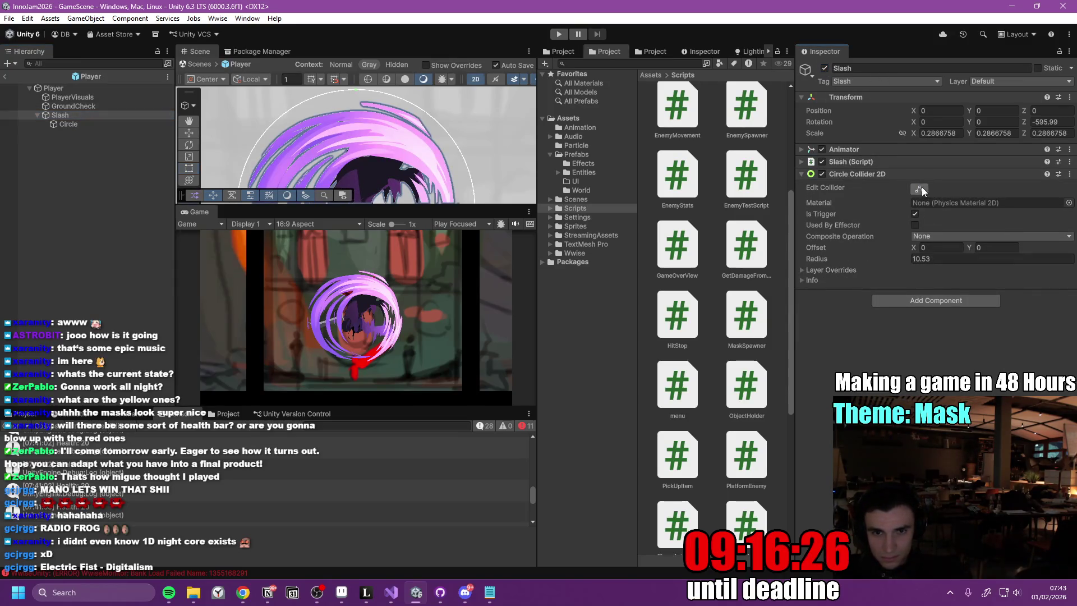
scroll(366, 133, "down", 5)
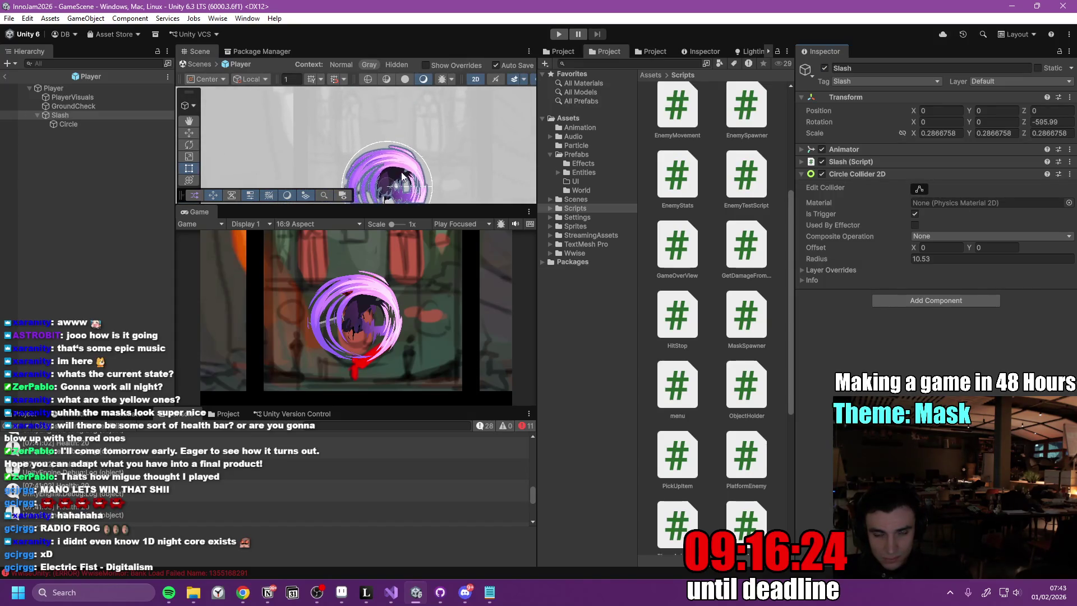
scroll(401, 132, "up", 5)
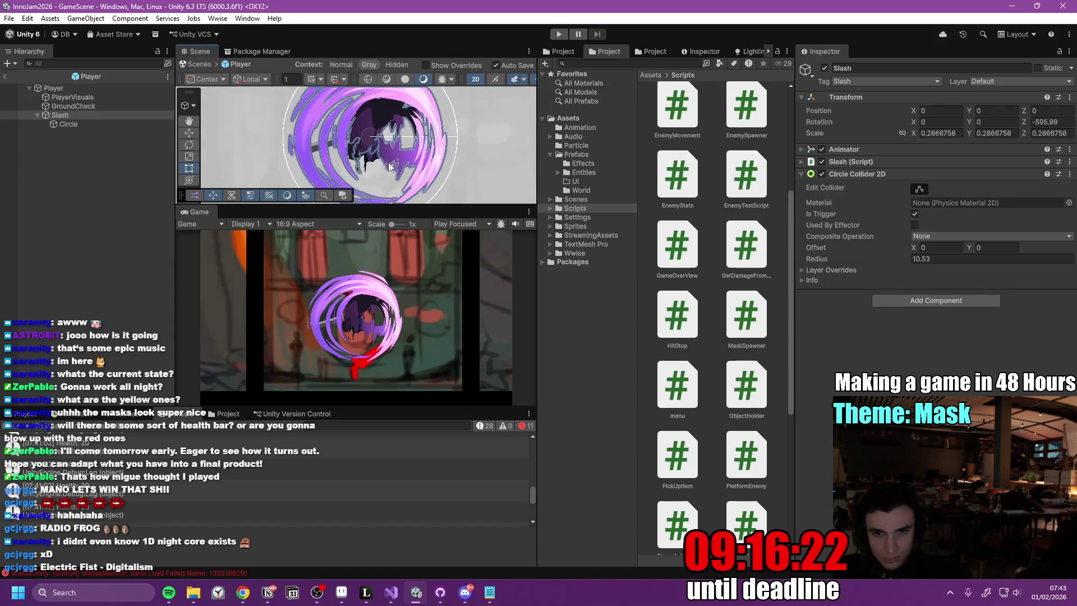
double_click(85, 113)
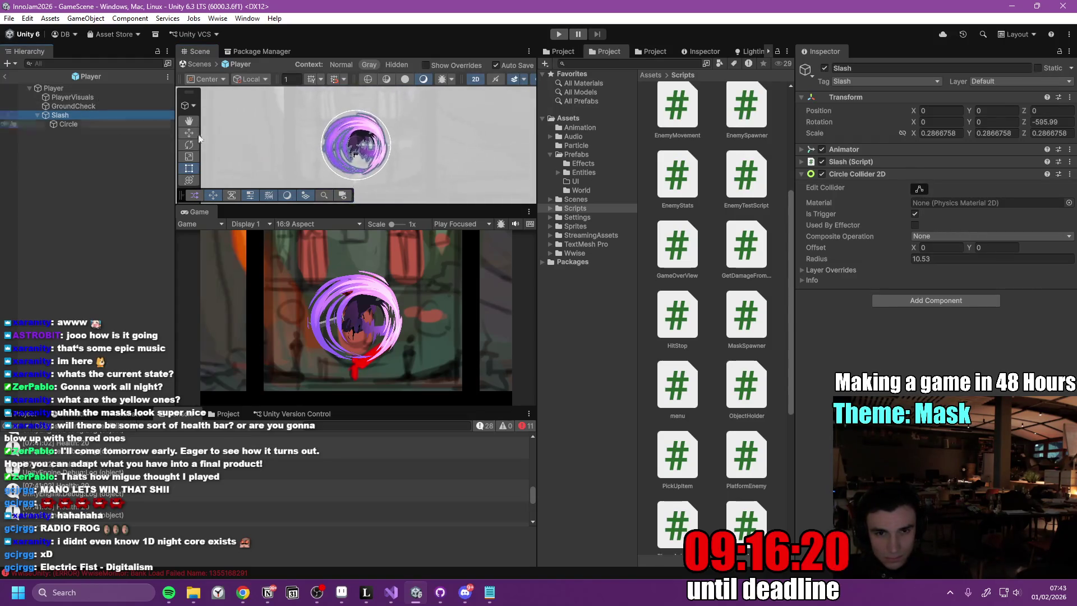
left_click(919, 188)
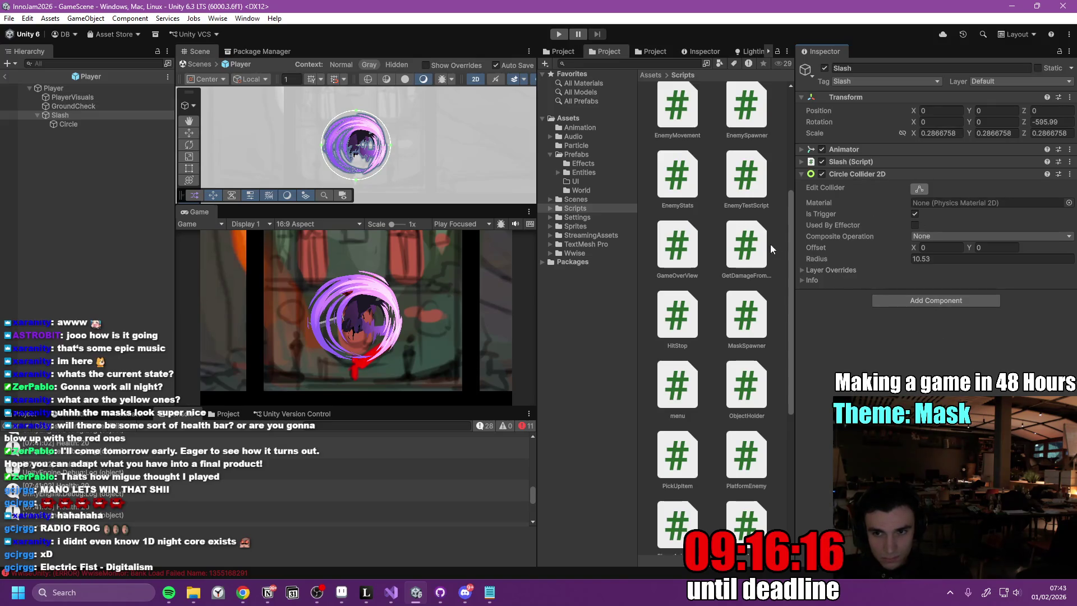
left_click(60, 115)
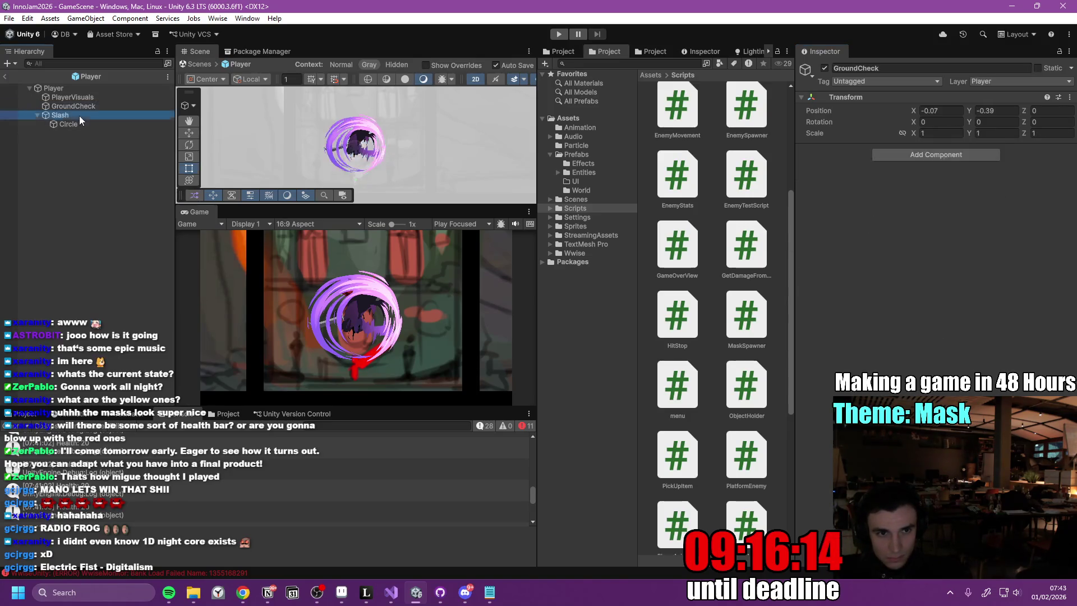
- Play-test the game with a jump and two slash attacks, then stop the run
left_click(558, 34)
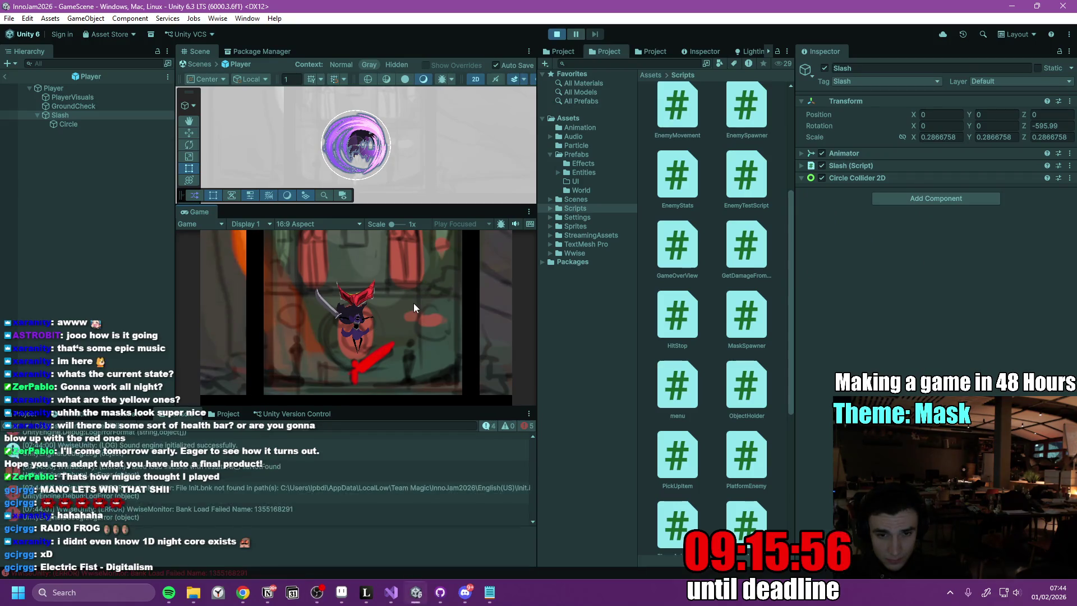
key("space")
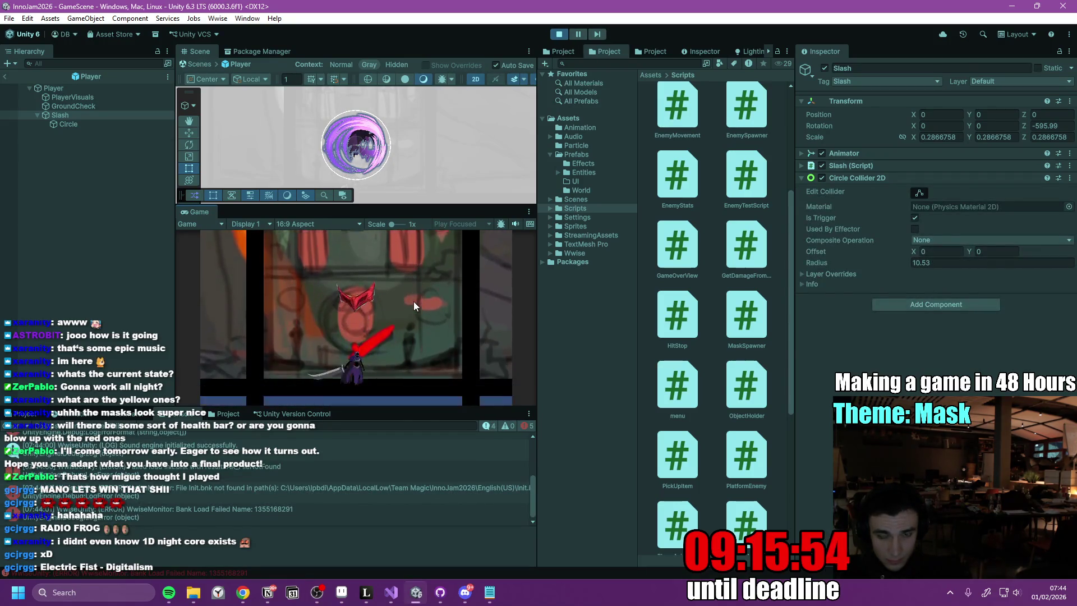
left_click(413, 297)
left_click(413, 298)
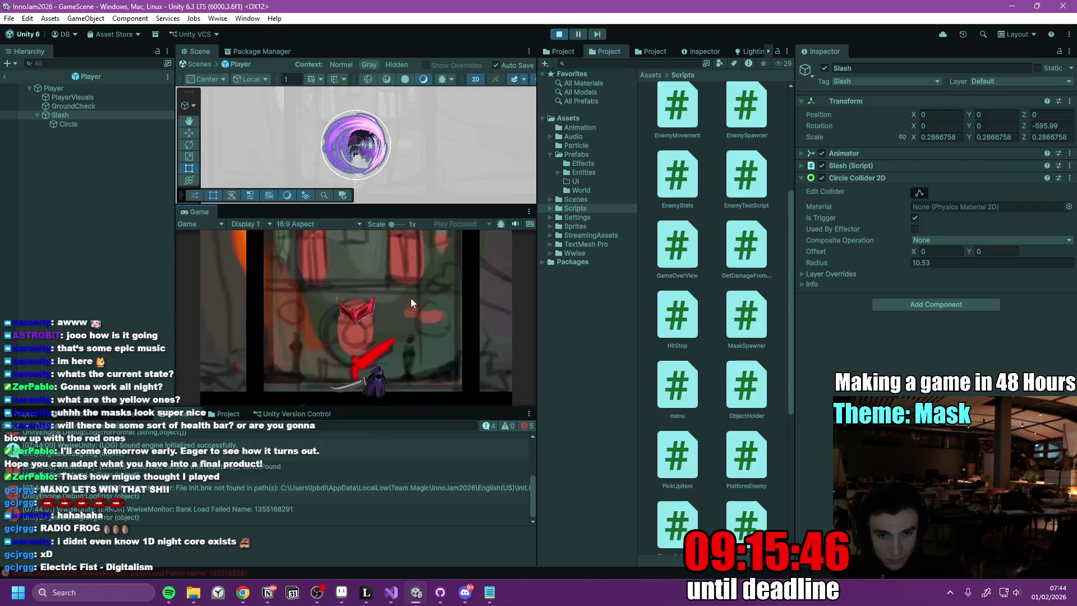
left_click(559, 35)
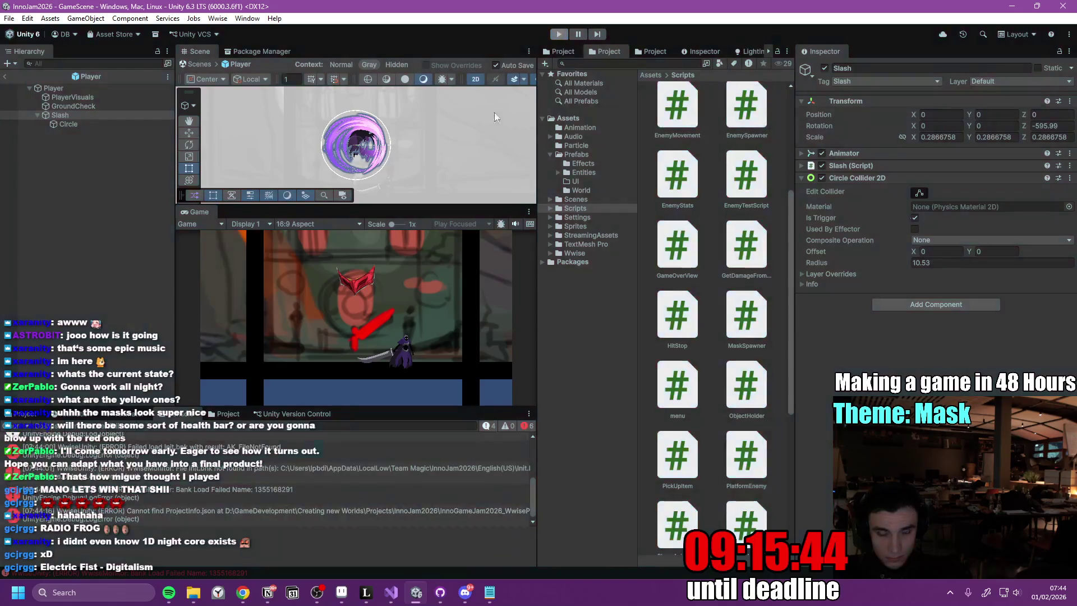
- In Notion, check off Dies instantly, Instantiates Particles and Stops moving forever, then return to Unity
left_click(268, 593)
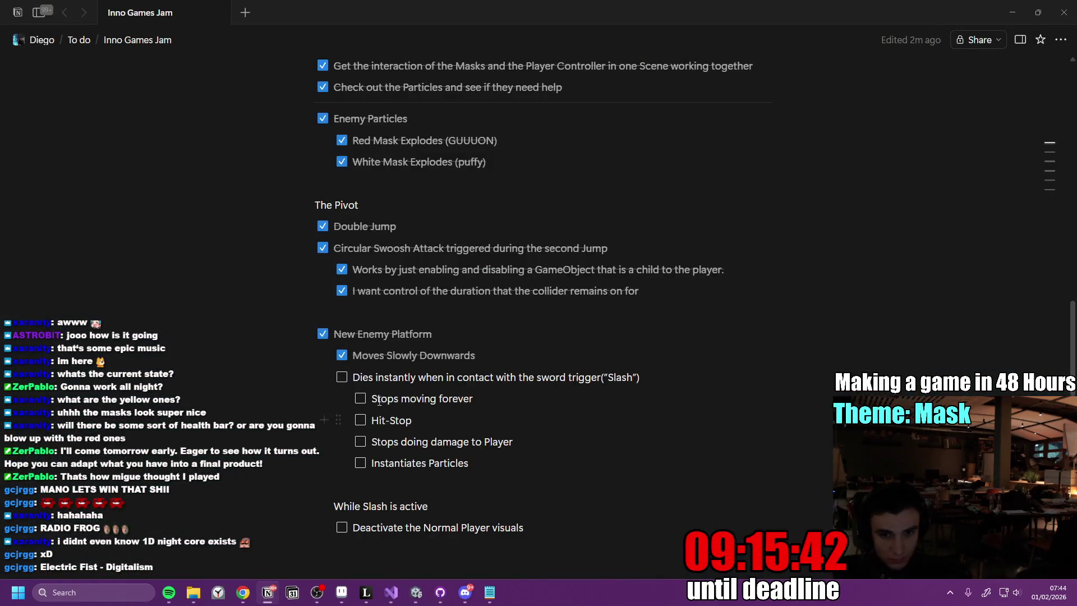
left_click(342, 378)
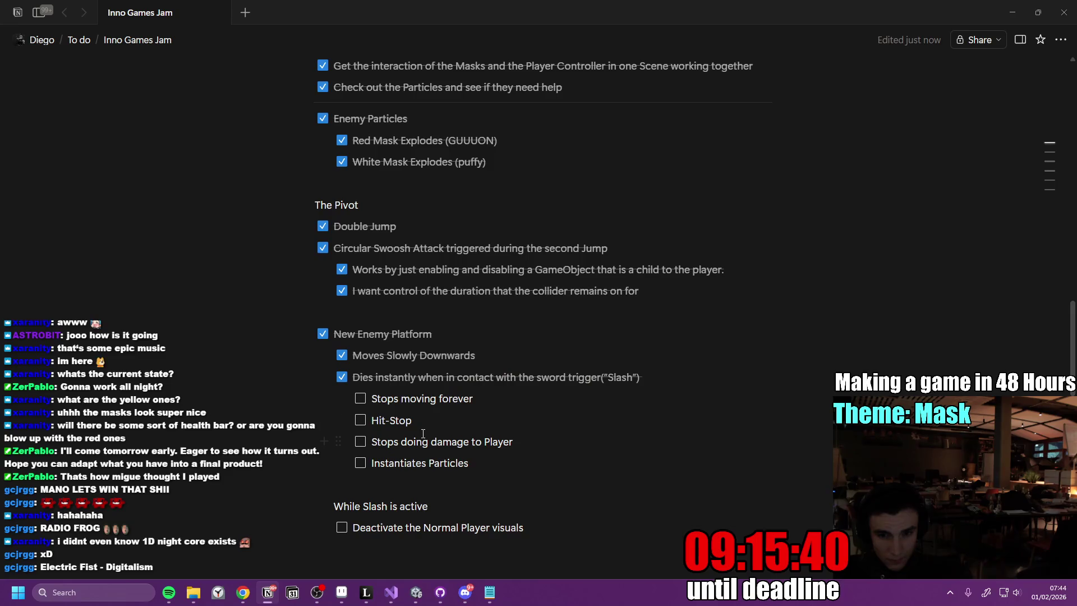
left_click(359, 464)
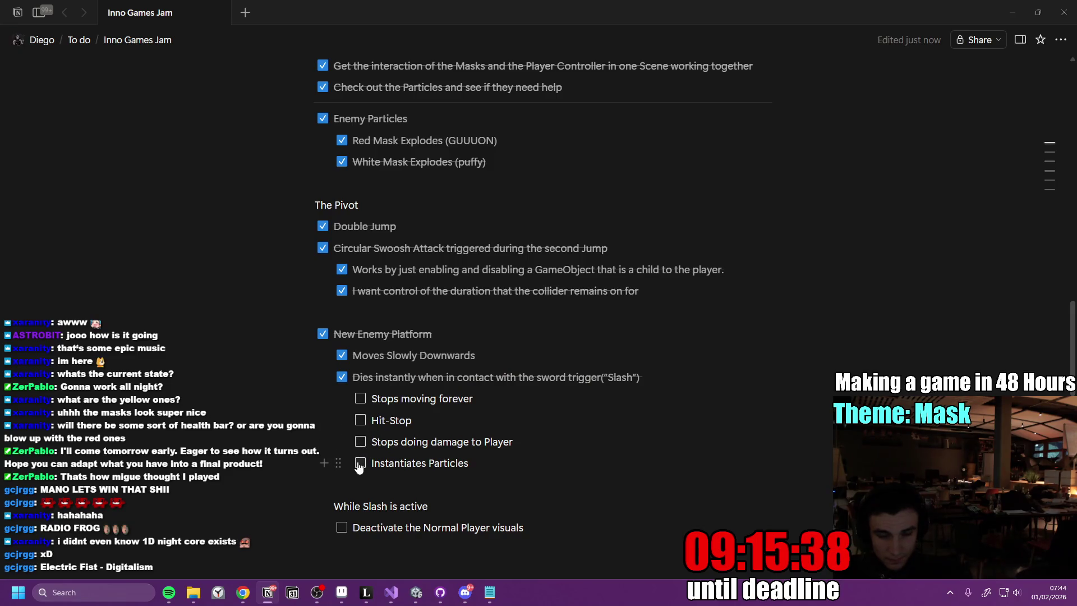
left_click(359, 399)
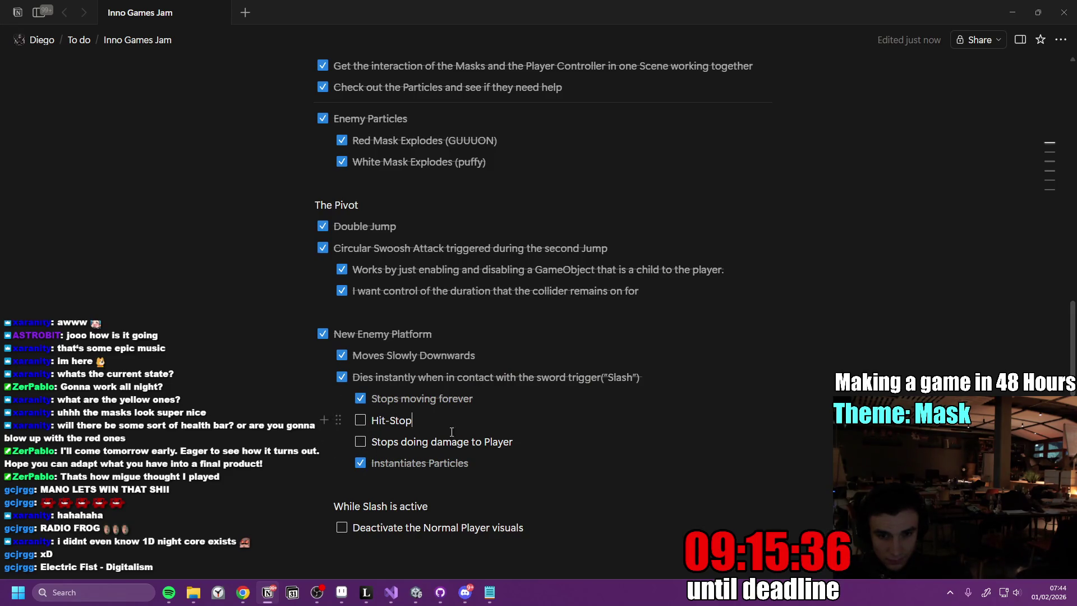
left_click(416, 592)
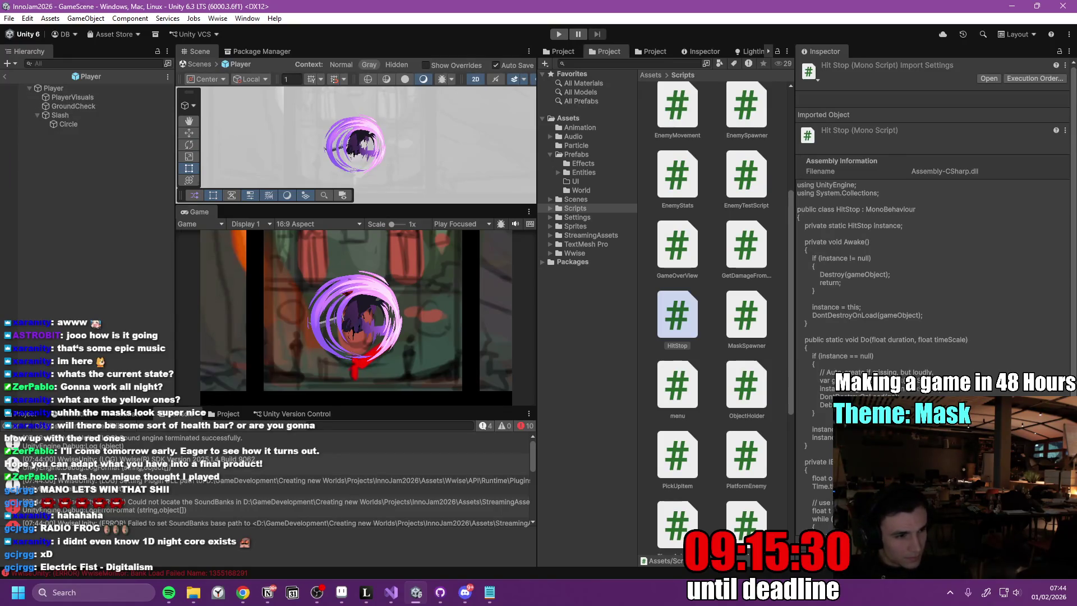
key("alt+Tab")
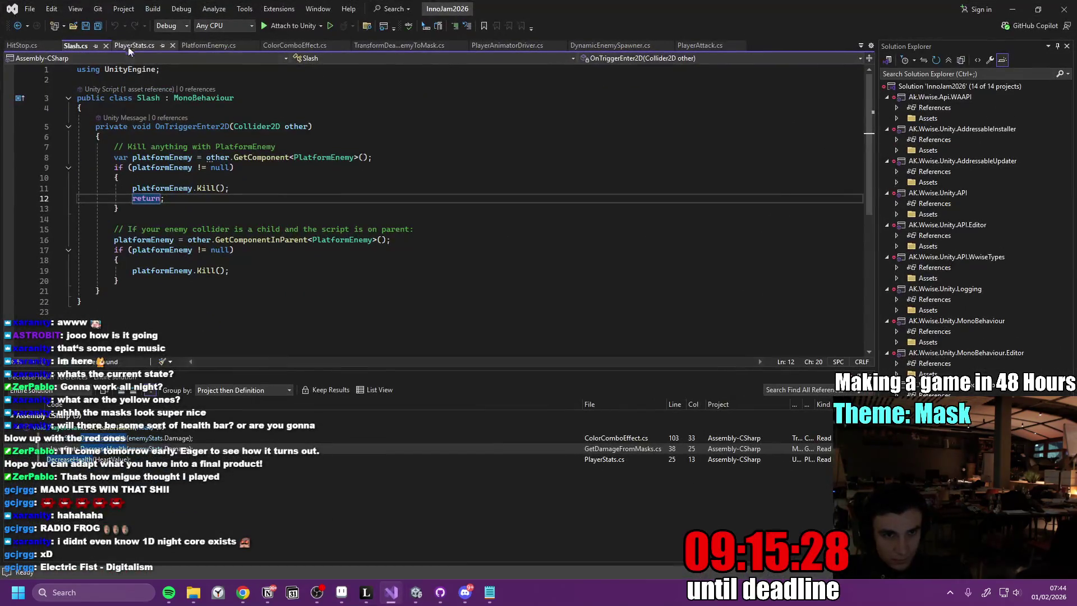
left_click(213, 47)
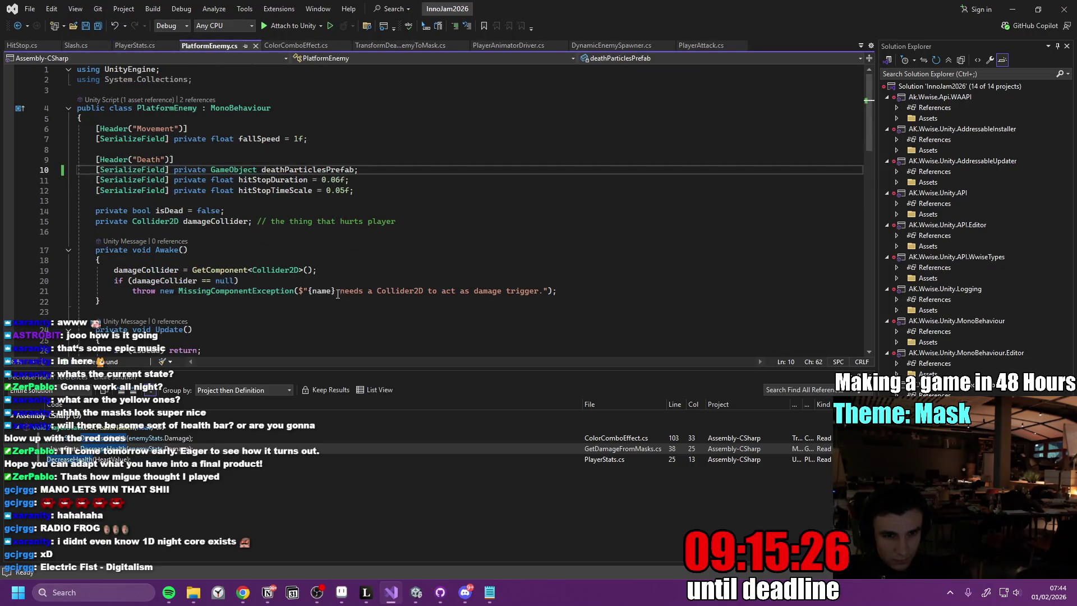
scroll(330, 298, "down", 10)
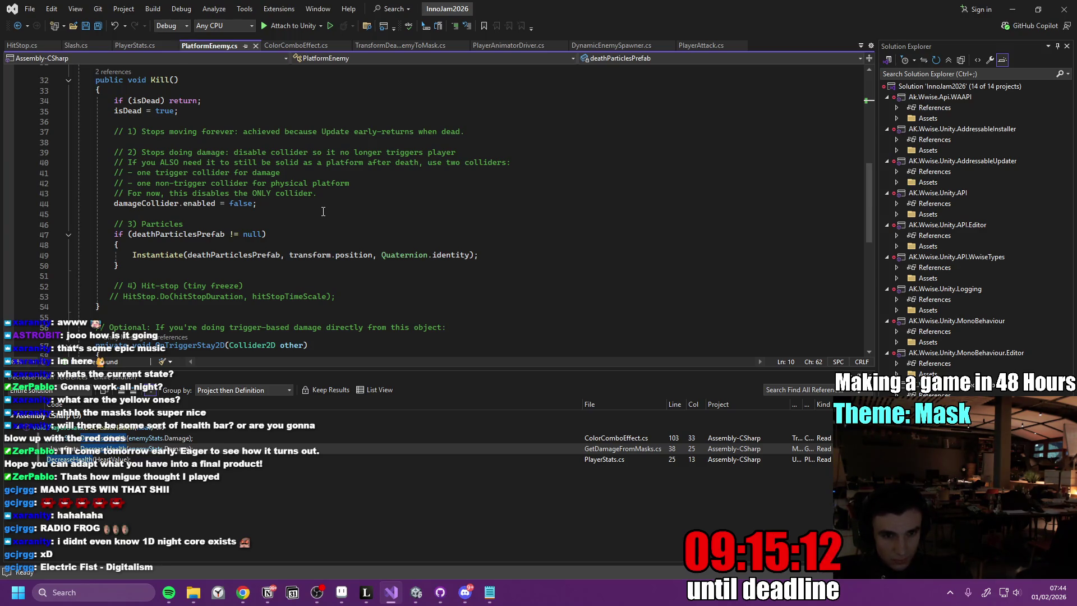
mouse_move(335, 196)
left_mouse_down()
mouse_move(114, 131)
mouse_move(84, 168)
mouse_move(78, 352)
left_mouse_up()
key("alt+Tab")
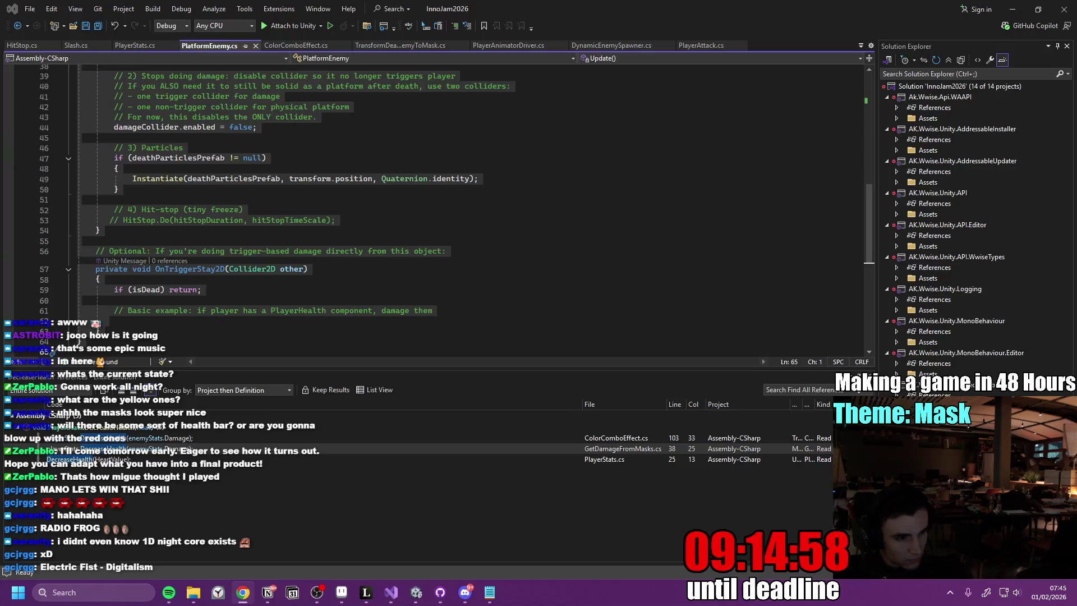
left_click(225, 209)
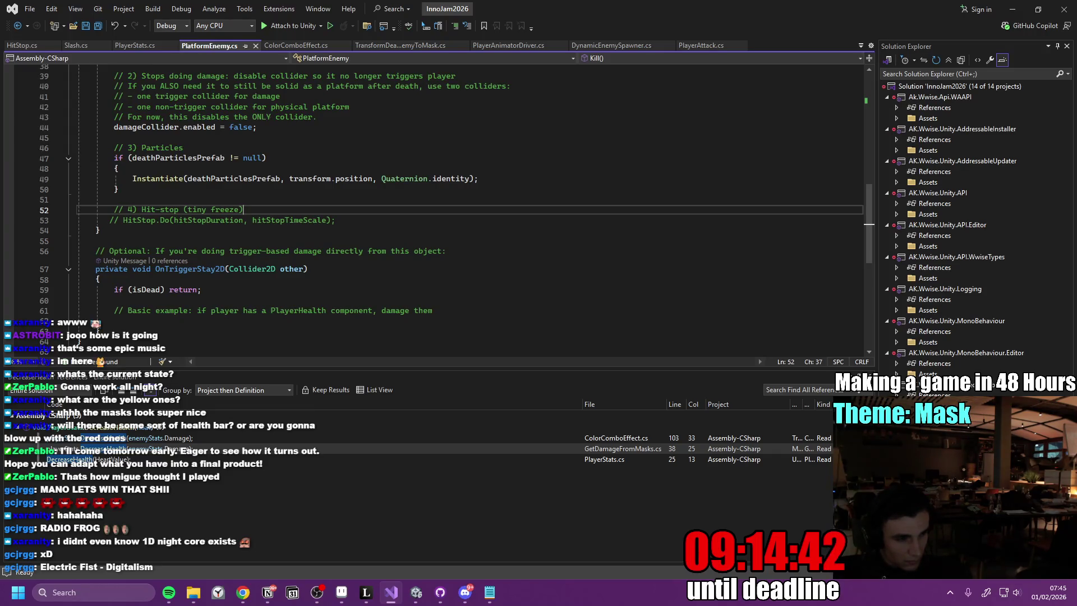
left_click(419, 596)
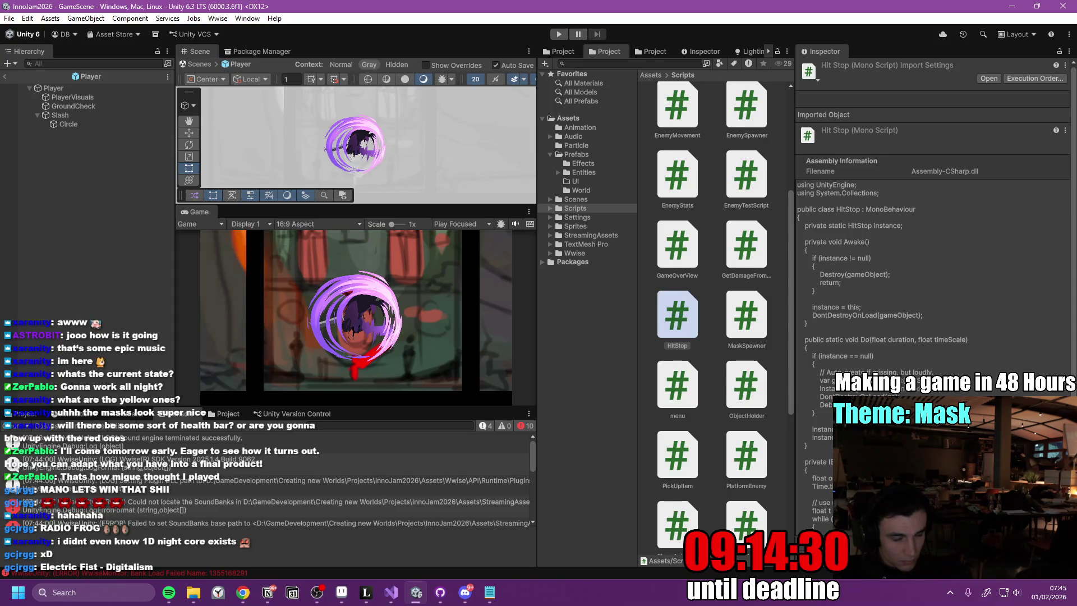
left_click(446, 600)
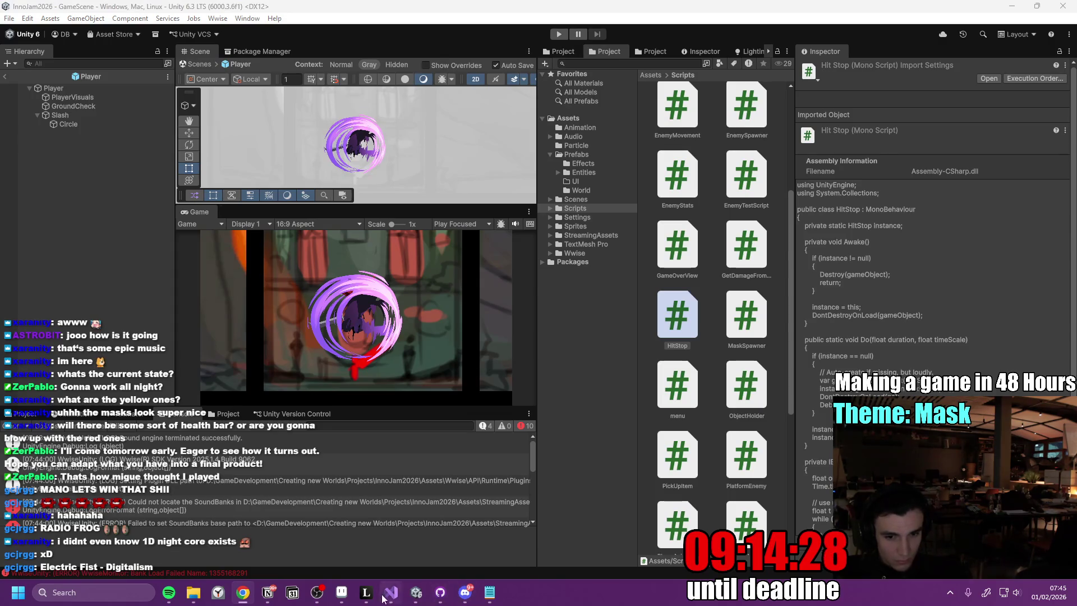
- Paste DealDamage and OnTriggerEnter2D over the old damage code in PlatformEnemy.cs, save, and return to Unity
left_click(391, 592)
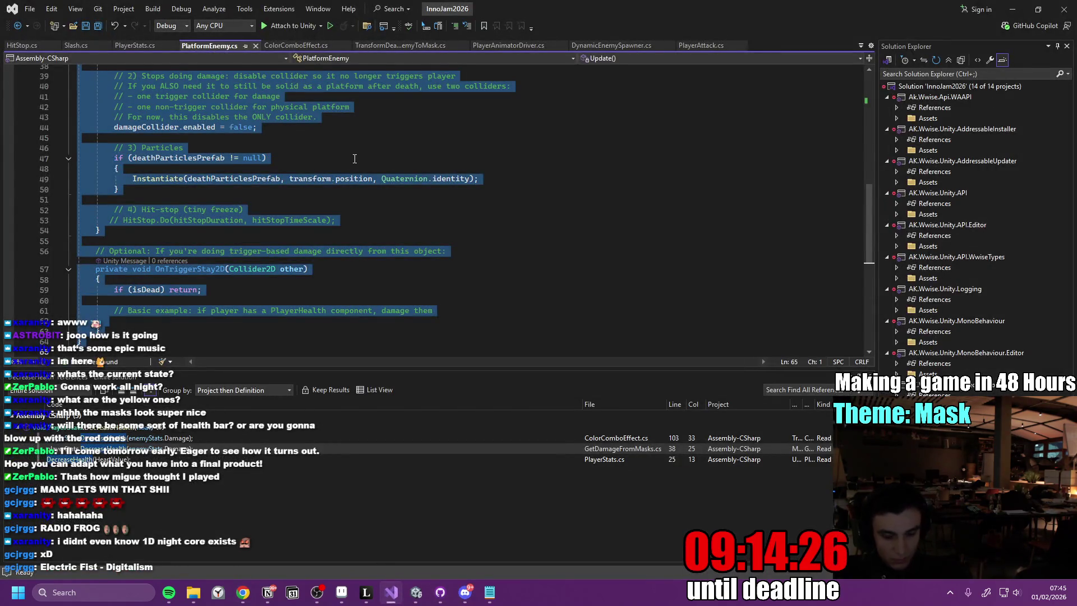
key("ctrl+v")
left_click(394, 207)
key("ctrl+s")
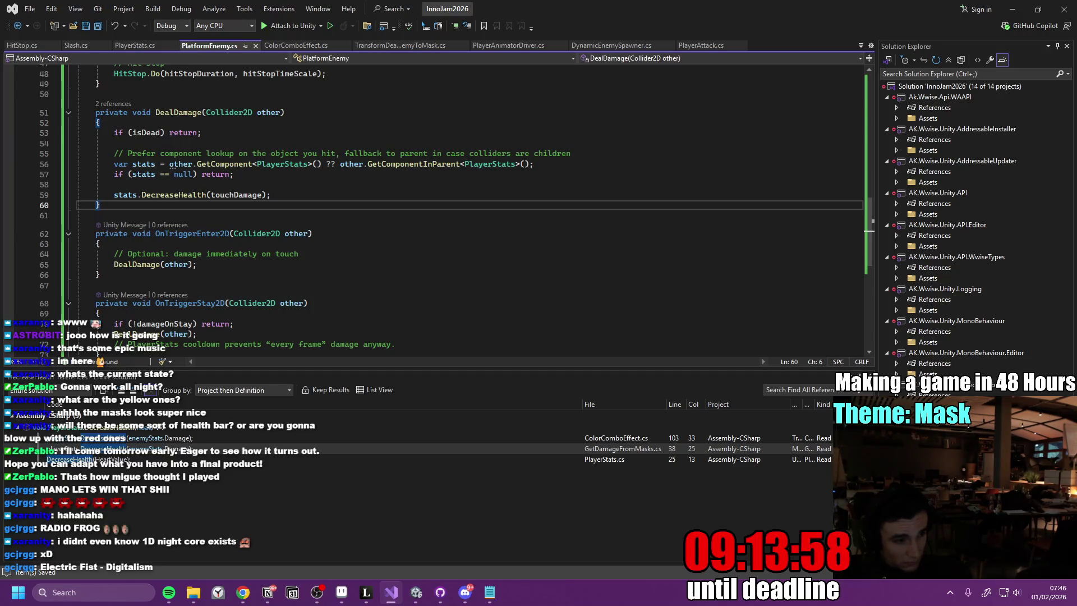
left_click(416, 592)
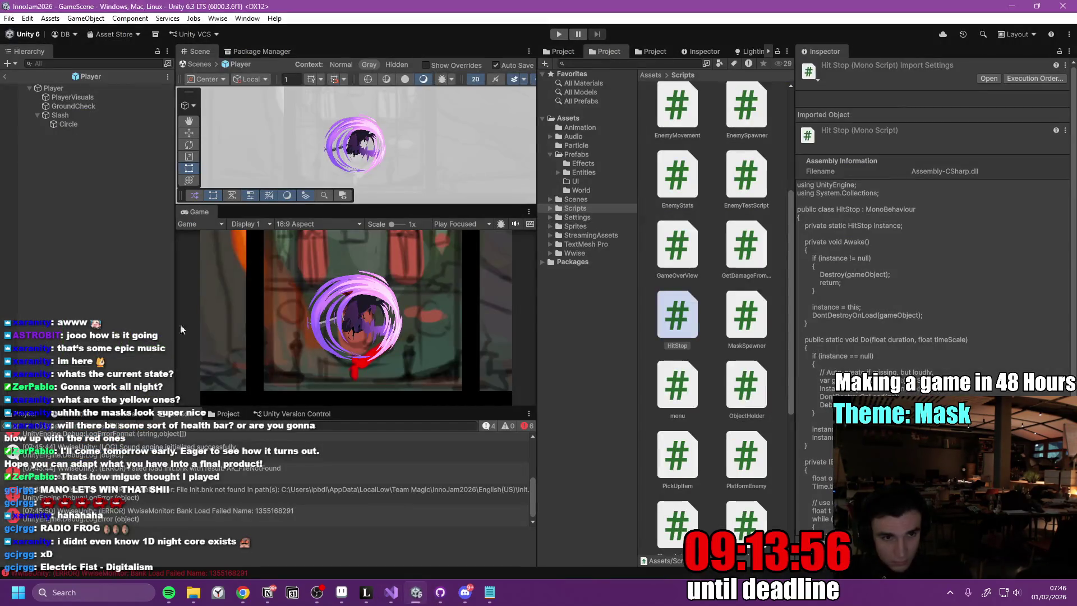
- Leave the Player prefab for GameScene and run a quick play-test
left_click(6, 78)
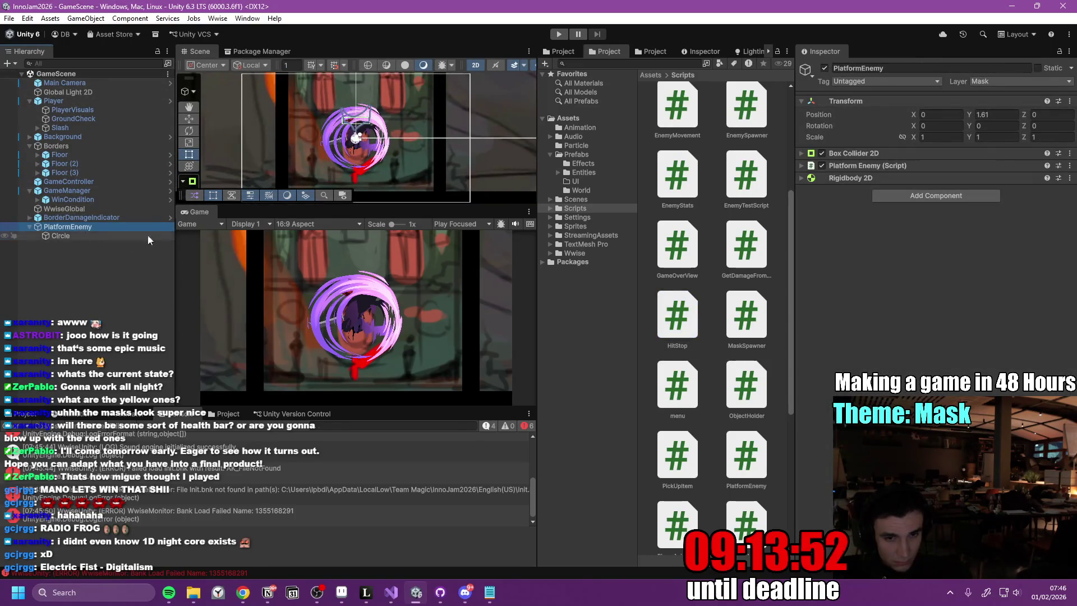
left_click(559, 35)
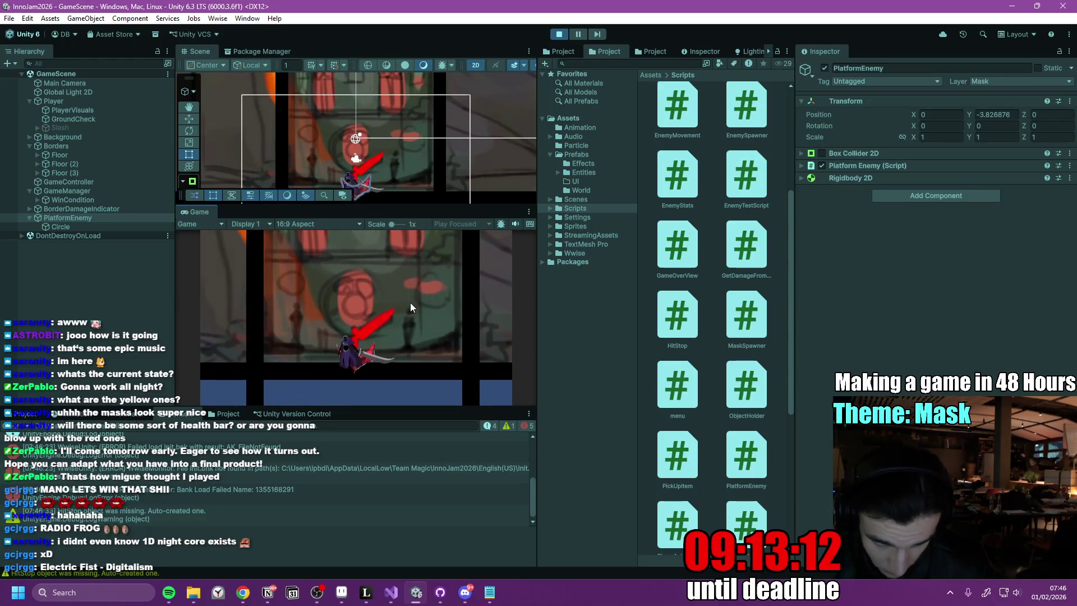
left_click(559, 34)
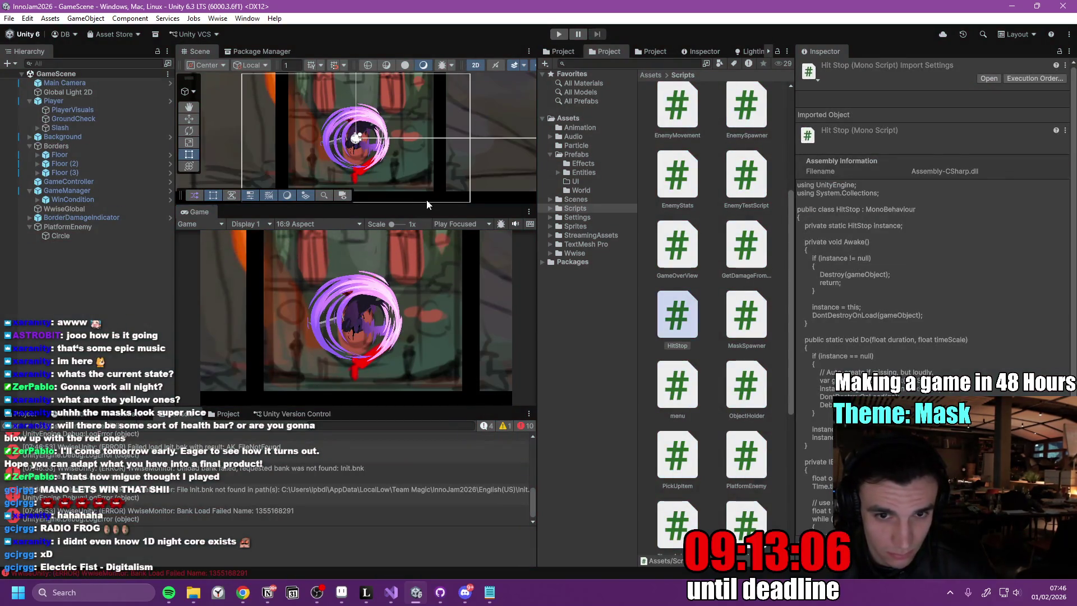
- Enlarge the Game view by resizing the panels, then select PlatformEnemy's Circle child
left_click_drag(426, 205, 441, 168)
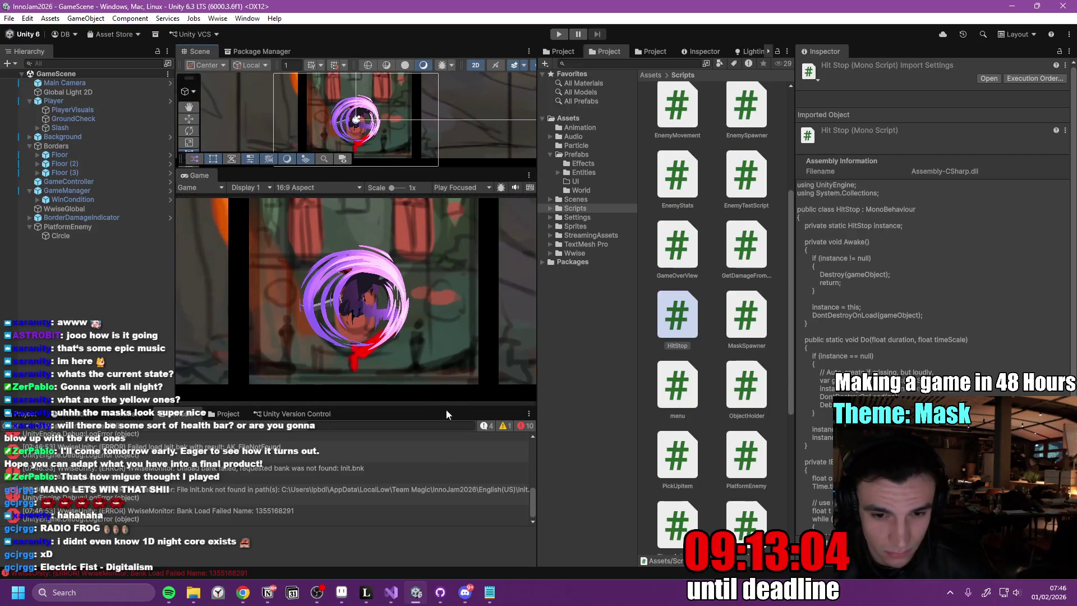
left_click_drag(446, 408, 447, 461)
left_click_drag(539, 326, 599, 328)
left_click_drag(796, 303, 853, 302)
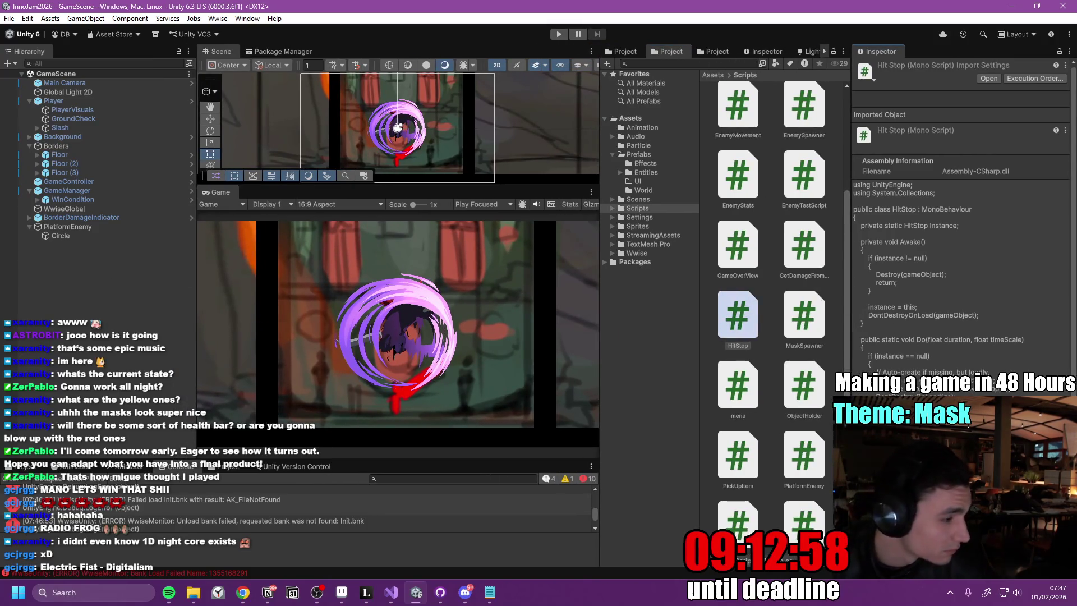
left_click(100, 227)
left_click(103, 234)
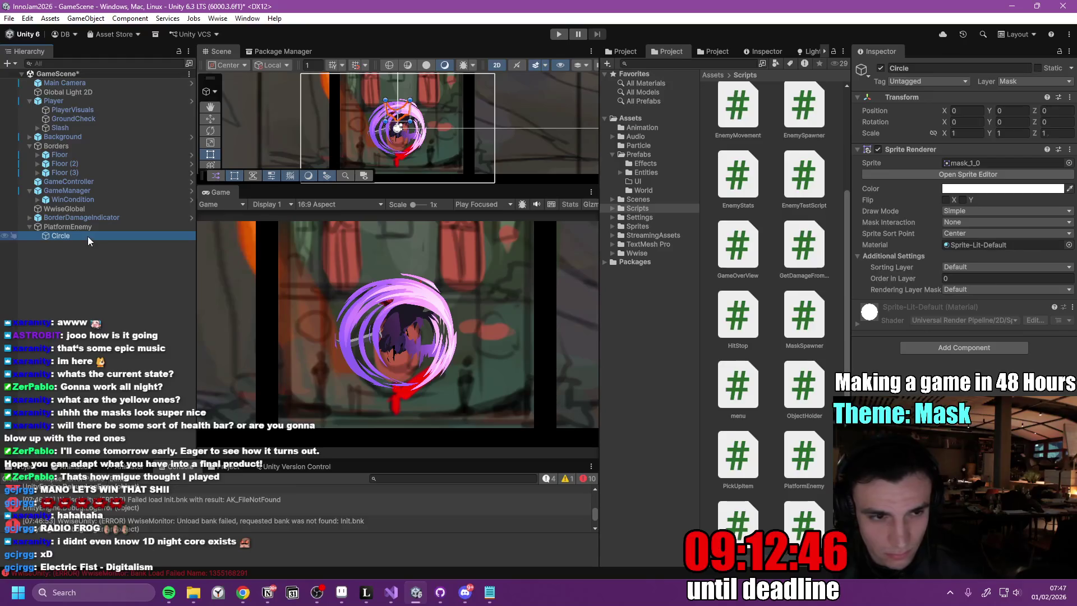
- Create an empty object named dmgTrigger and make it a child of PlatformEnemy
left_click(93, 229)
left_click(86, 237)
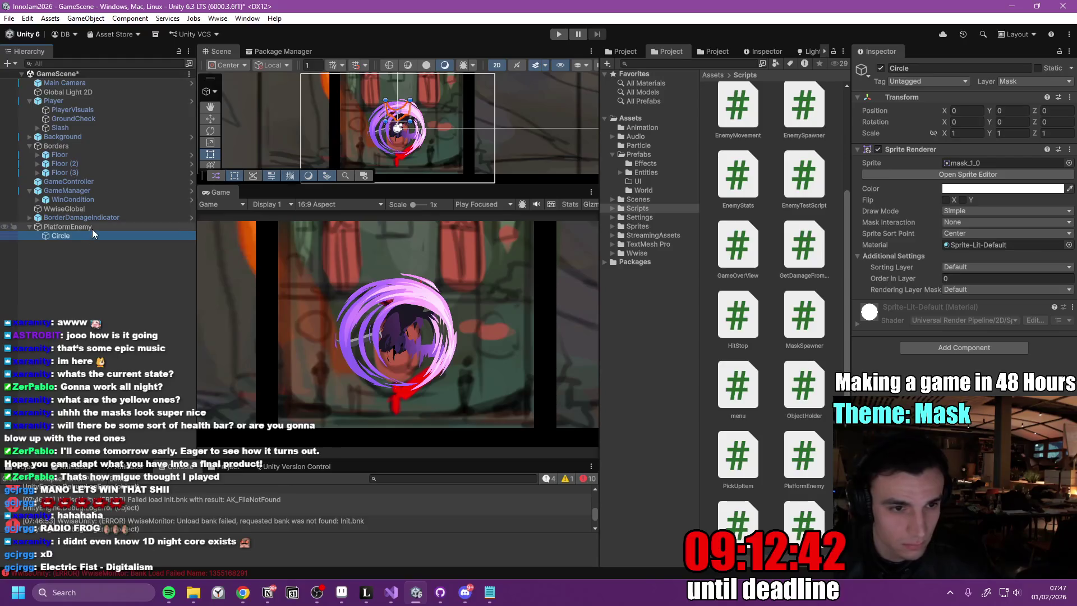
left_click(93, 229)
key("ctrl+shift+n")
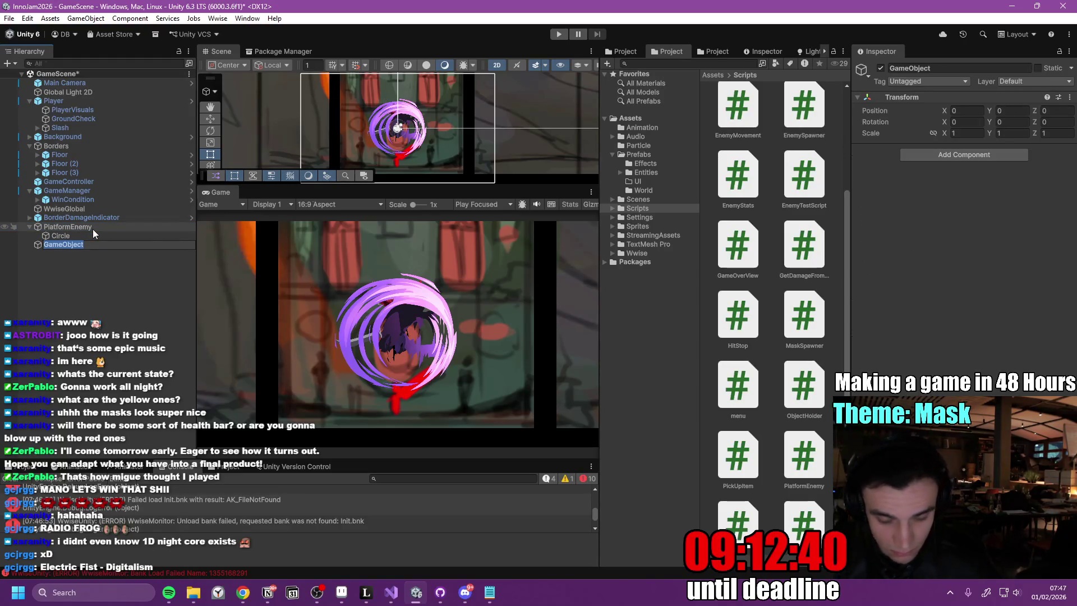
key("BackSpace")
type("dmgTrigg")
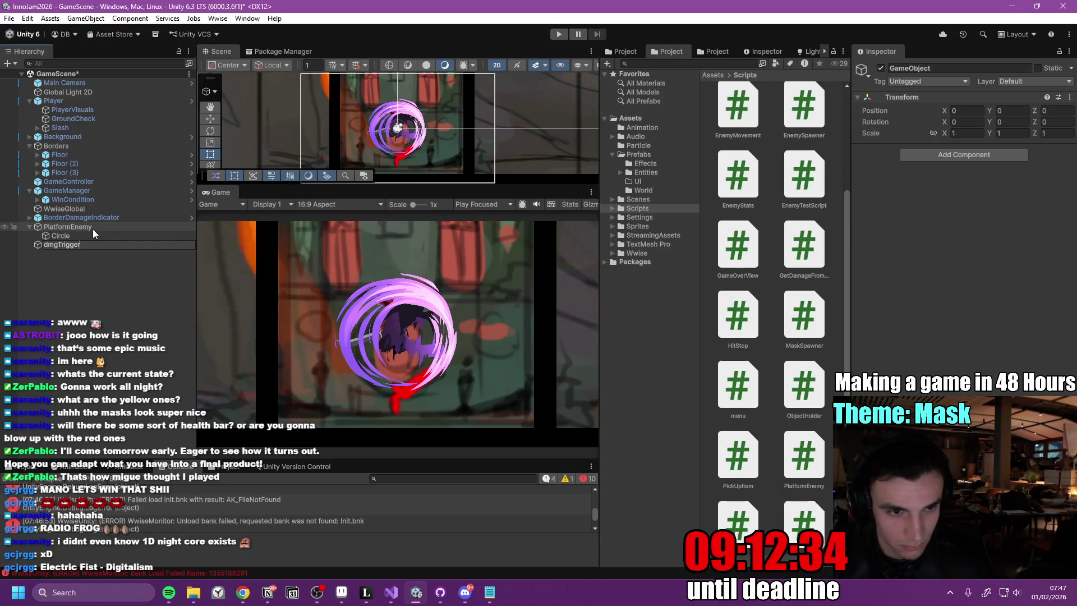
type("er")
key("Return")
left_click_drag(62, 247, 96, 226)
- Reset dmgTrigger's Transform so it sits at 0, 0, 0 on the parent
double_click(79, 244)
key("f")
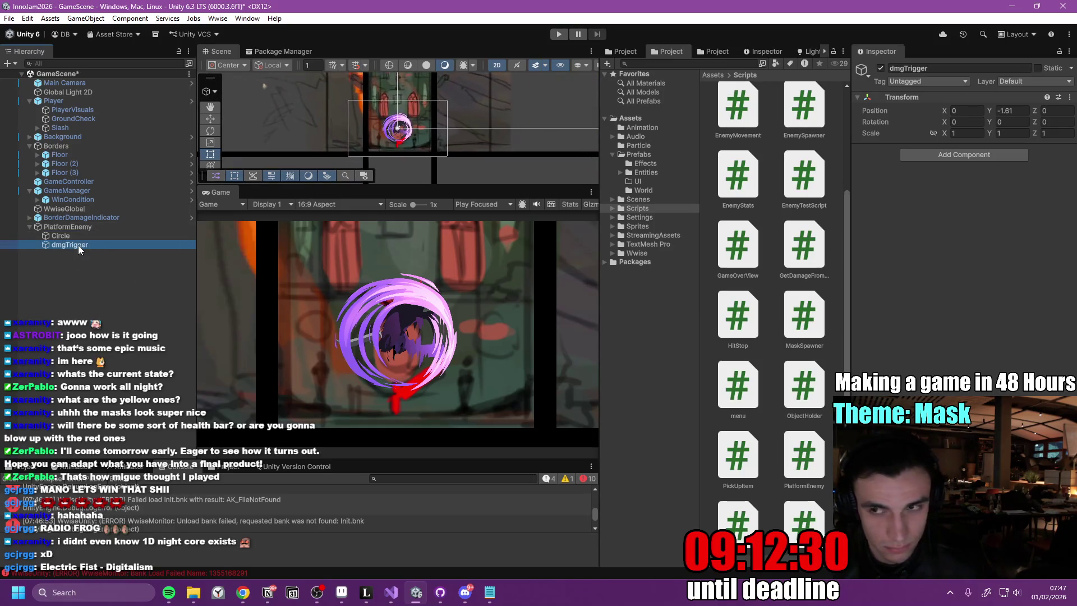
double_click(89, 226)
left_click(87, 245)
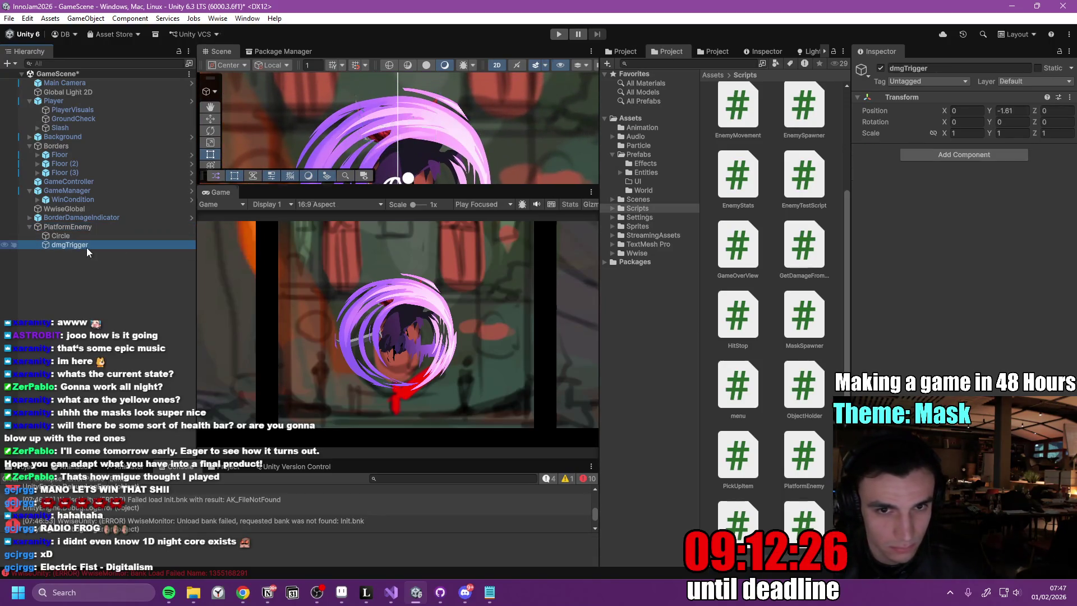
right_click(949, 99)
left_click(965, 107)
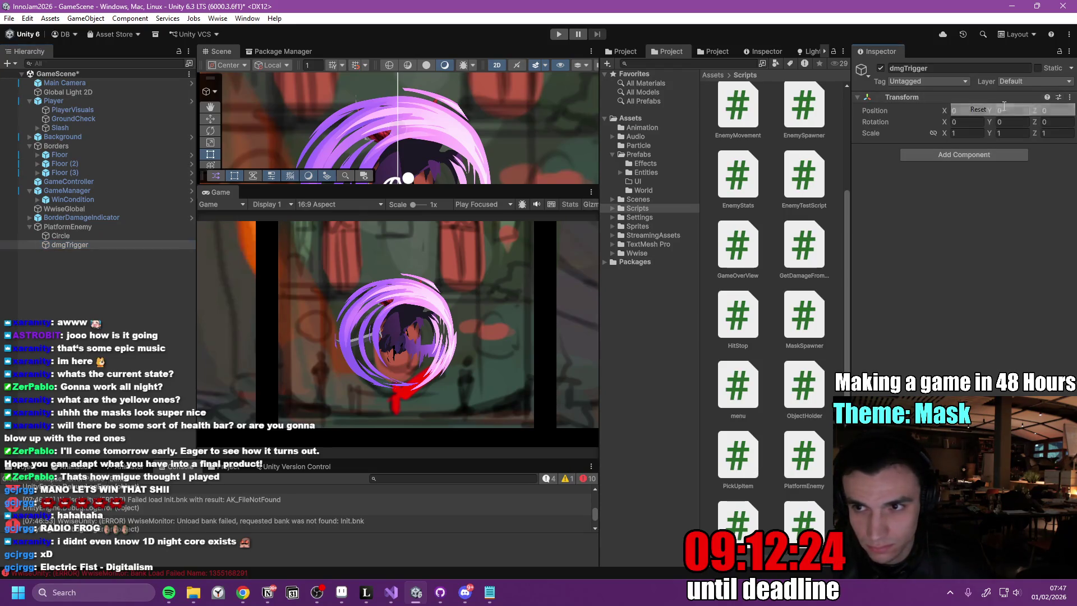
left_click(96, 244)
double_click(96, 244)
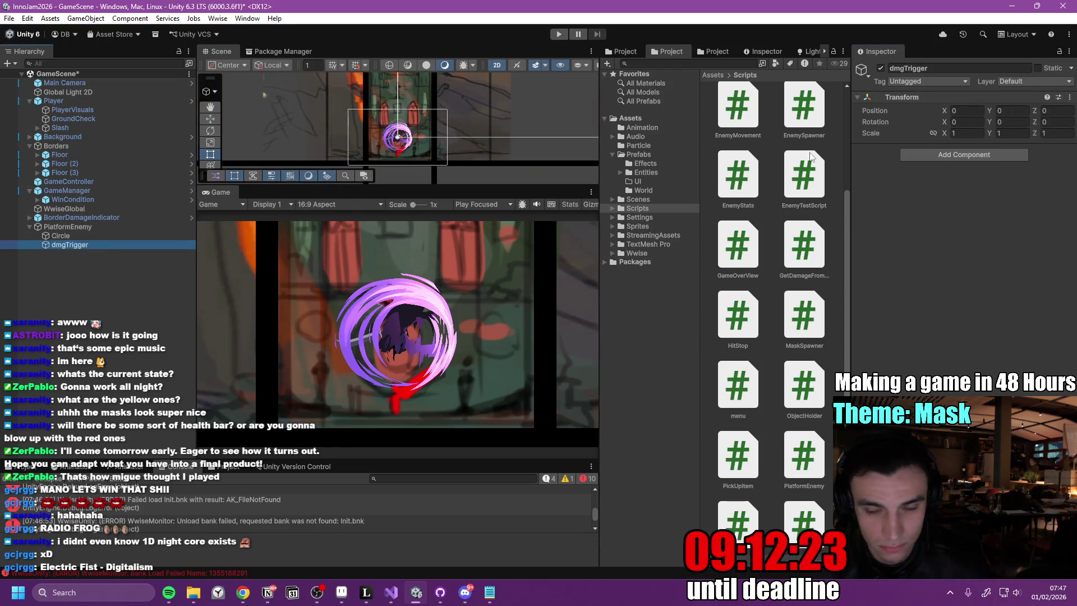
left_click(966, 157)
- Add a Box Collider 2D to dmgTrigger and tick Is Trigger
type("box")
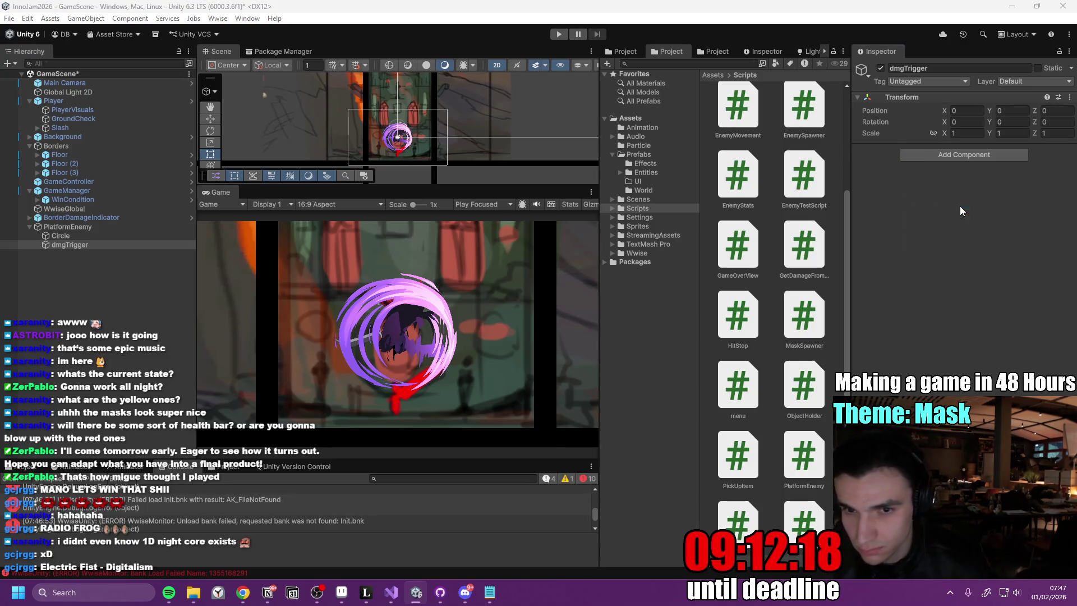
left_click(961, 205)
double_click(88, 245)
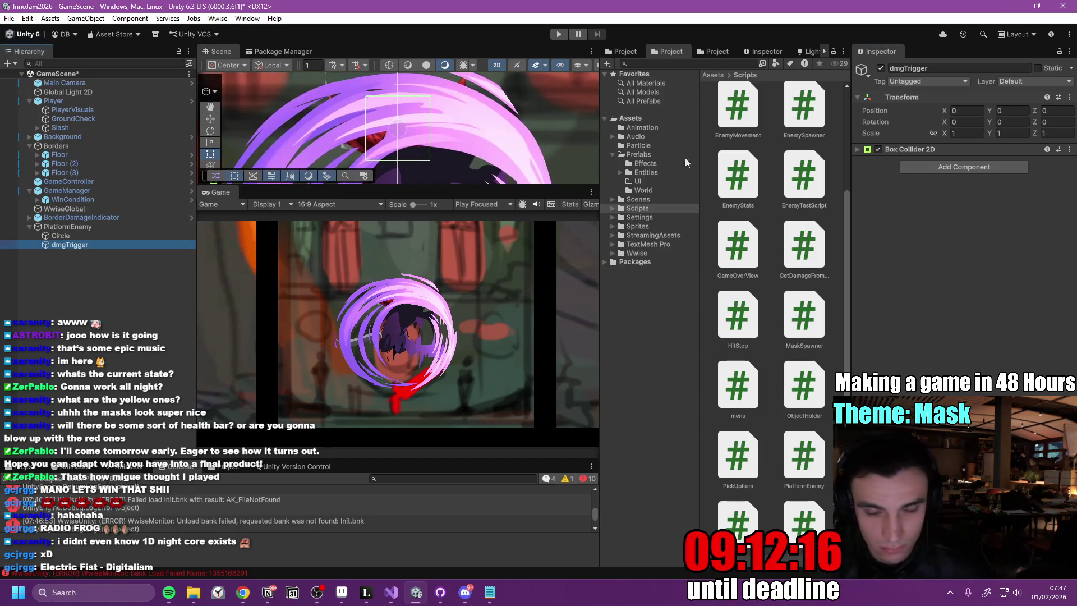
left_click(859, 149)
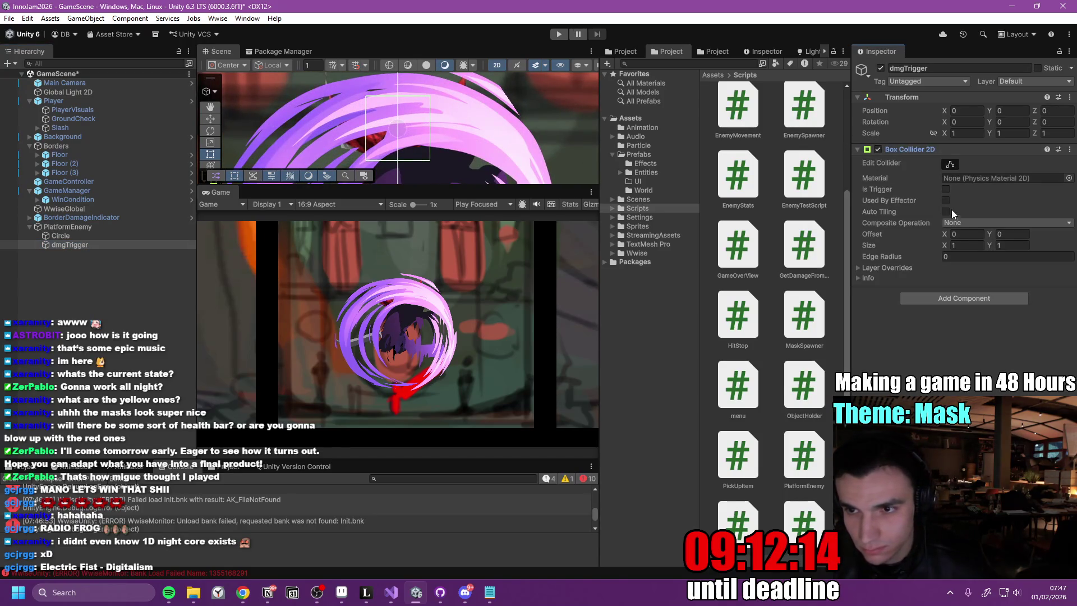
left_click(946, 189)
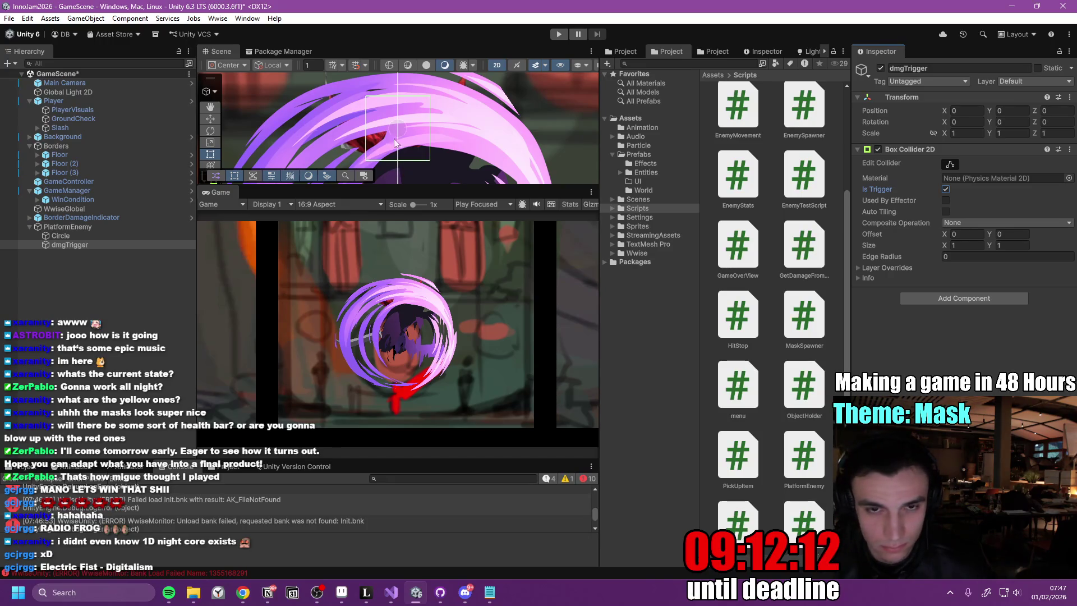
- Size the trigger collider to 1.62 wide by 0.61 high
left_click(965, 245)
type("2")
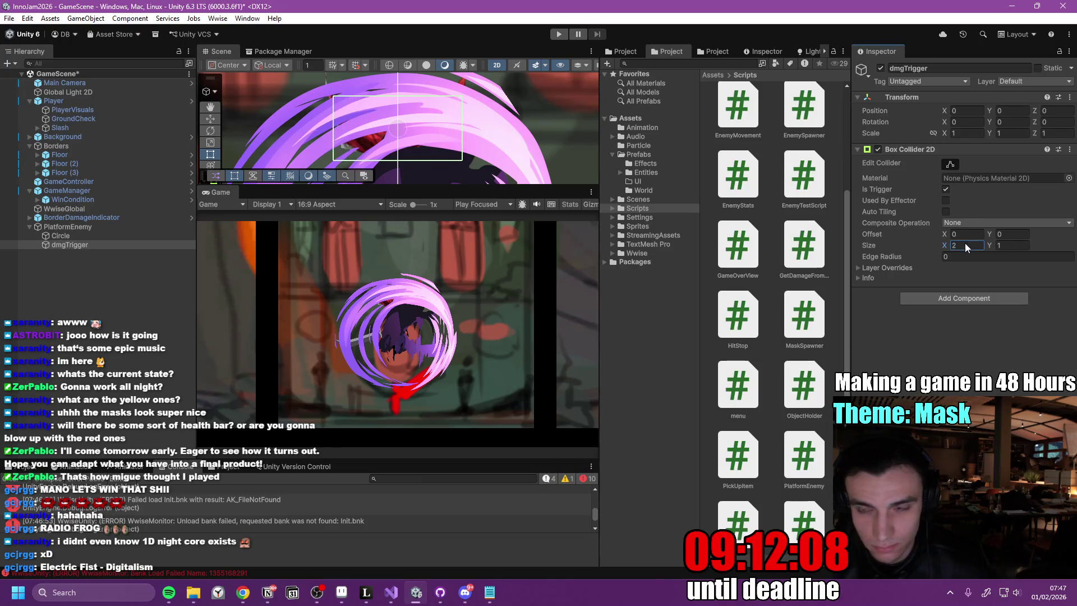
left_click(998, 245)
type("0.55")
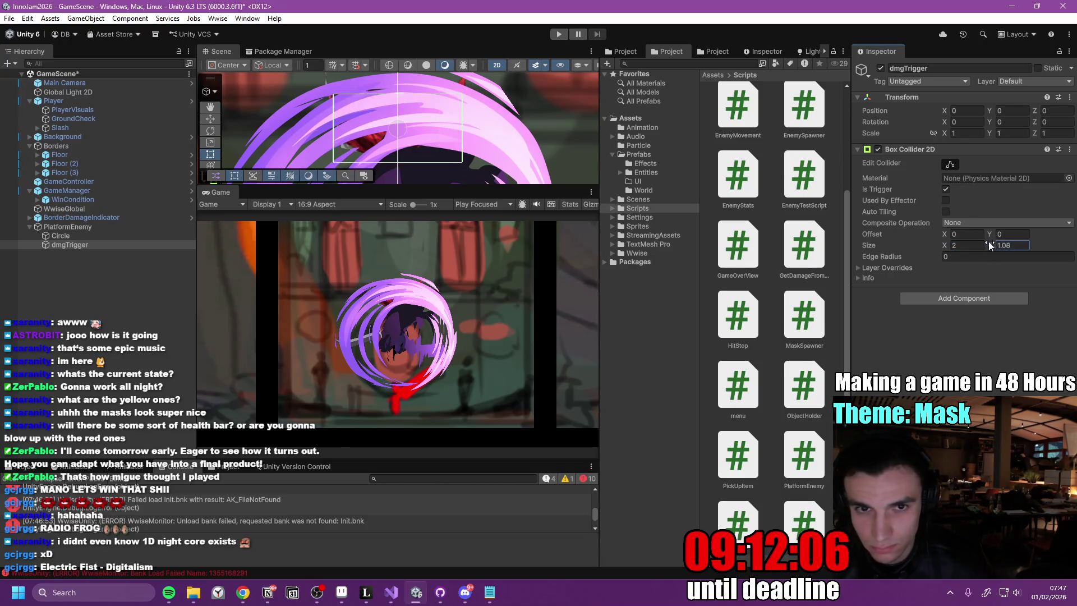
key("BackSpace")
key("BackSpace")
type("61")
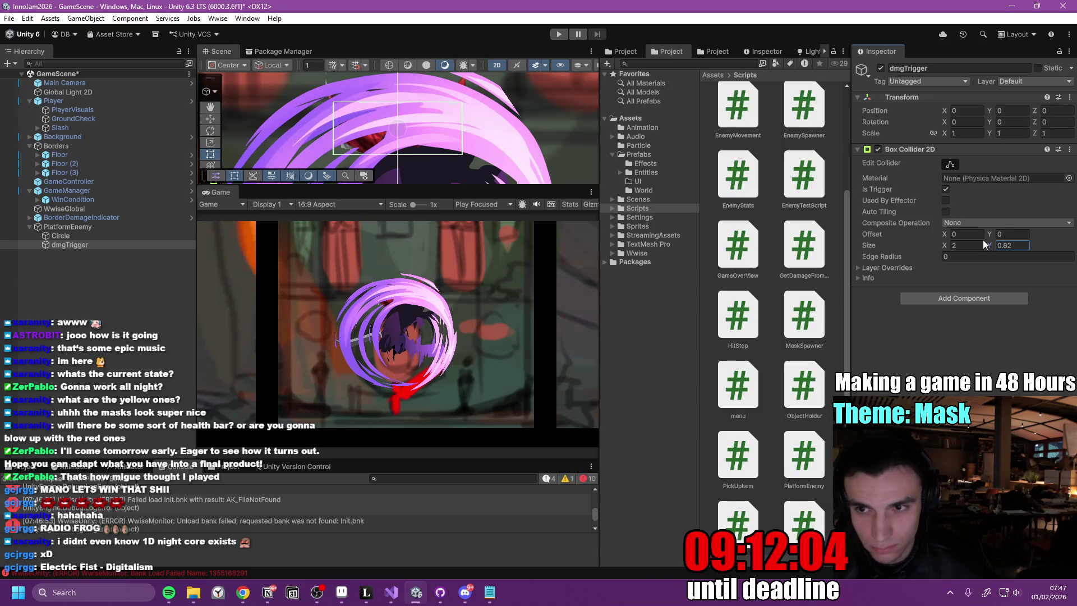
left_click_drag(942, 245, 938, 242)
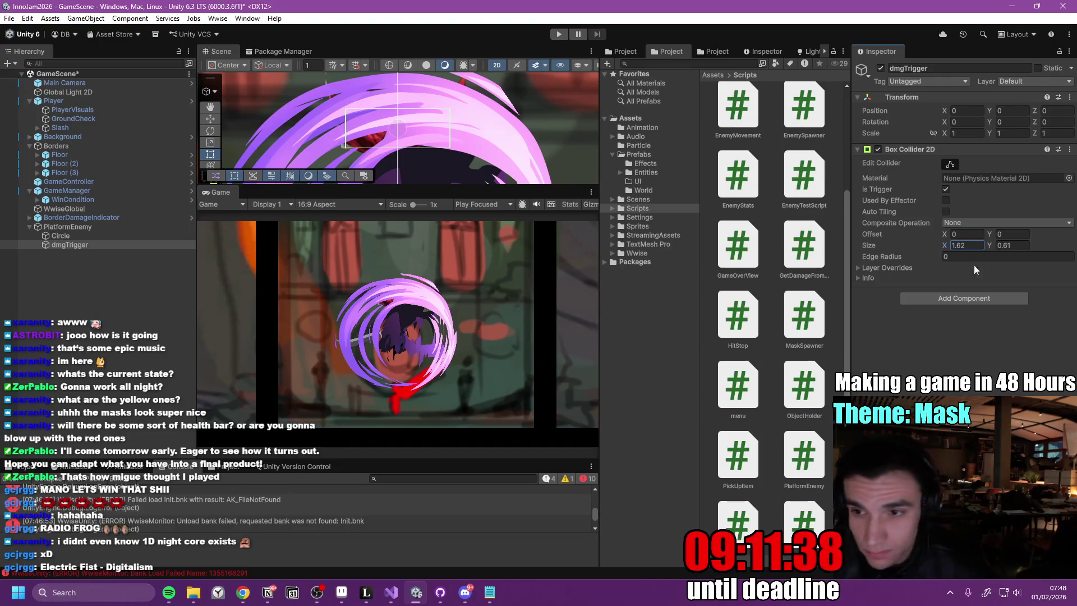
left_click(82, 229)
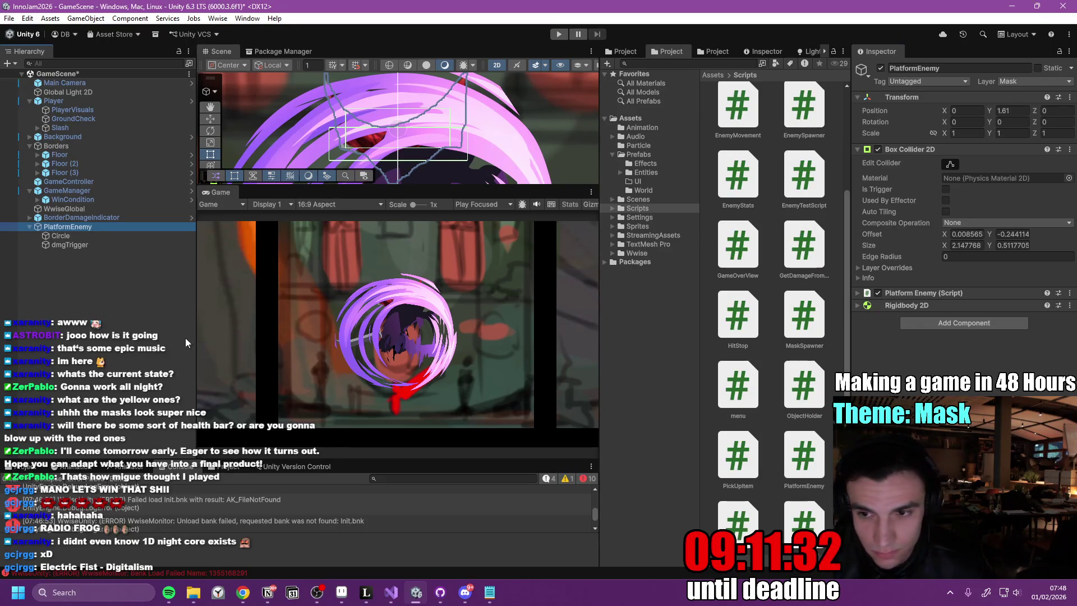
- Copy dmgTrigger's trigger Box Collider 2D and paste it onto PlatformEnemy as a new component
left_click(79, 244)
left_click(85, 226)
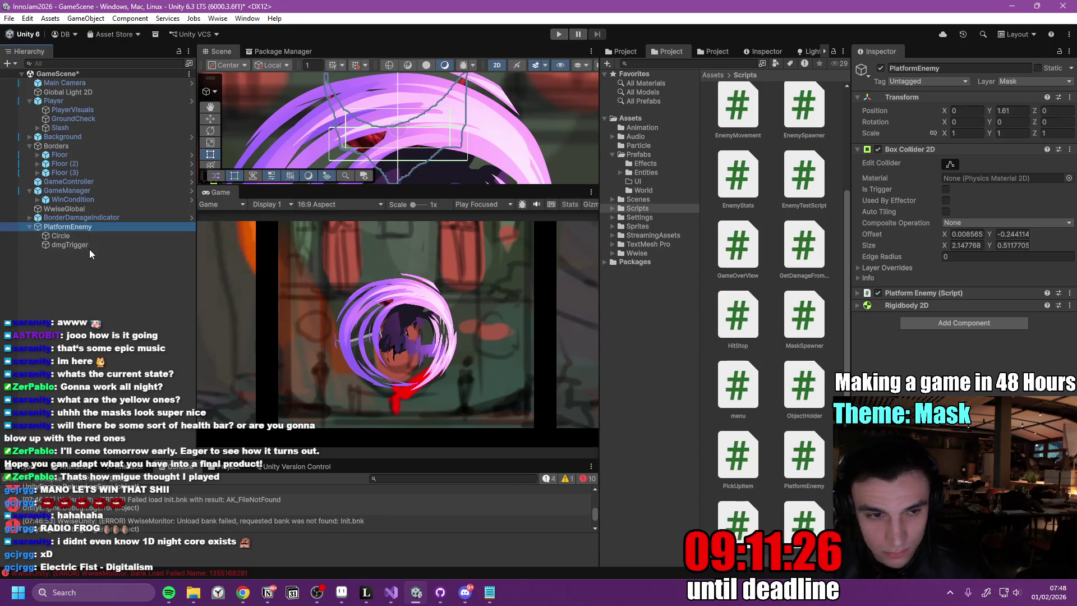
left_click(90, 246)
left_click(1071, 150)
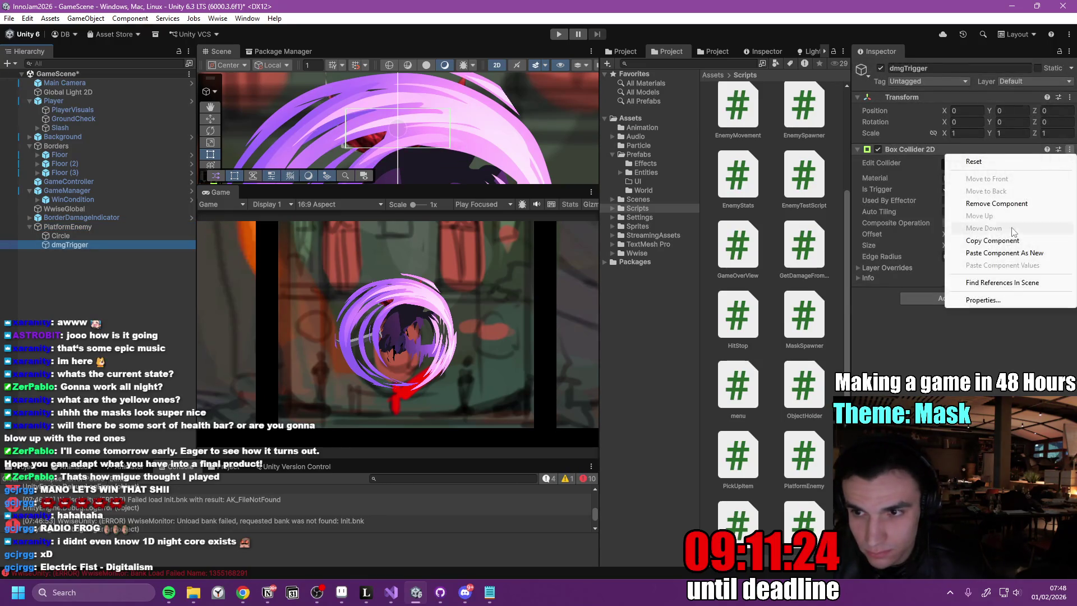
left_click(1010, 240)
left_click(105, 227)
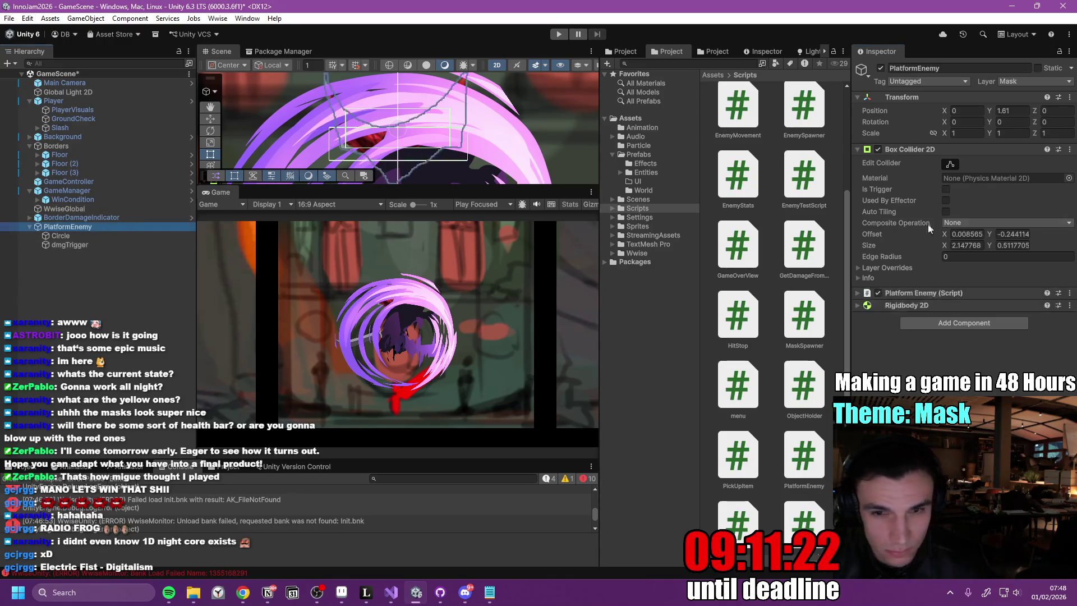
left_click(1070, 305)
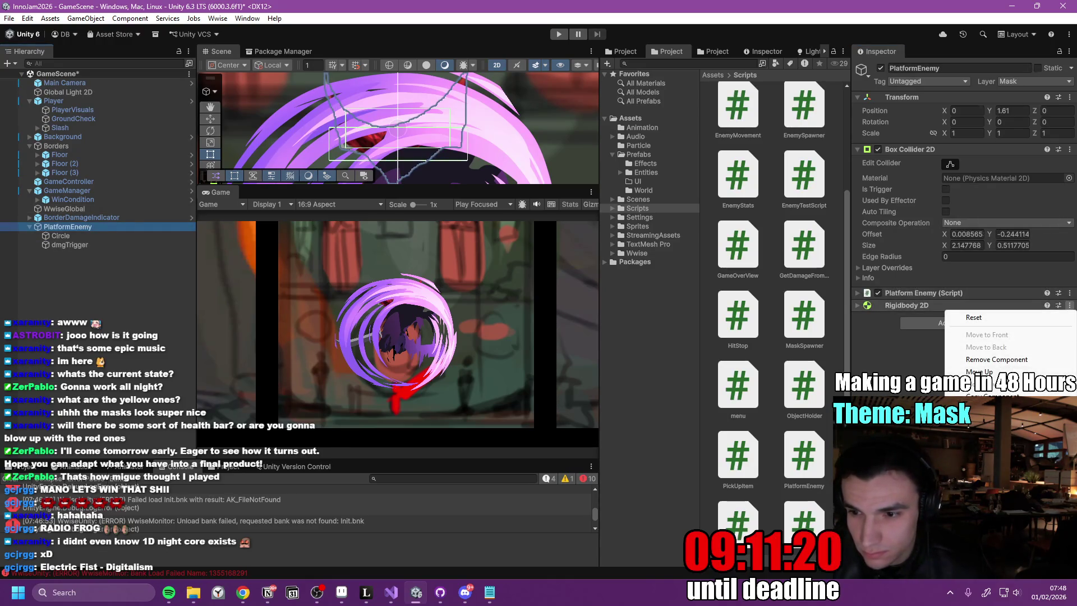
left_click(993, 408)
- Delete the dmgTrigger child object and save the scene
left_click(101, 237)
left_click(103, 244)
key("Delete")
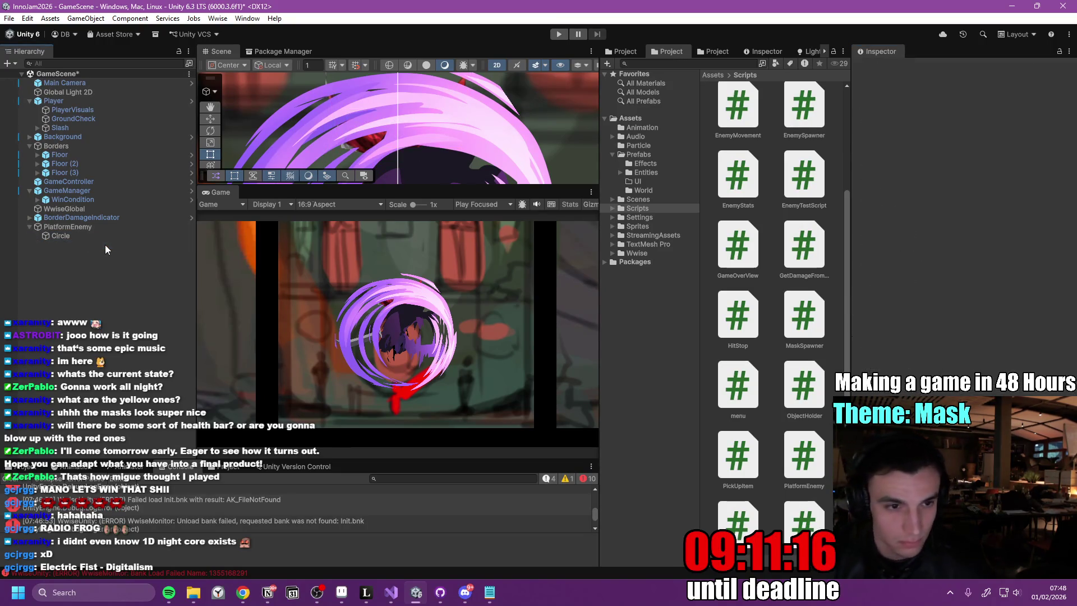
key("ctrl+s")
key("ctrl+p")
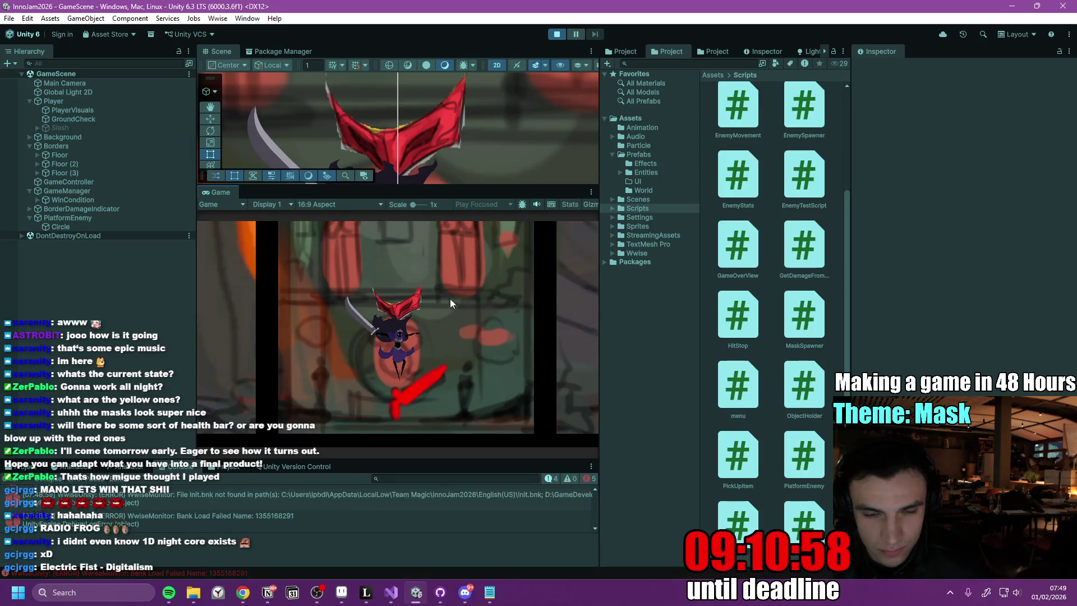
- Jump and walk the player right and left past the red mask, then stop Play mode
key("space")
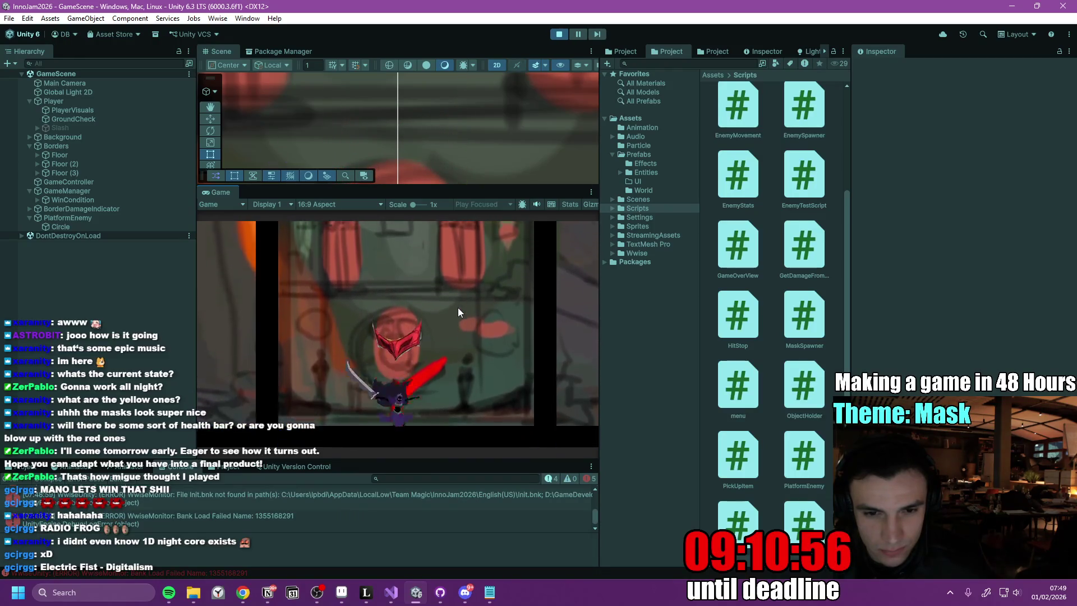
key("d")
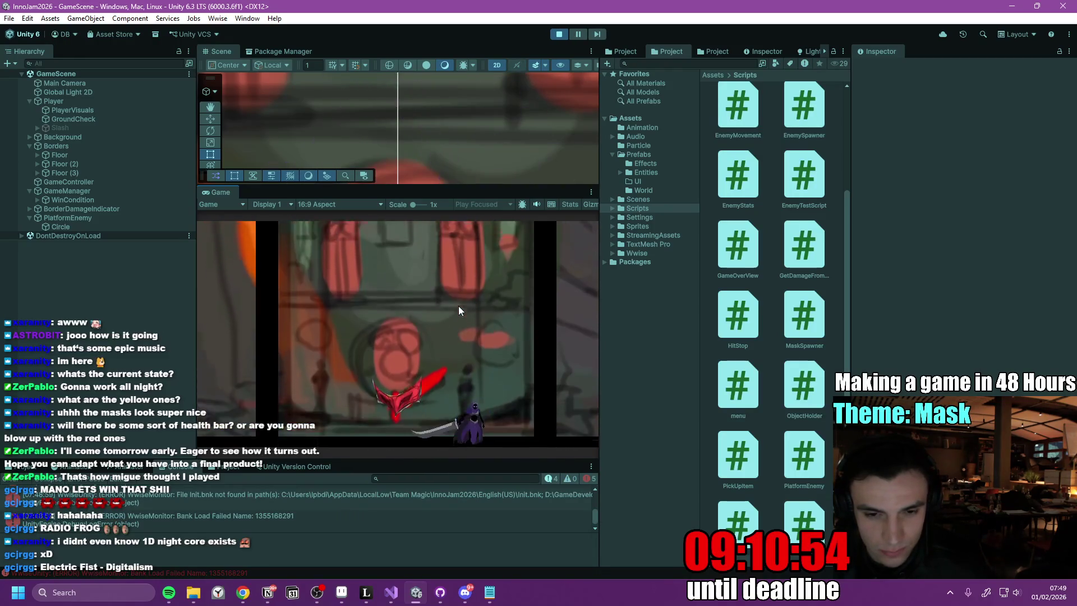
key("a")
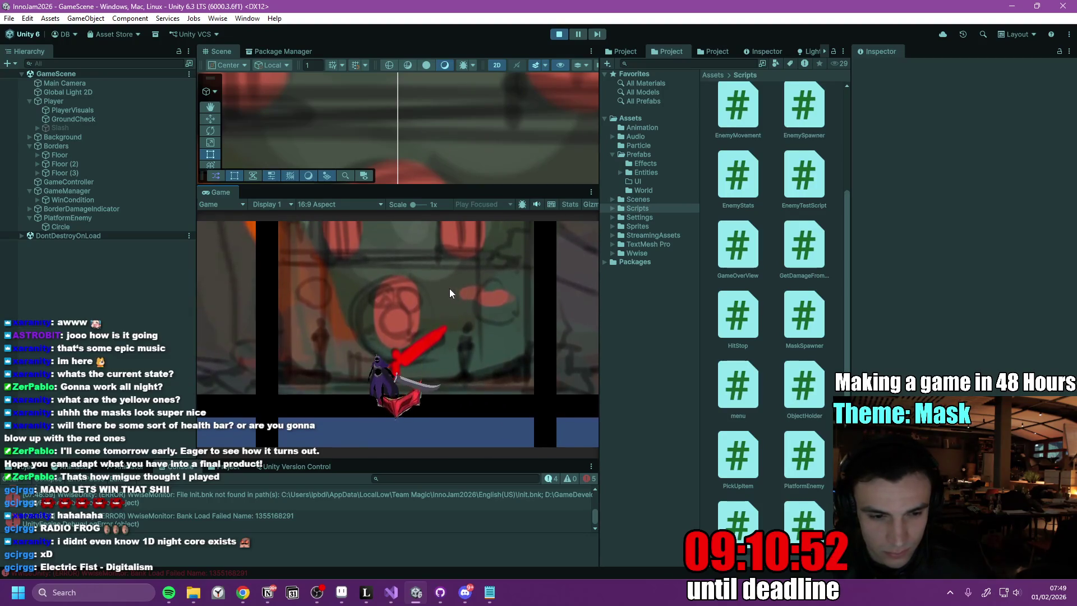
left_click_drag(452, 462, 453, 426)
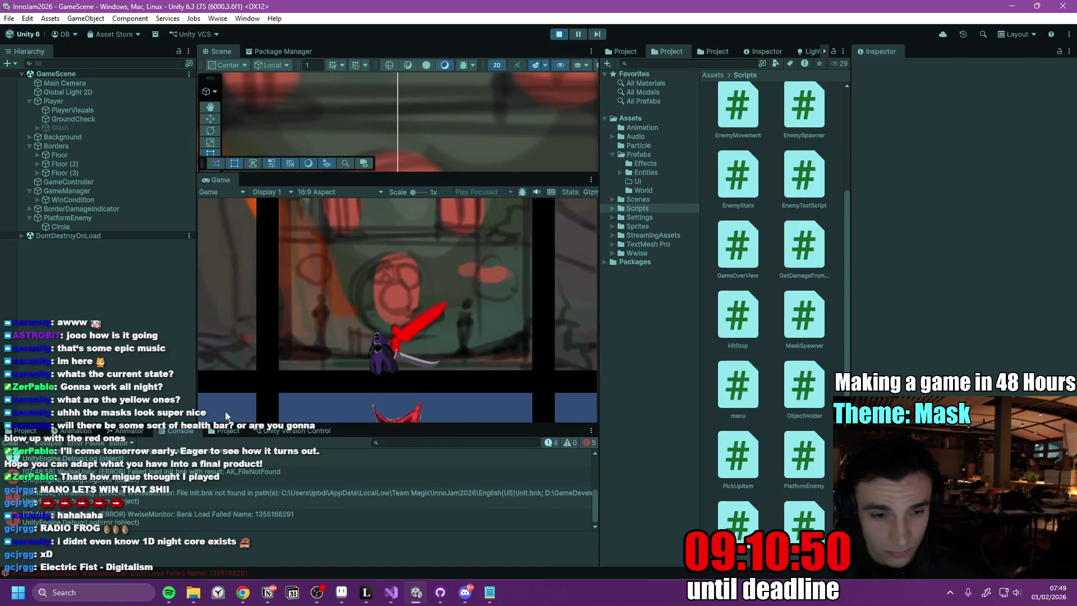
left_click(559, 34)
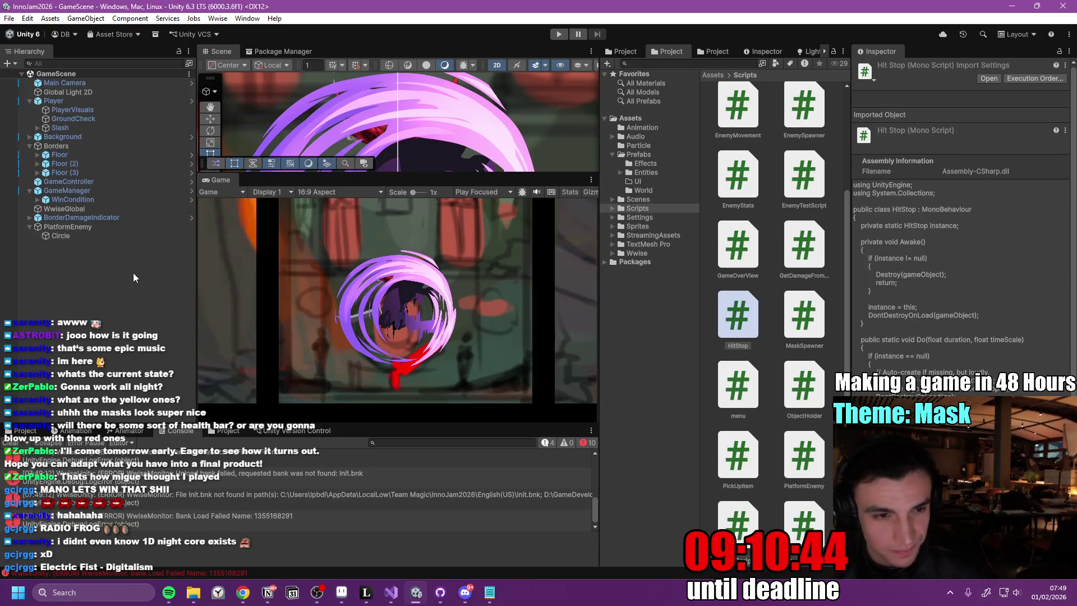
- Paste a dmgTrigger child under PlatformEnemy and reselect it after checking its neighbours
left_click(92, 261)
key("ctrl+v")
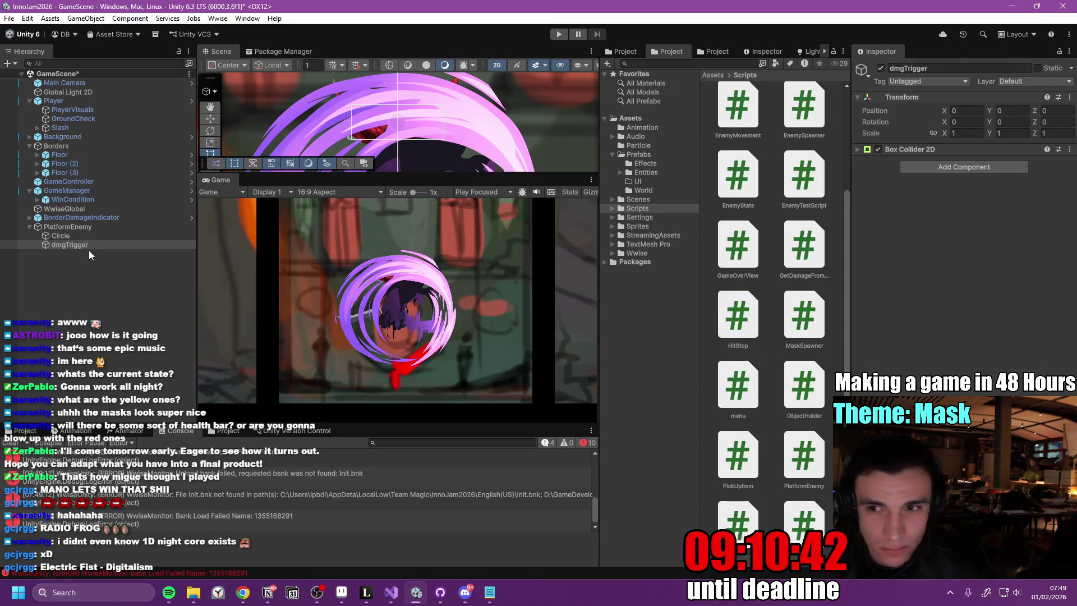
key("Up")
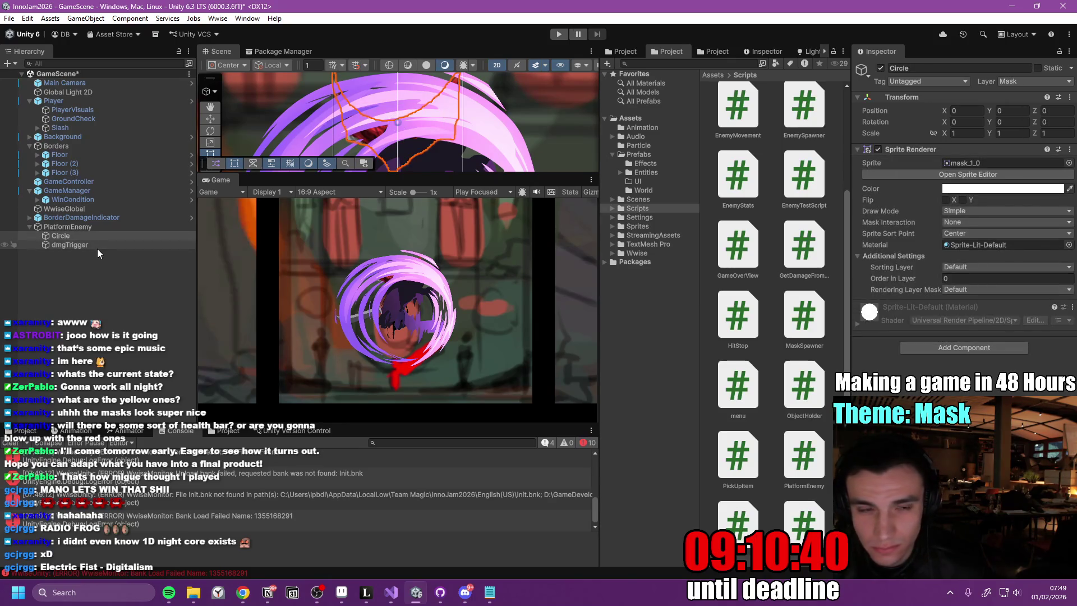
key("Up")
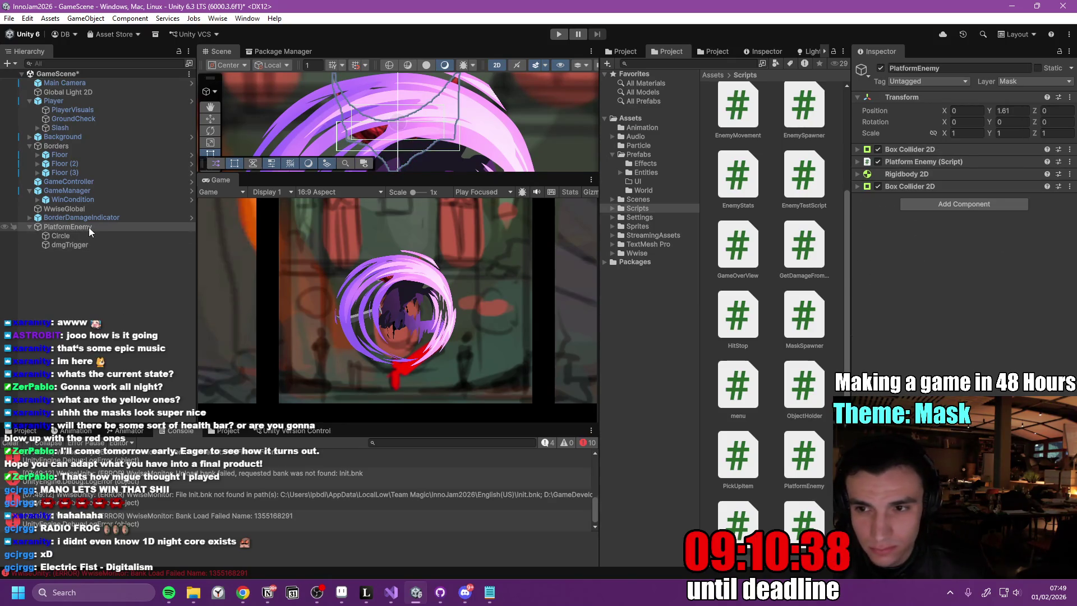
left_click(89, 242)
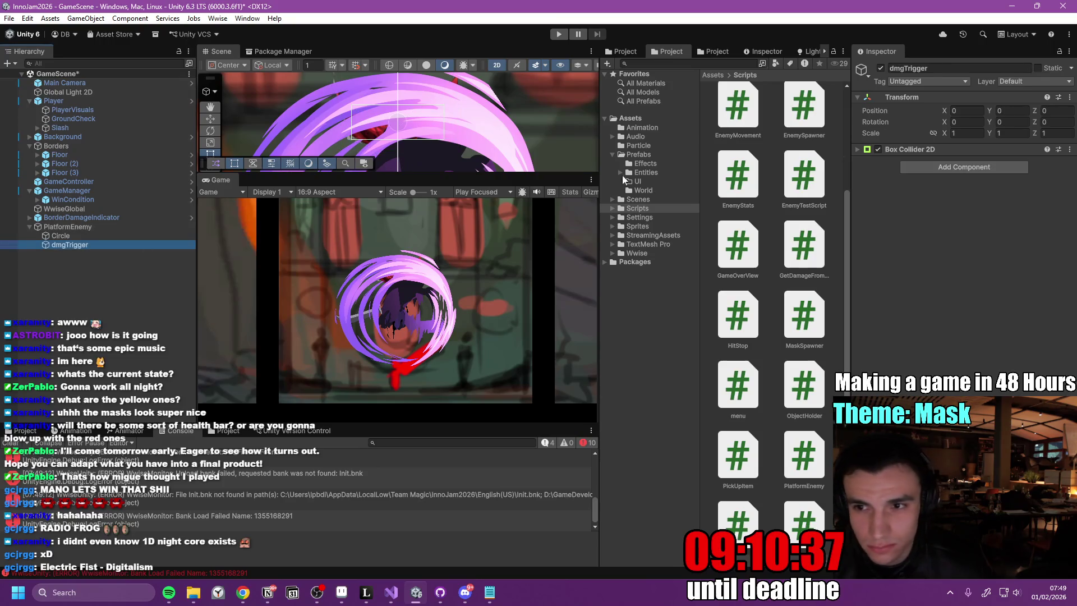
- Leave dmgTrigger on the Default layer, expand its Box Collider 2D, and start Play mode
left_click(1027, 82)
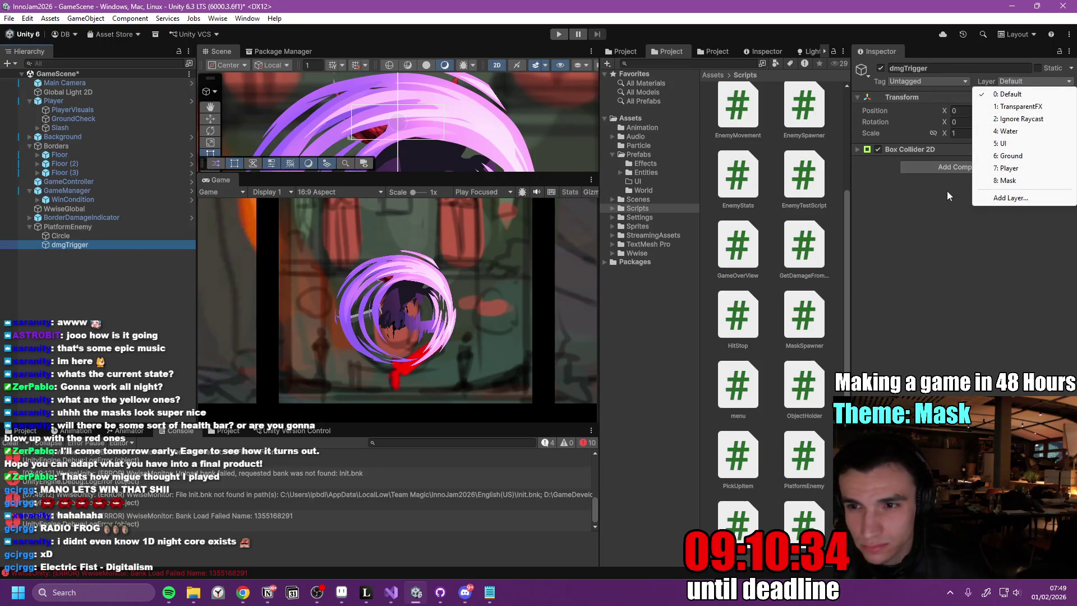
left_click(861, 153)
left_click(856, 149)
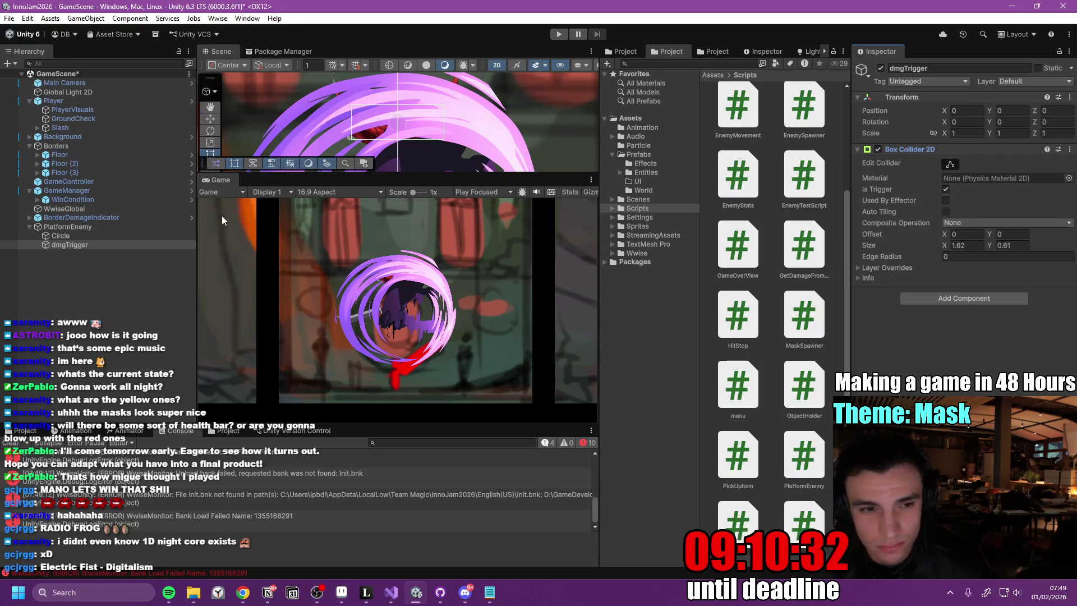
left_click(559, 34)
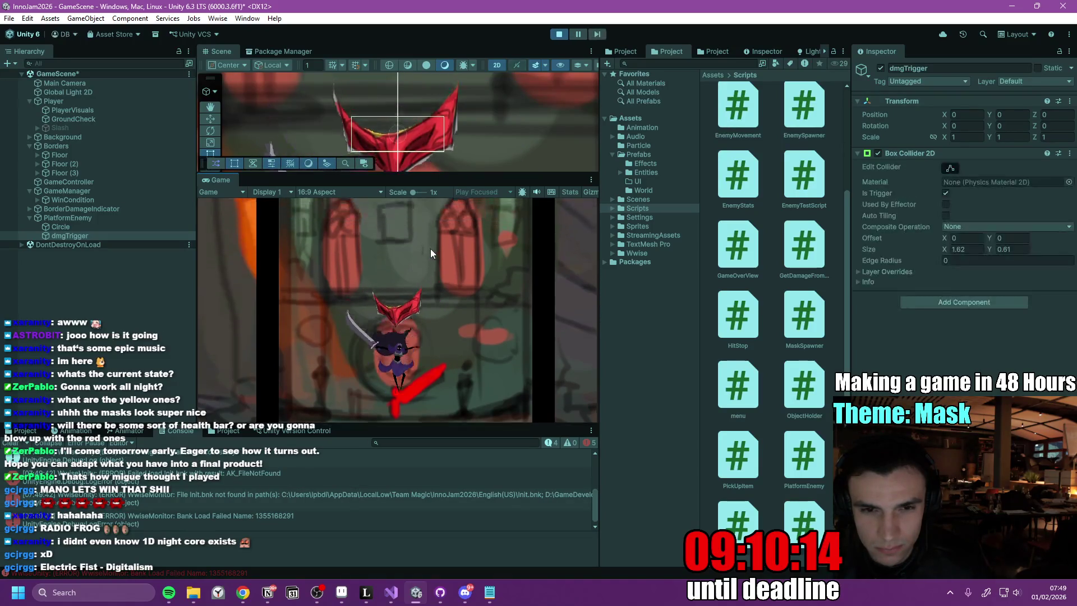
- Jump, move left and repeatedly slash at the red mask enemy
key("space")
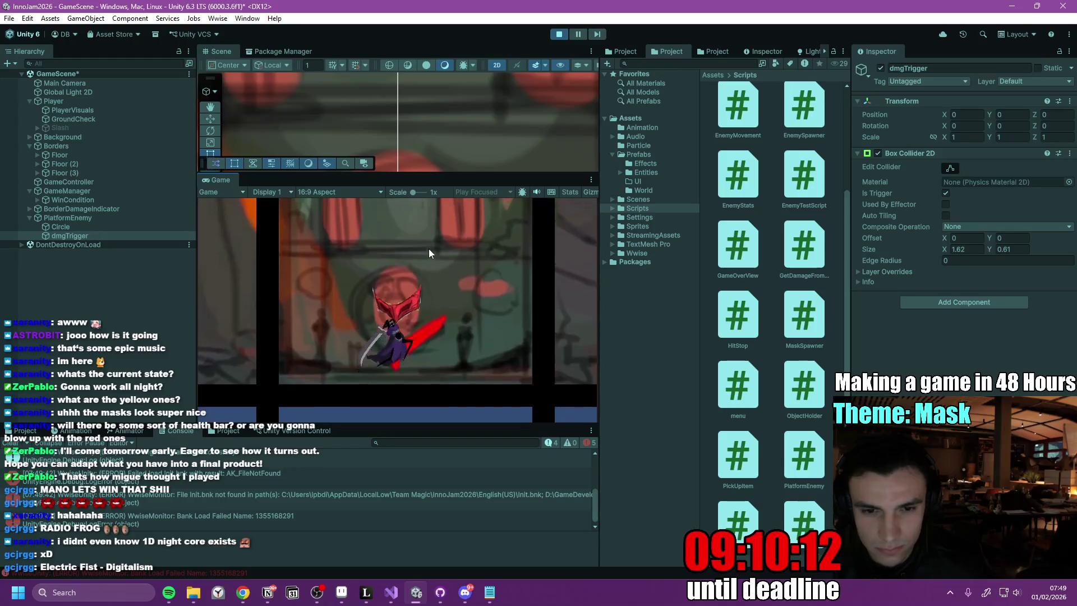
key("space")
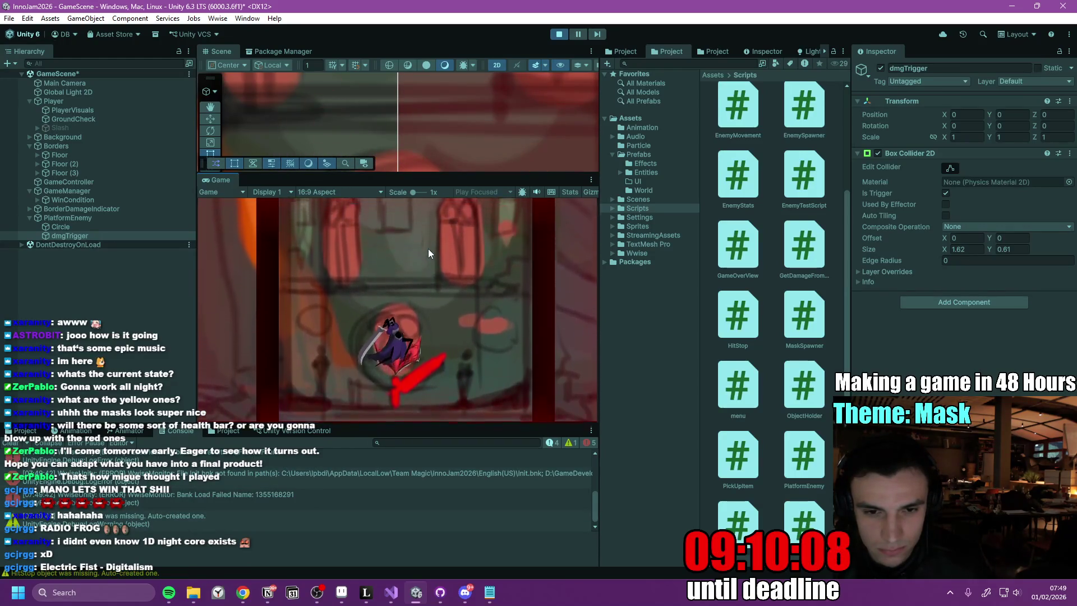
left_click(428, 250)
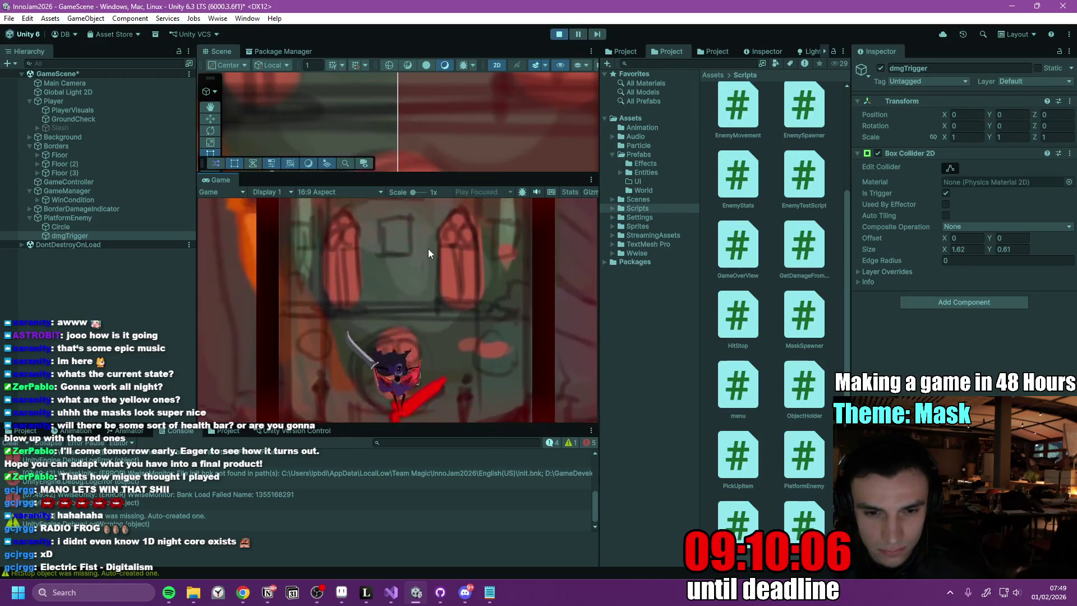
left_click(429, 249)
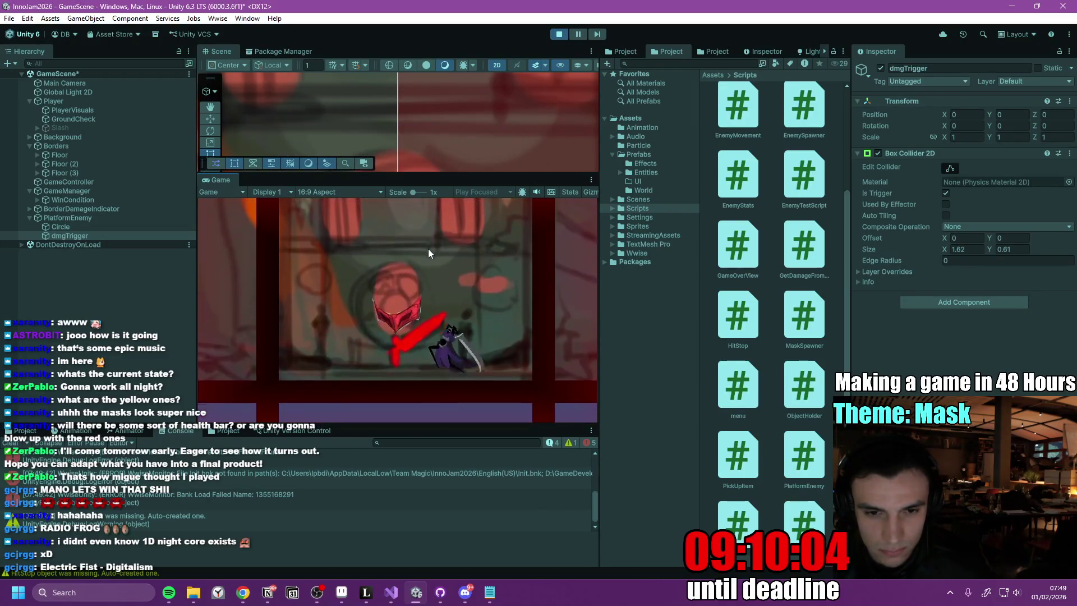
left_click(427, 248)
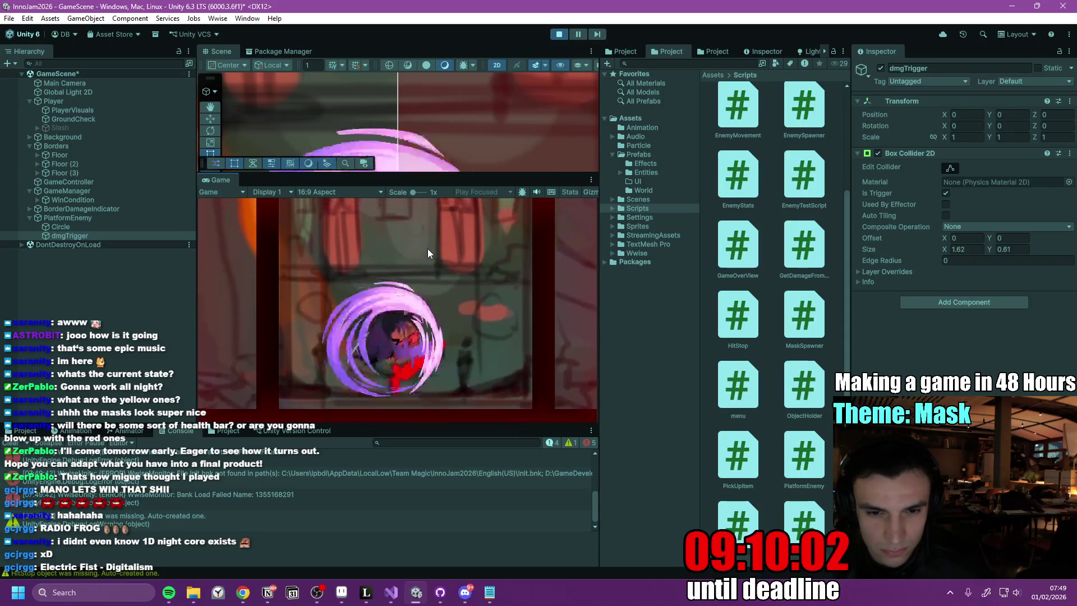
key("a")
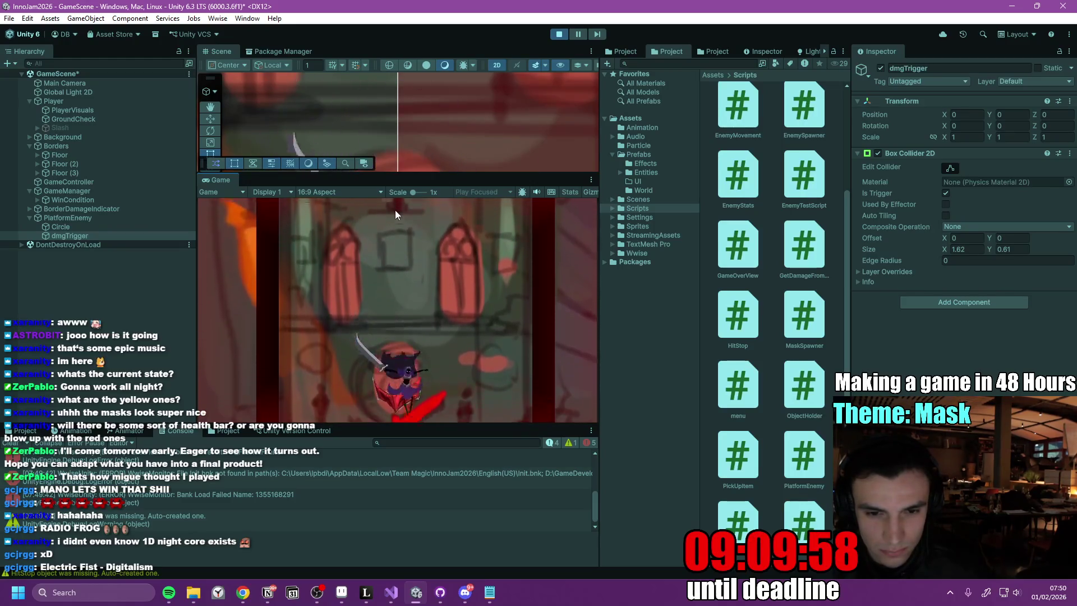
left_click(395, 214)
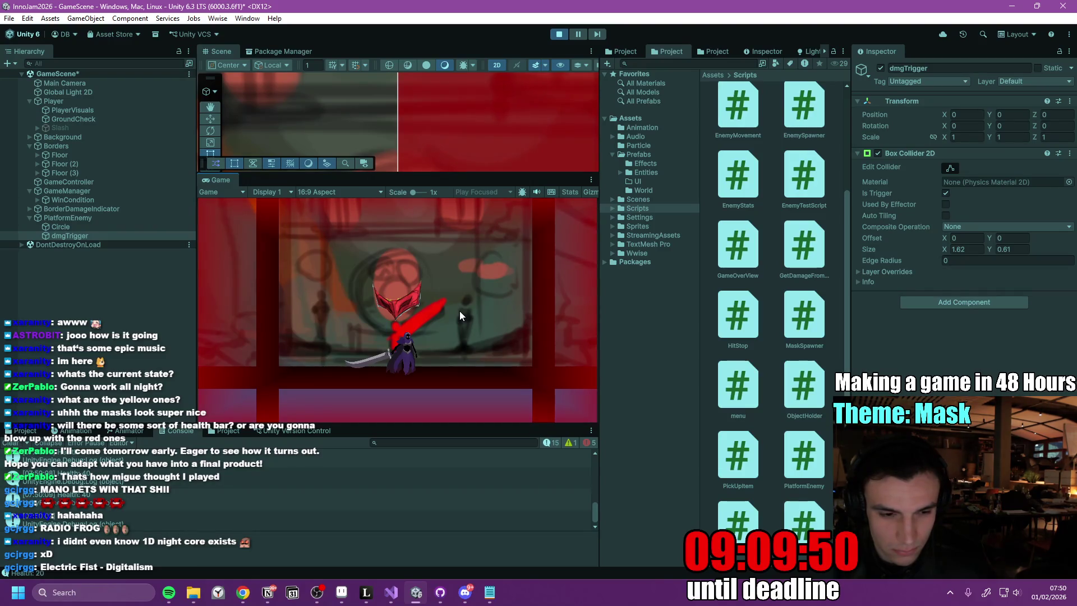
- Restart with R after Game Over, stop the play test, and switch to the browser
key("r")
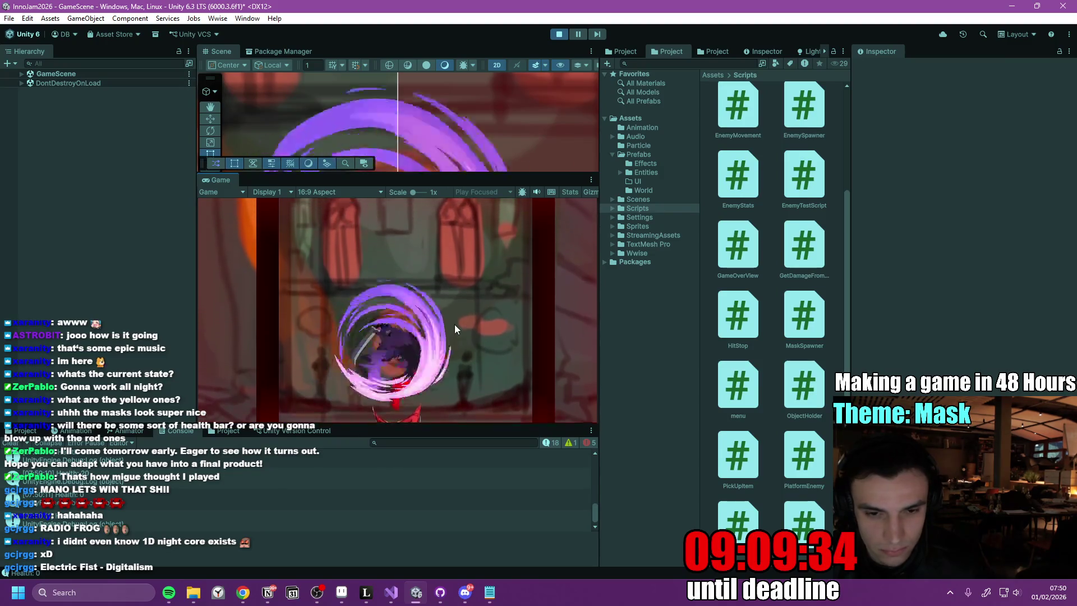
left_click(560, 34)
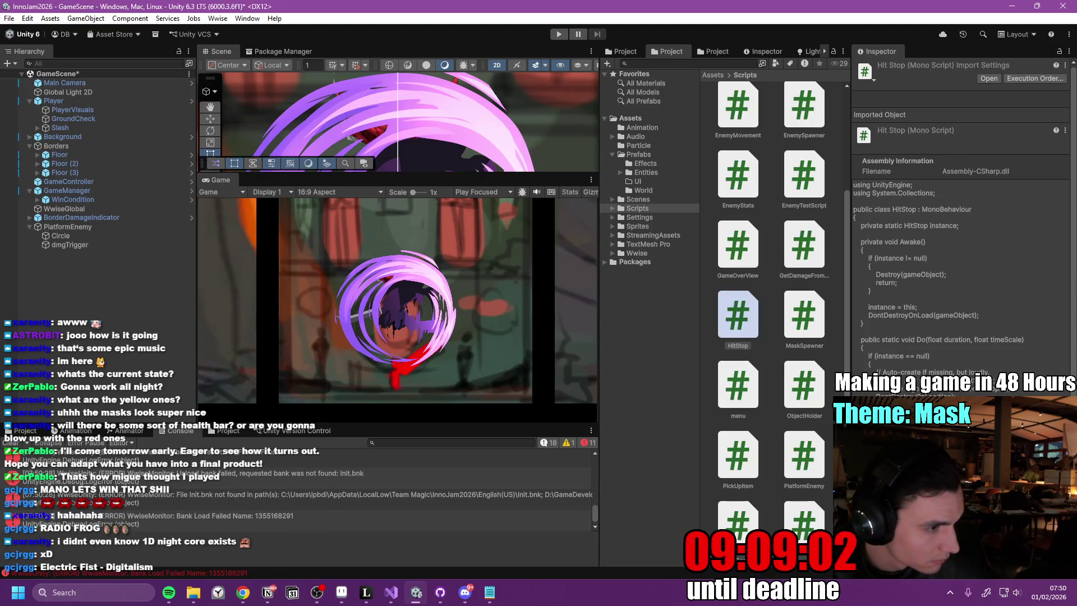
key("alt+Tab")
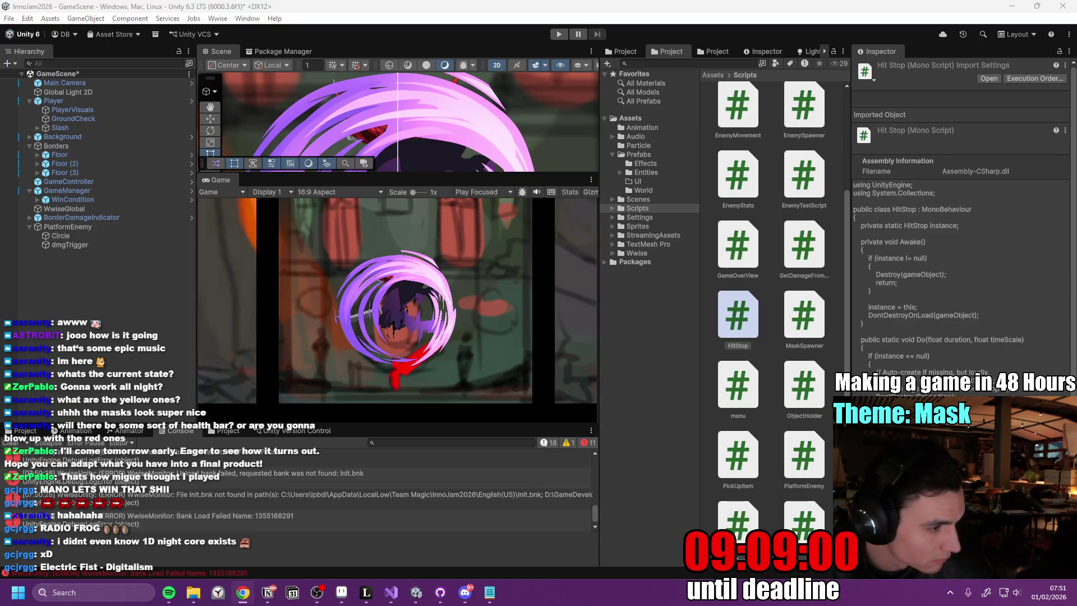
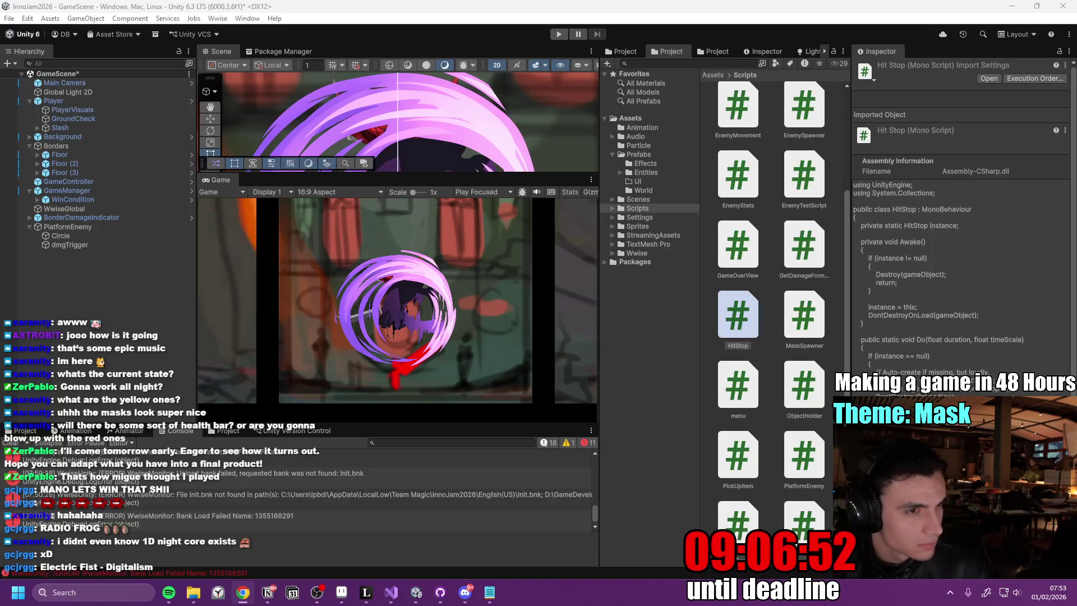
- Select PlatformEnemy's dmgTrigger child to show its 1.62 × 0.61 trigger Box Collider 2D
key("alt+Tab")
key("alt+Tab")
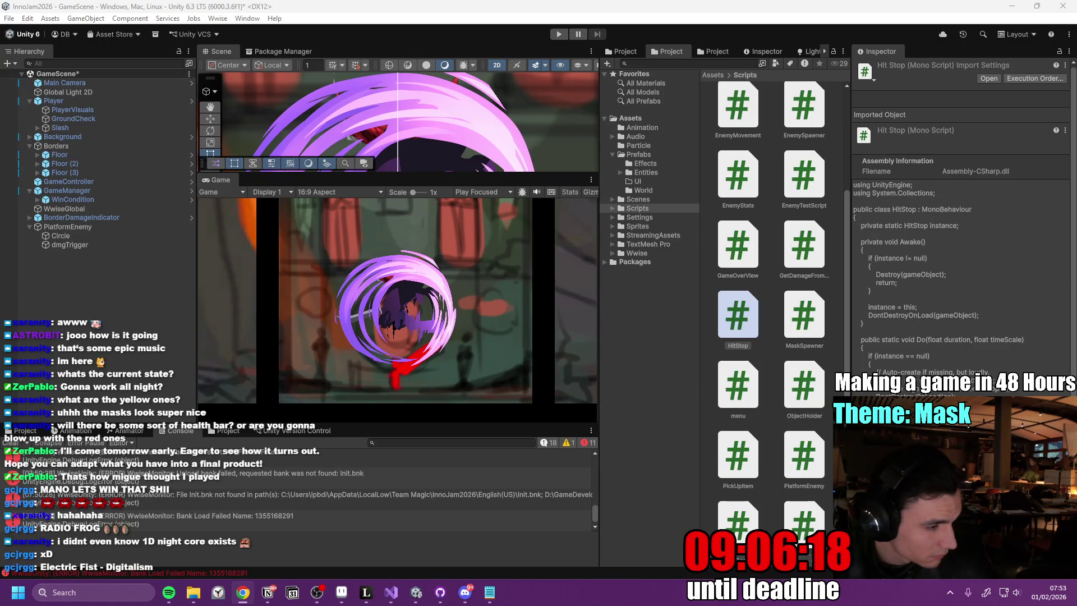
left_click(104, 246)
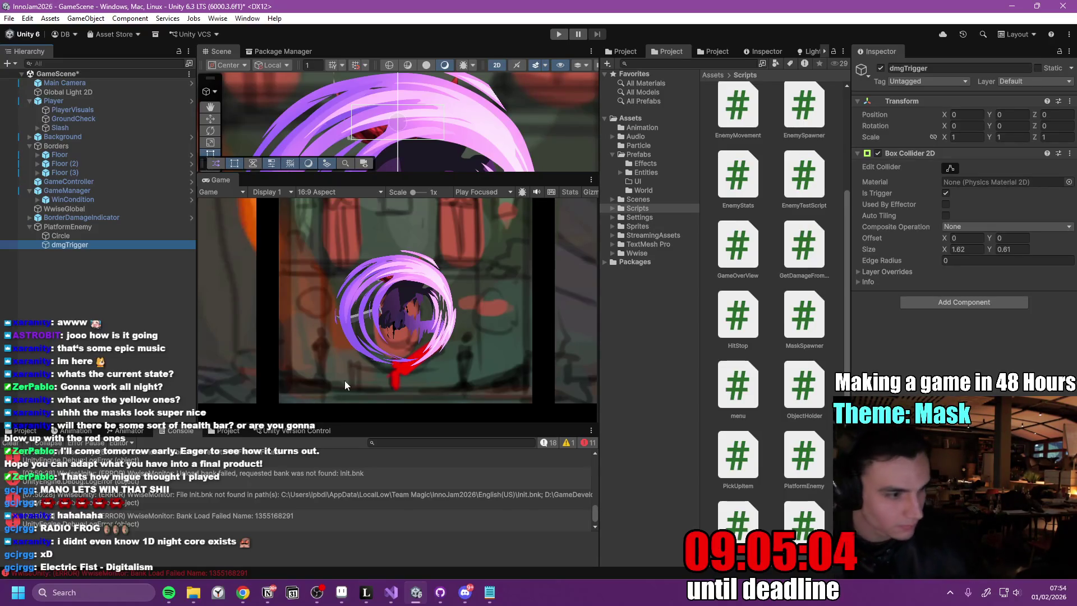
key("alt+Tab")
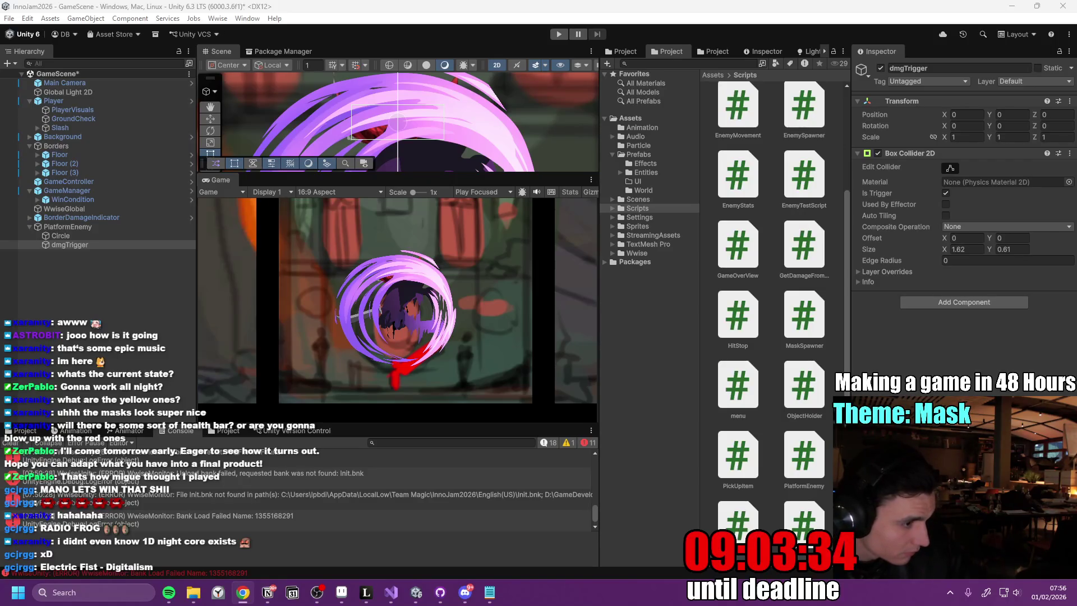
- Replace PlatformEnemy.cs with the hit-stop and TryDamagePlayer code, save, and return to Unity
left_click(399, 593)
left_click(379, 222)
key("ctrl+a")
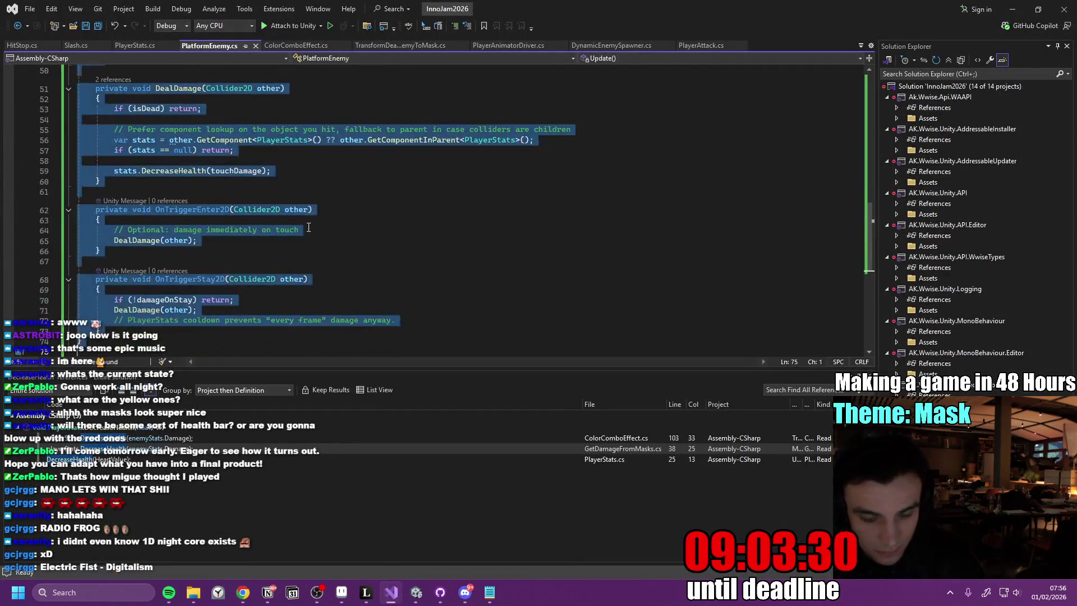
key("ctrl+v")
left_click(495, 199)
key("ctrl+s")
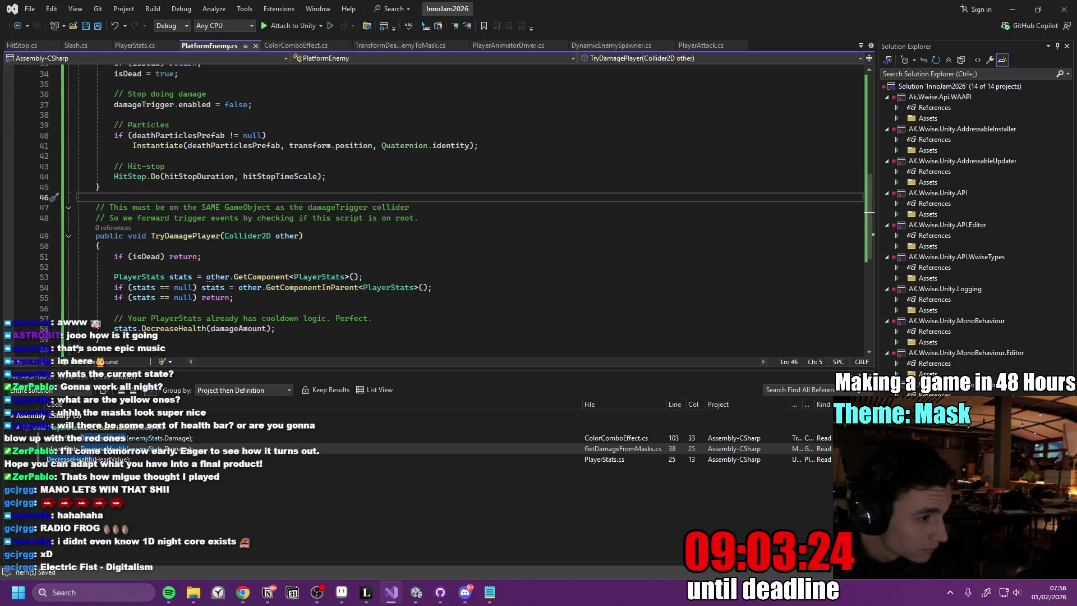
key("alt+Tab")
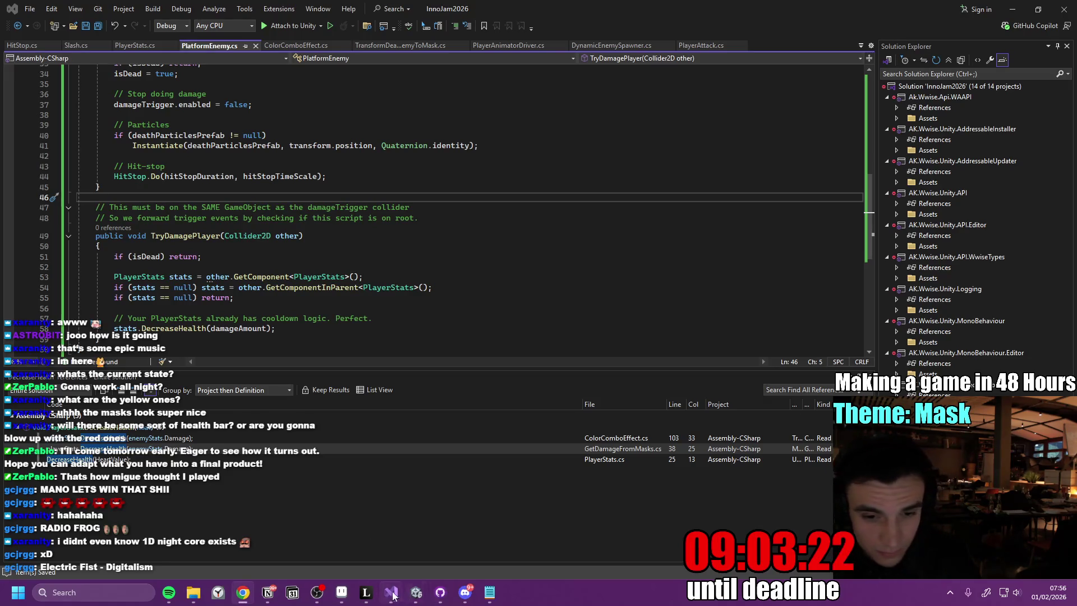
mouse_move(414, 589)
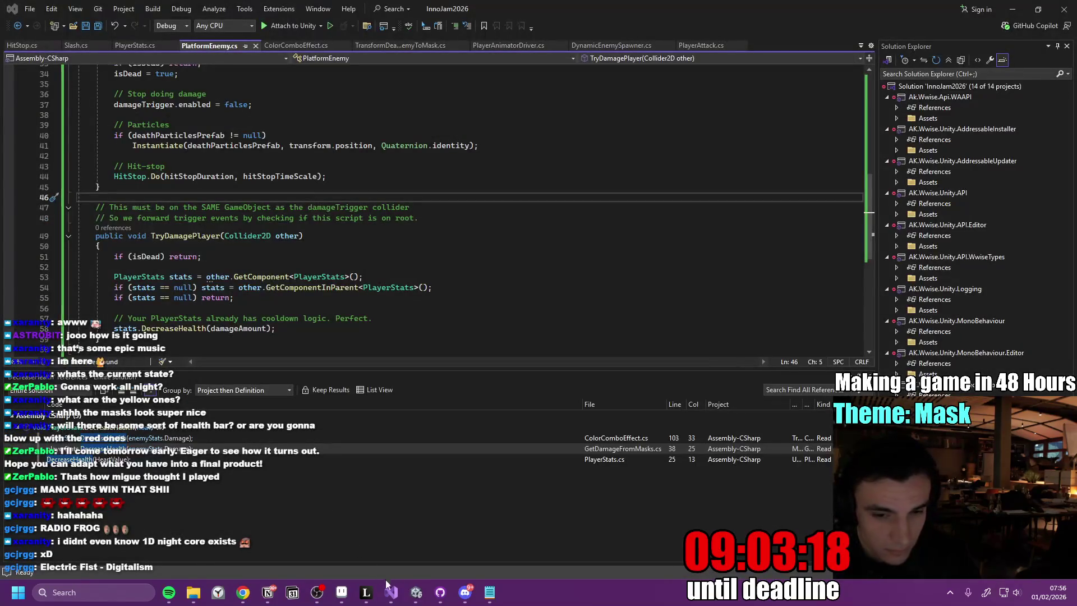
mouse_move(369, 594)
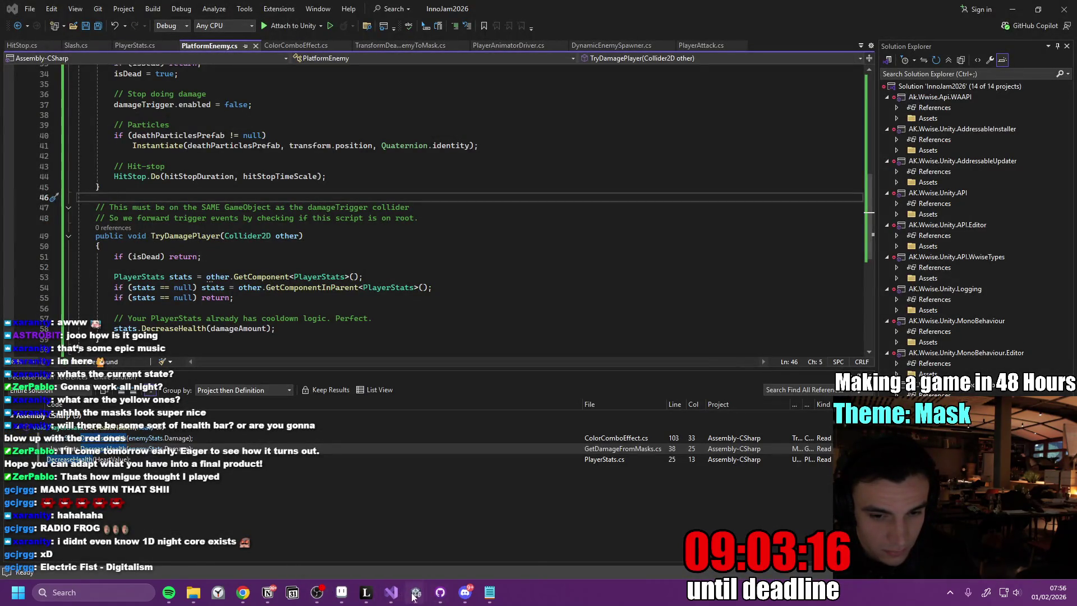
mouse_move(415, 594)
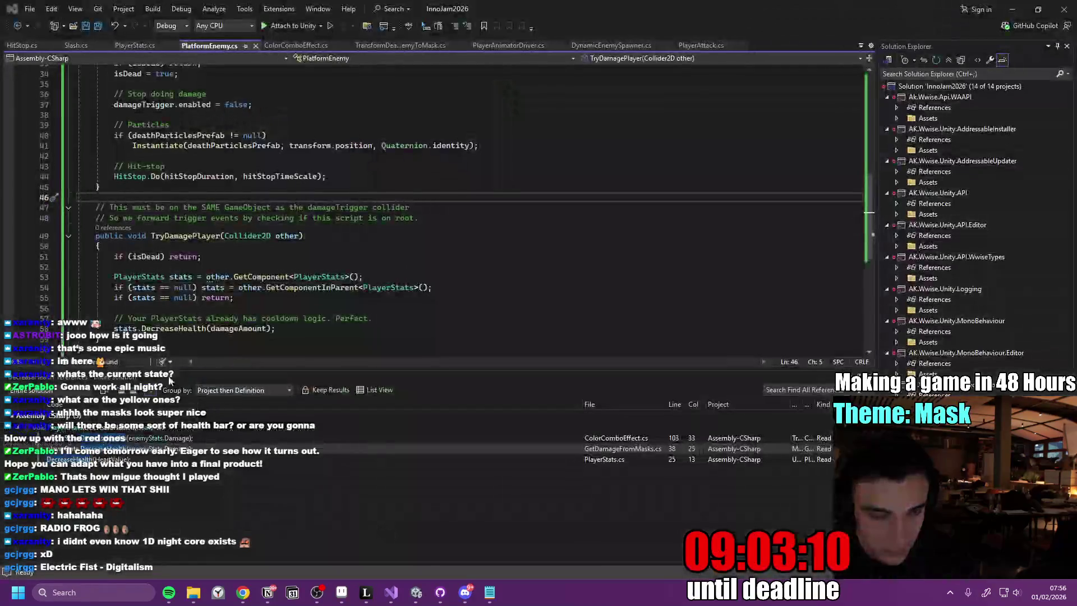
key("alt+Tab")
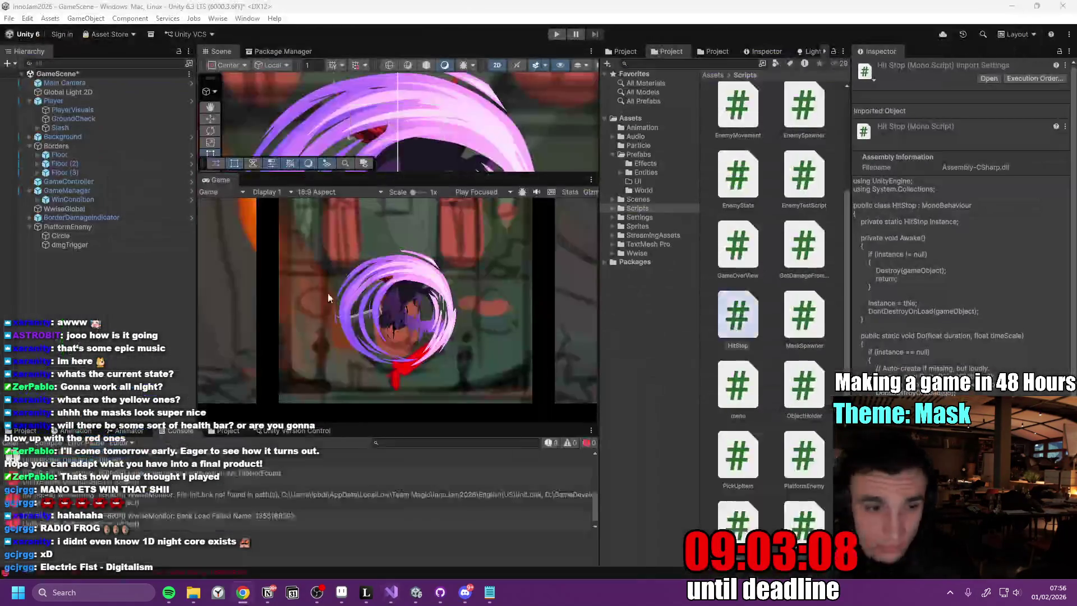
- Rename the dmgTrigger child to PlatformEnemyDamageHitbox
left_click(86, 245)
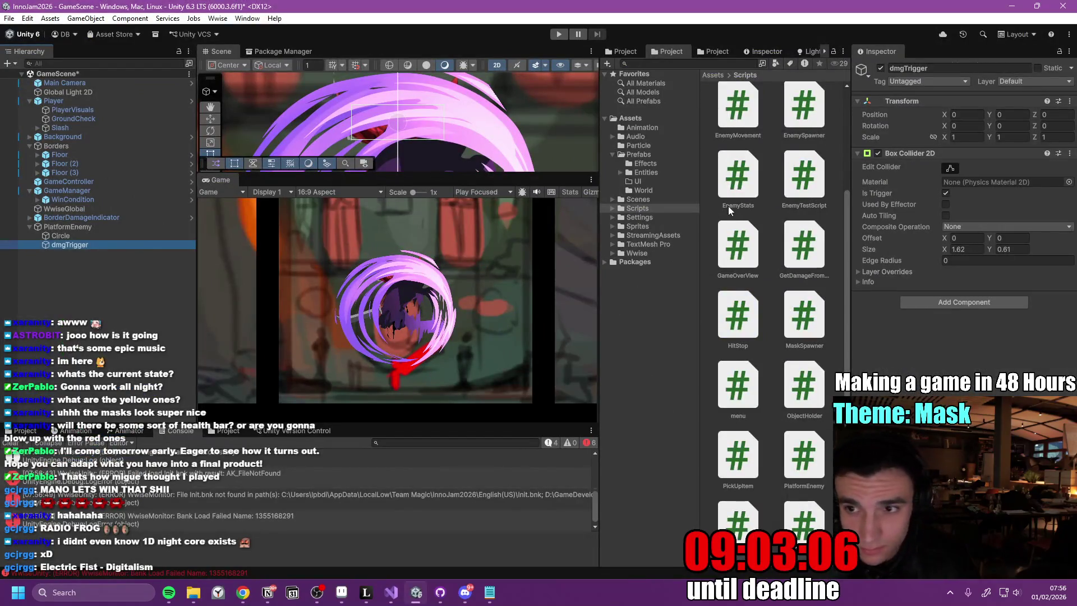
key("F2")
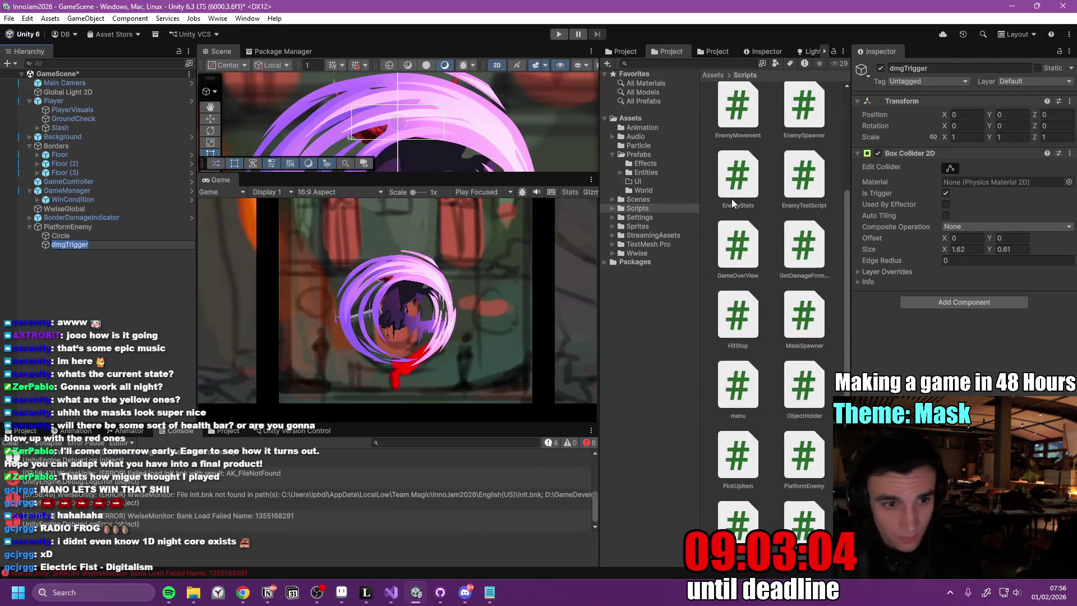
type("Platf")
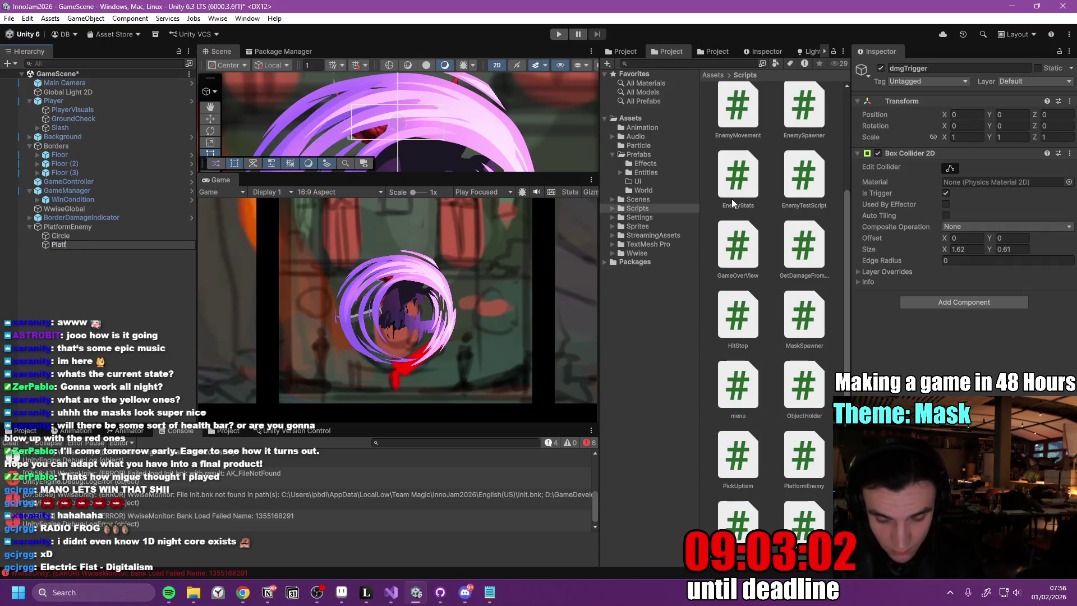
type("ormEnemy")
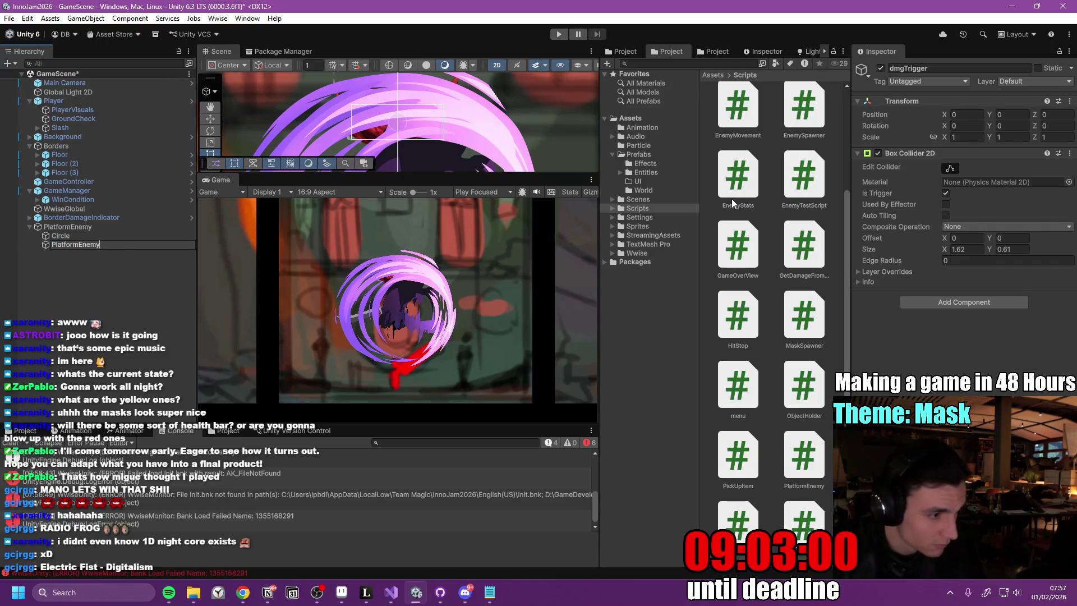
type("DamageHitbox")
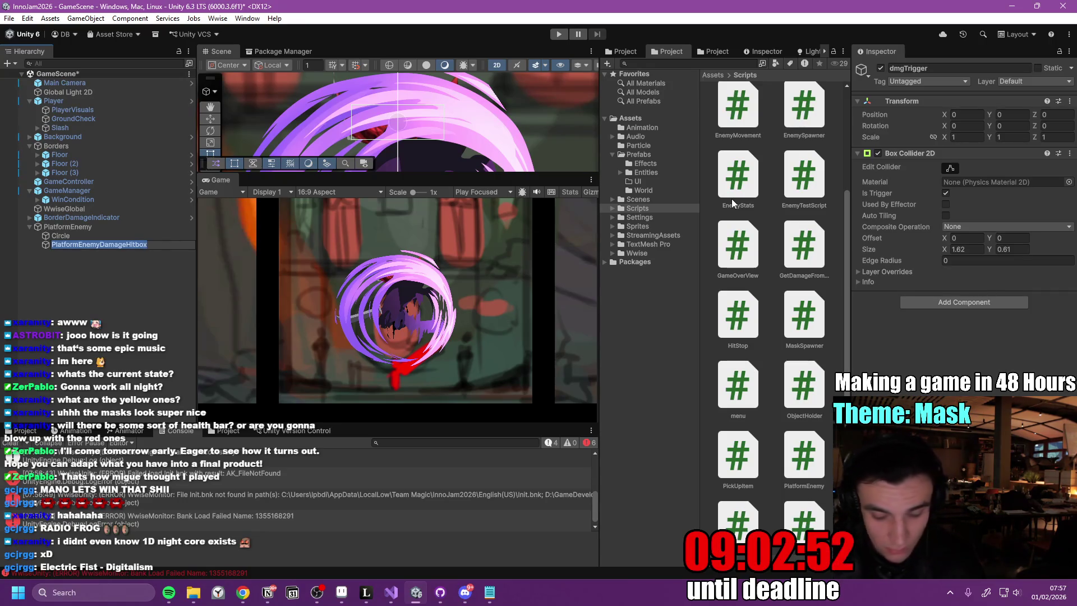
key("Return")
- Attach a new script named PlatformEnemyDamageHitbox to the renamed hitbox object
left_click(964, 303)
type("PlatformEnemyDamageHitbox")
left_click(963, 342)
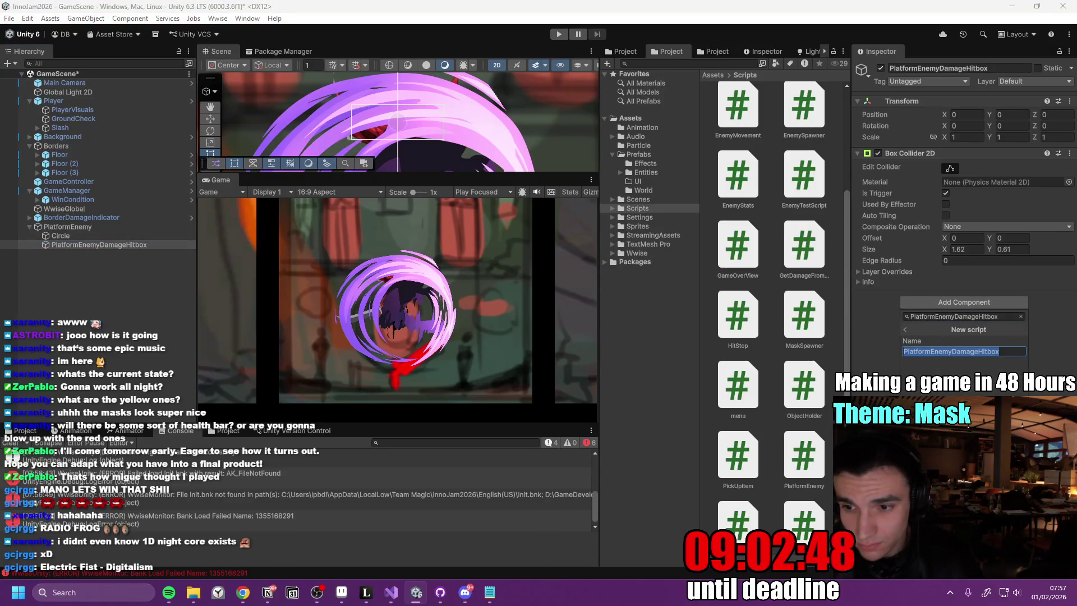
key("Return")
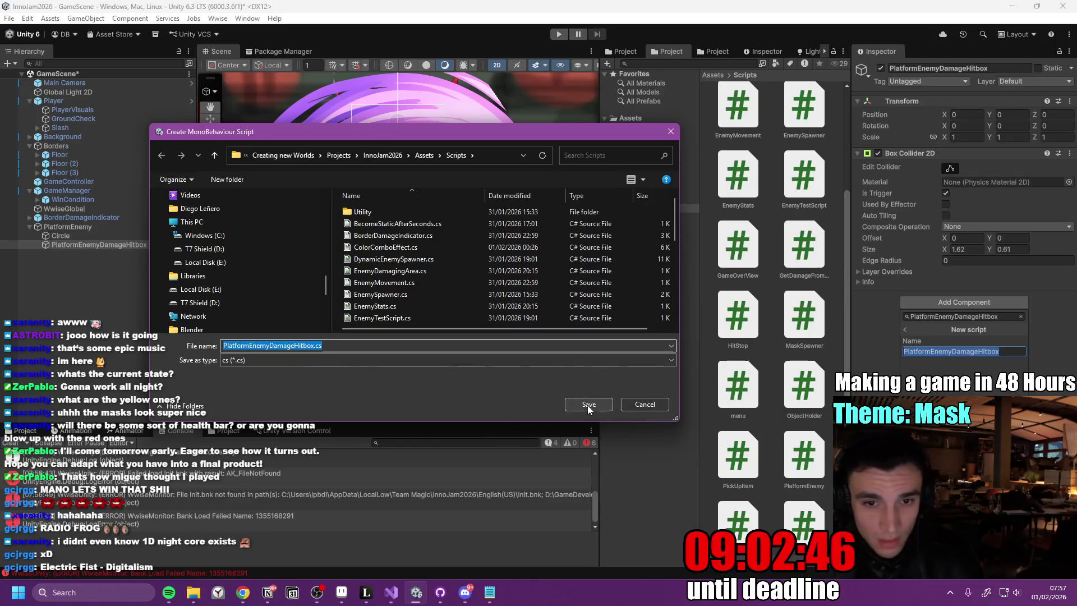
left_click(588, 408)
key("alt+Tab")
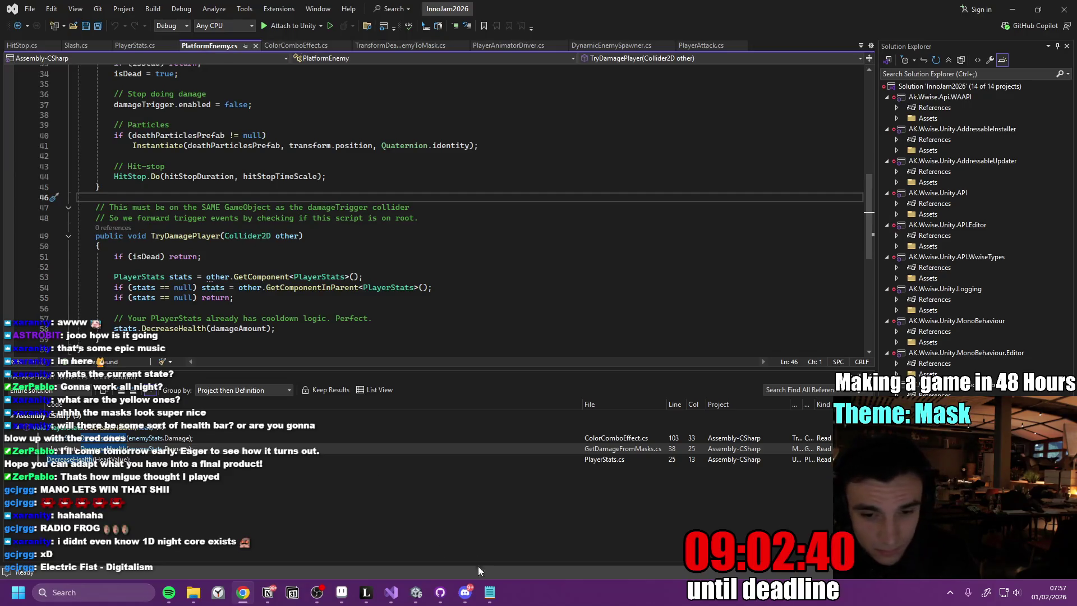
- Replace the PlatformEnemyDamageHitbox template with Awake and OnTriggerStay2D code forwarding hits to TryDamagePlayer
mouse_move(350, 547)
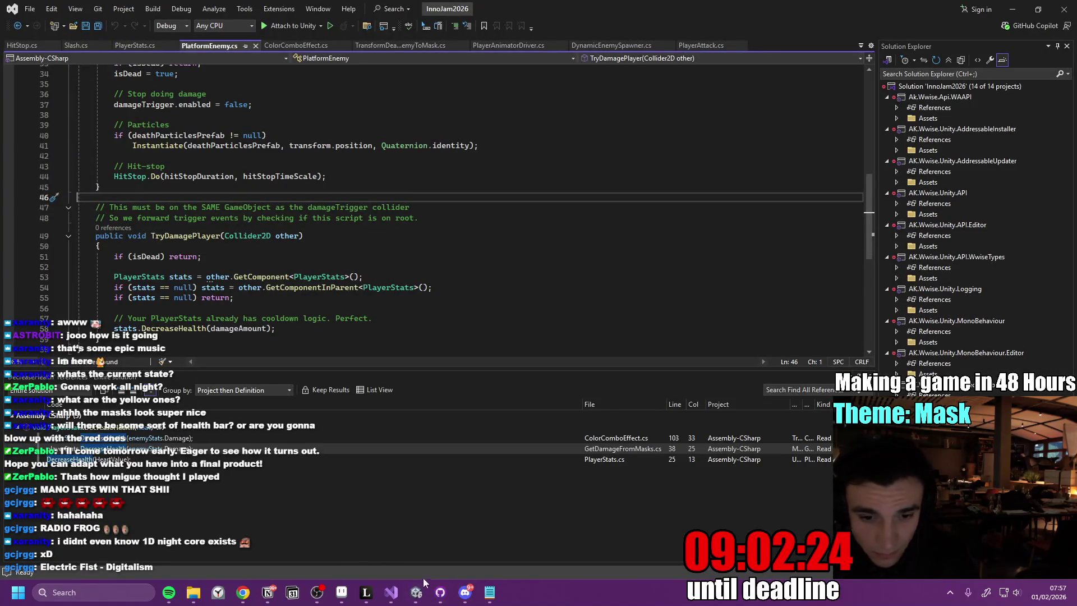
left_click(406, 540)
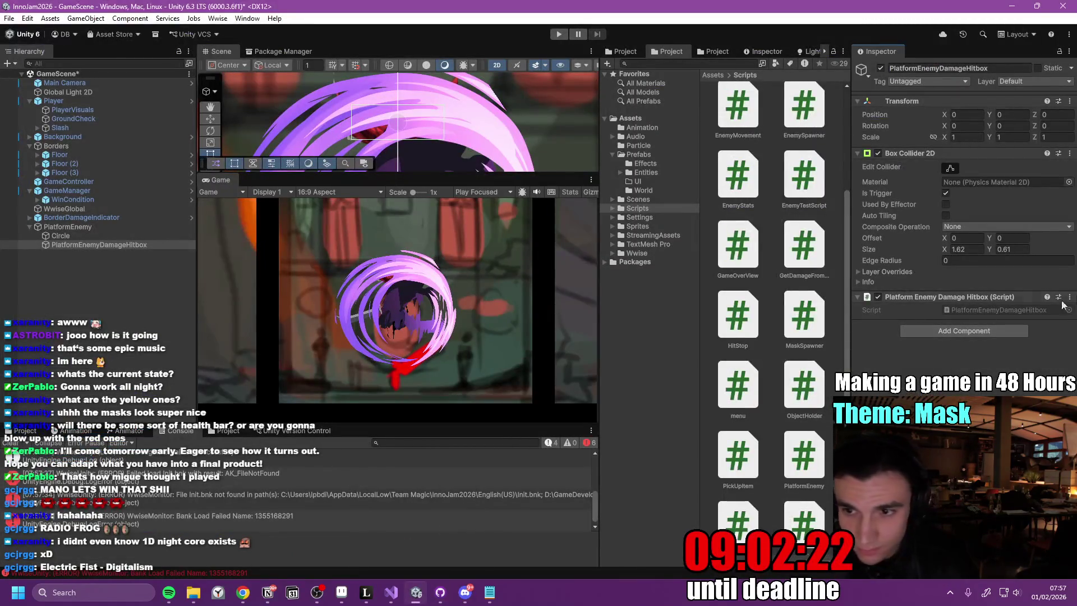
left_click(1070, 297)
left_click(987, 458)
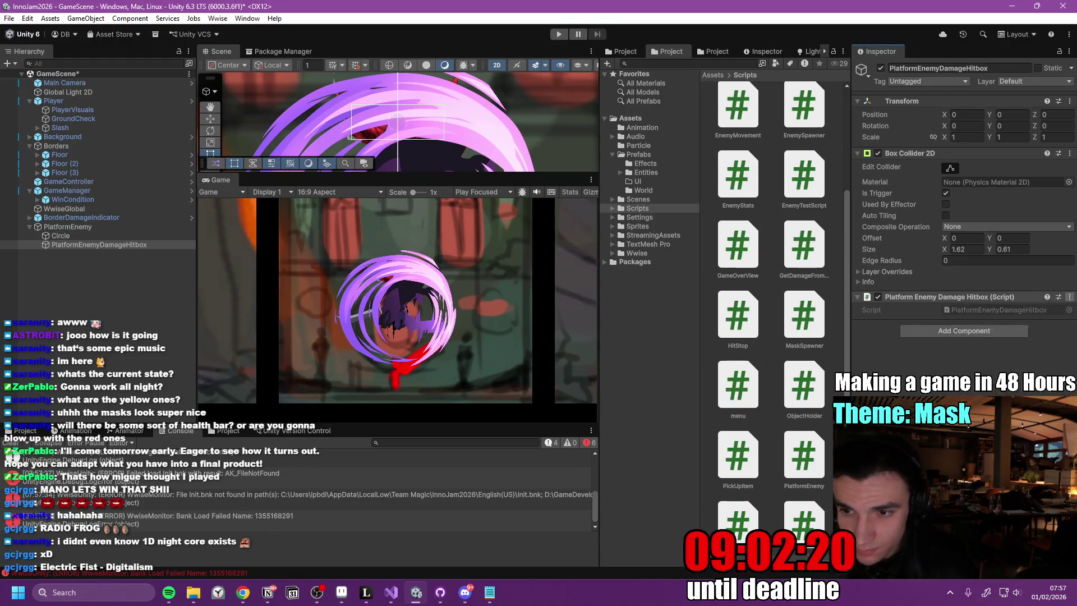
left_click(286, 234)
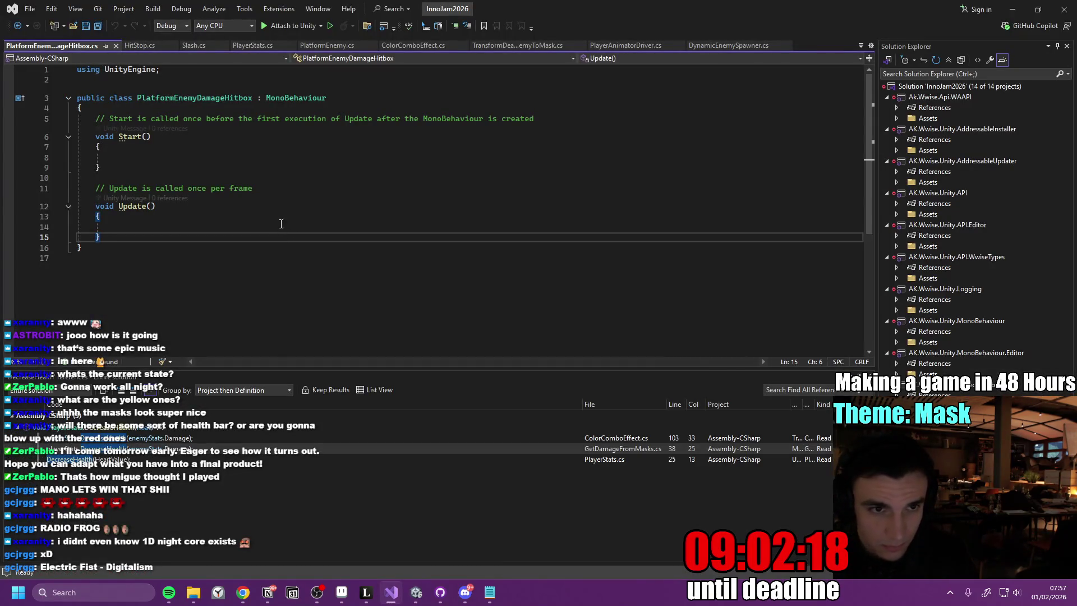
key("ctrl+a")
type("using UnityEngine;  public class PlatformEnemyDamageHitbox : MonoBehaviour {     private PlatformEnemy enemy;      private void Awake()     {         enemy = GetComponentInParent<PlatformEnemy>();         if (enemy == null)             throw new MissingComponentException(\"DamageHitbox must be a child of PlatformEnemy.\");     }      private void OnTriggerStay2D(Collider2D other)     {         enemy.TryDamagePlayer(other);     } }")
left_click(330, 150)
key("ctrl+s")
left_click(1012, 9)
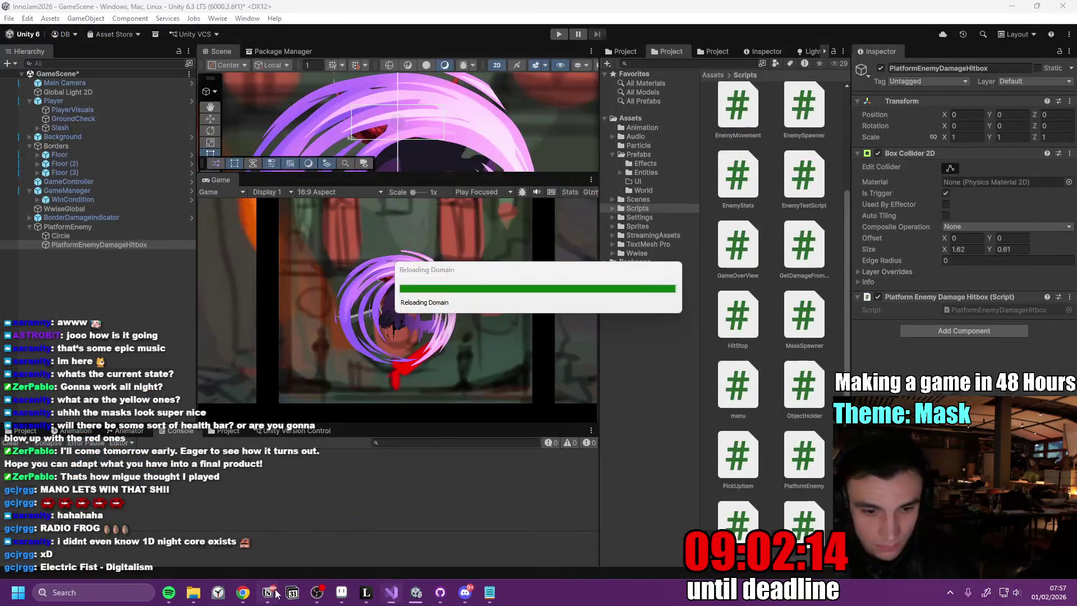
- Add the to-do 'Color Change Feedback to know its standable now' below 'Stops doing damage to Player'
left_click(268, 592)
left_click(552, 439)
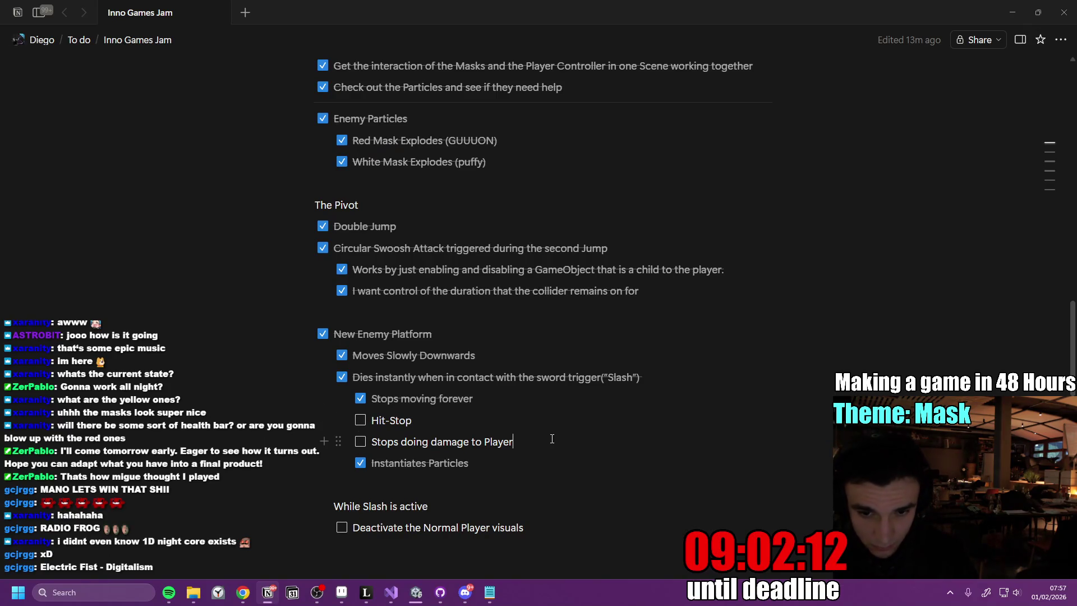
key("Return")
type("Color ")
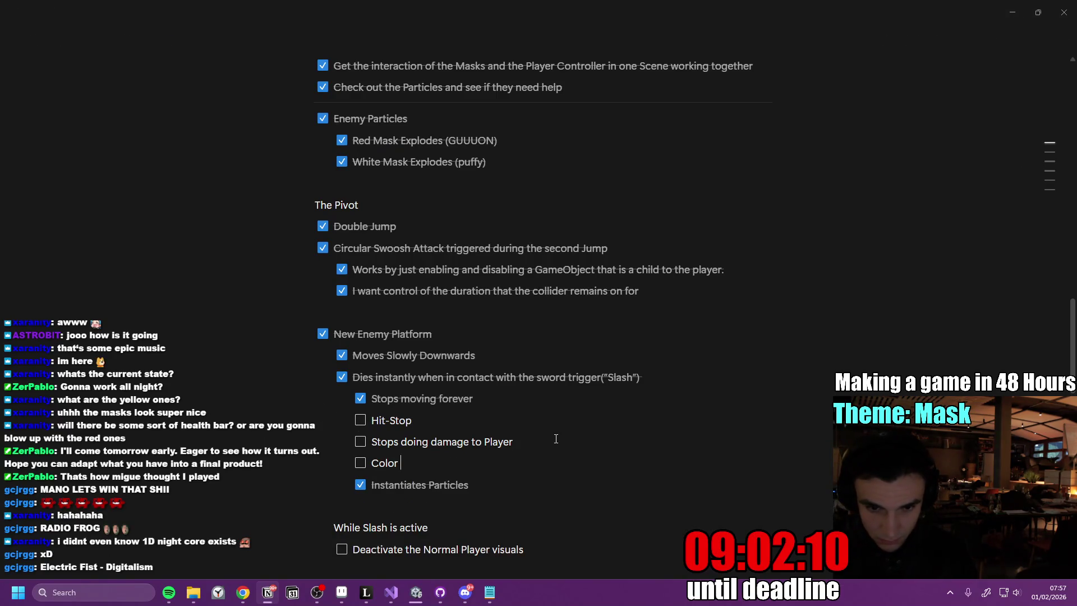
type("Change Feedback ")
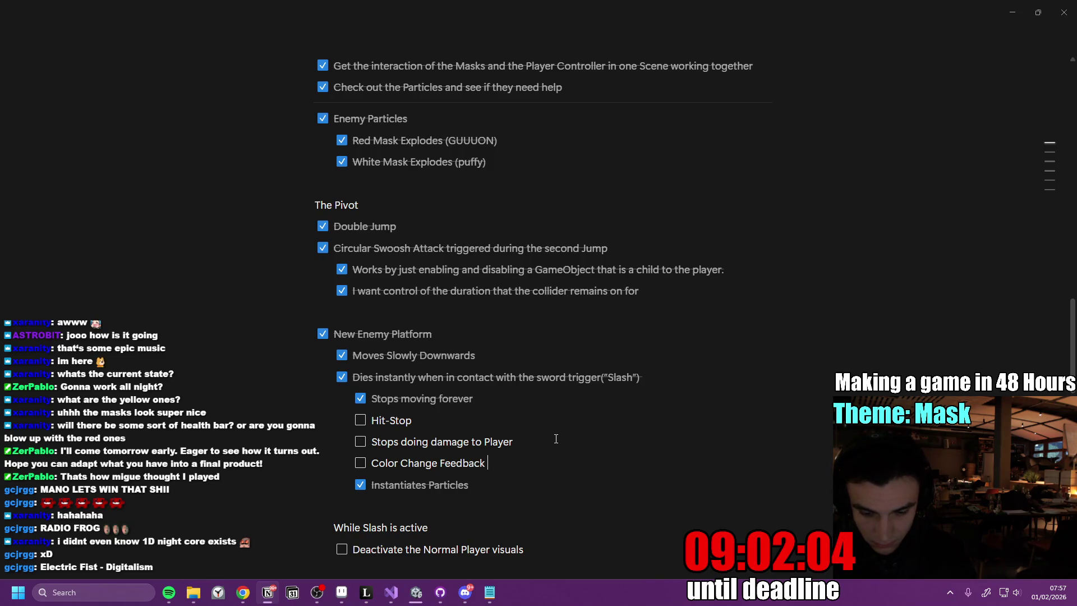
type("to know its")
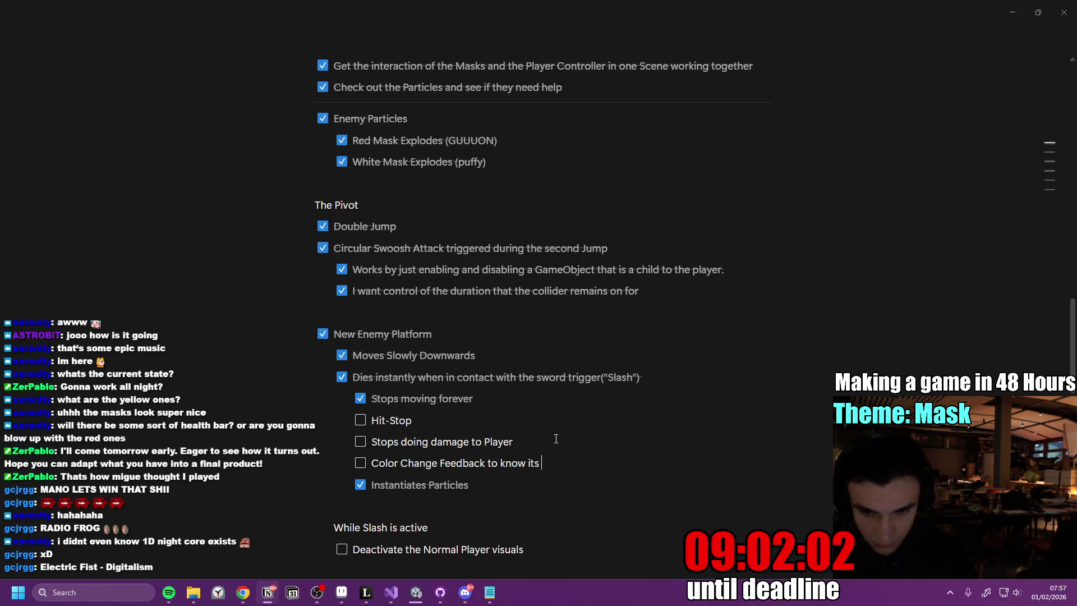
type(" standable now")
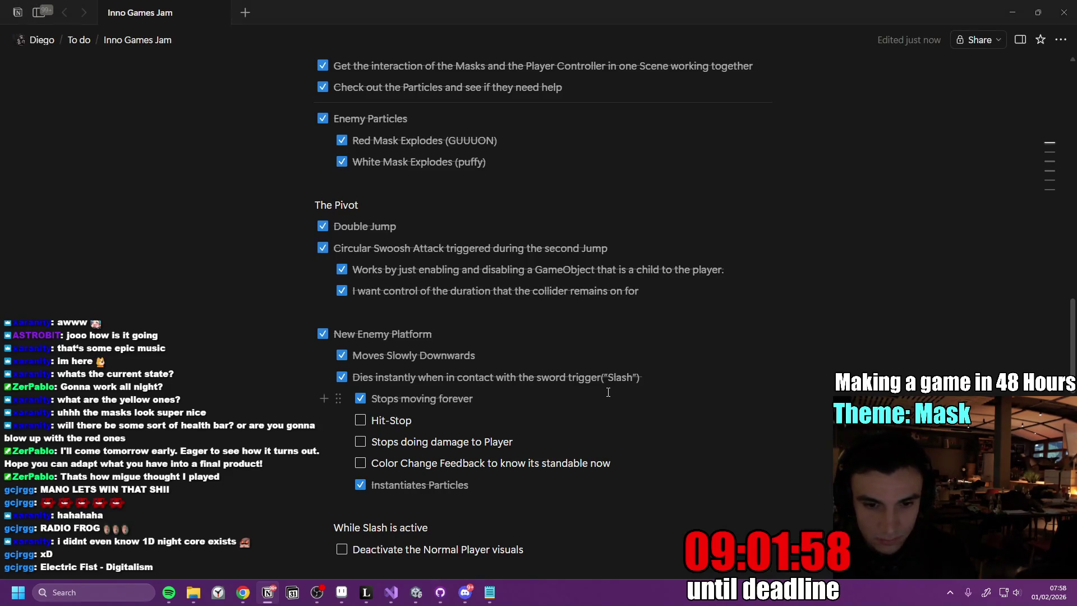
key("alt+Tab")
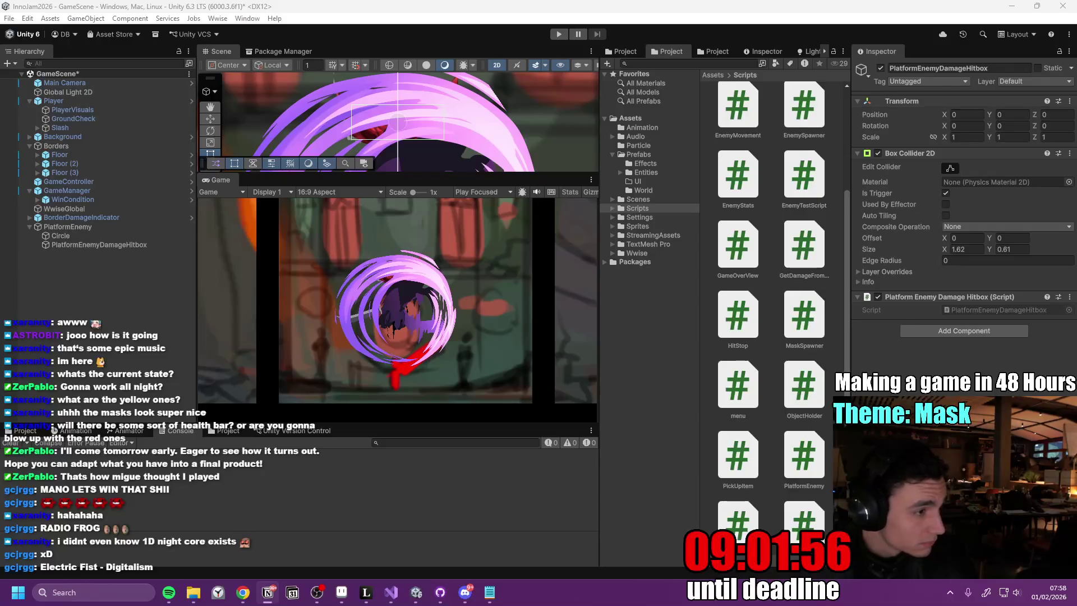
- Clear the console and playtest the player's slash attack to check the hit-stop
left_click(738, 314)
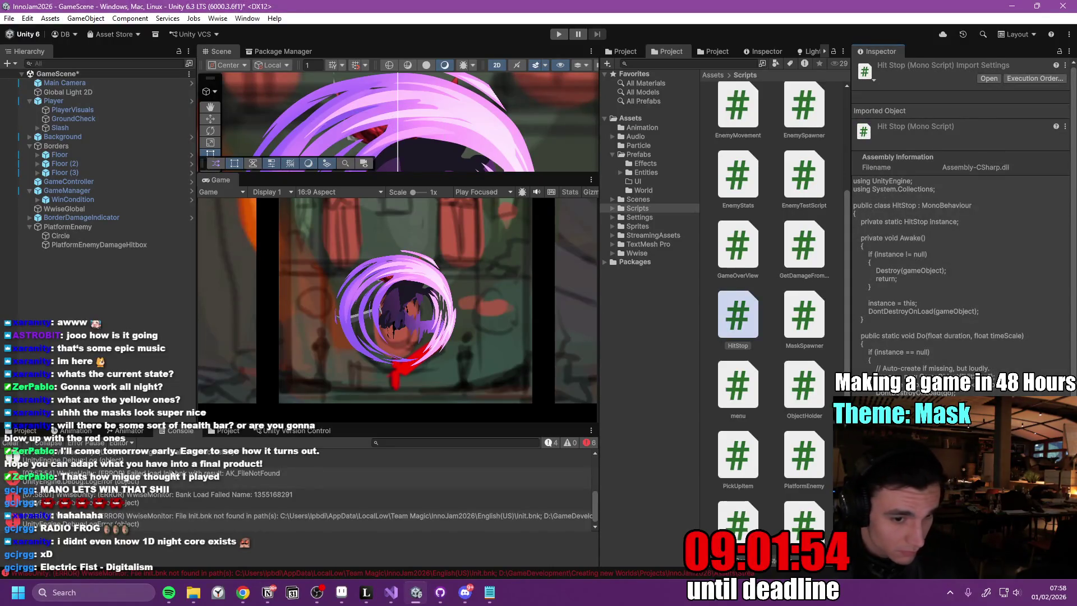
left_click(10, 443)
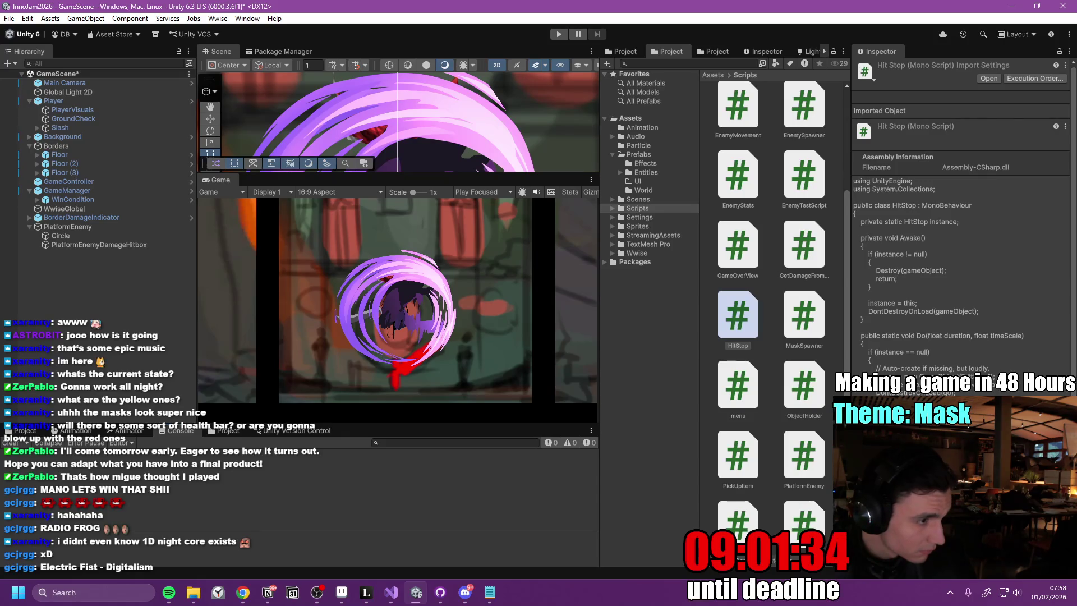
left_click(560, 35)
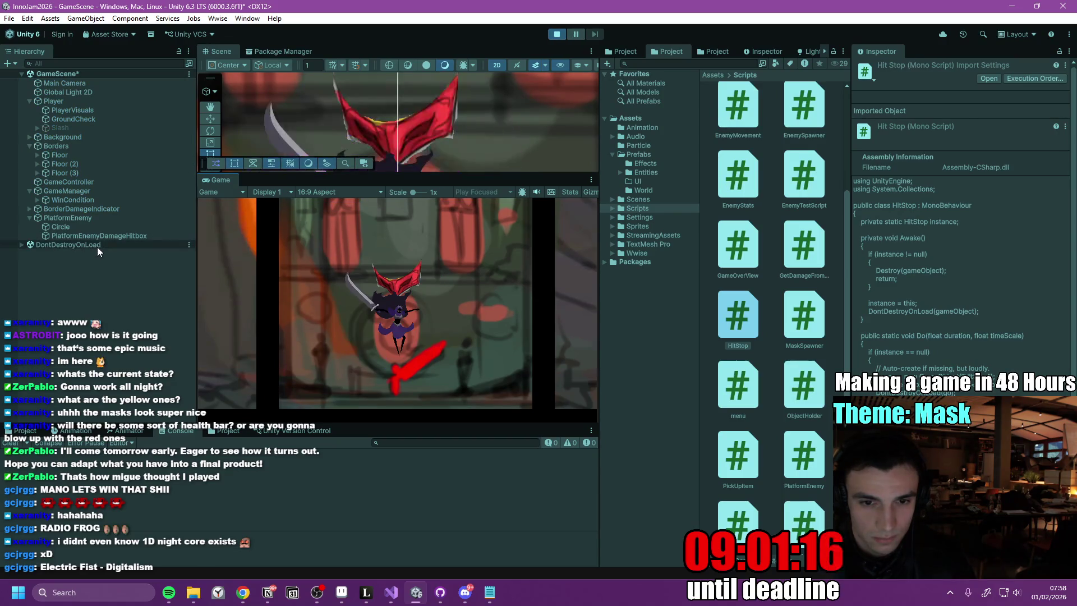
left_click(431, 297)
left_click(559, 35)
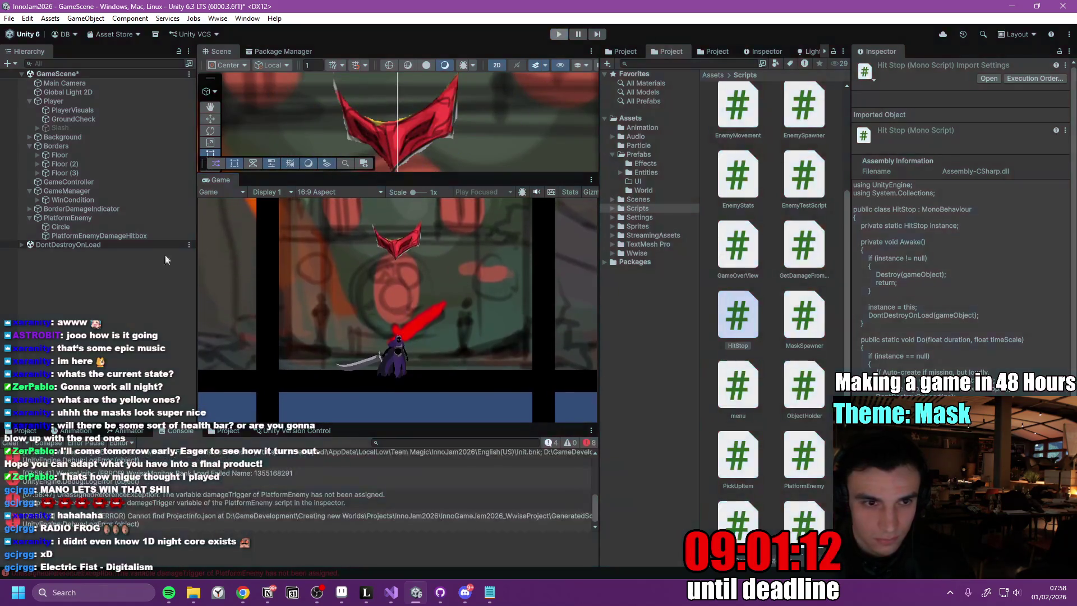
- Assign the DamageHitbox collider to PlatformEnemy's Damage Trigger field
left_click(88, 227)
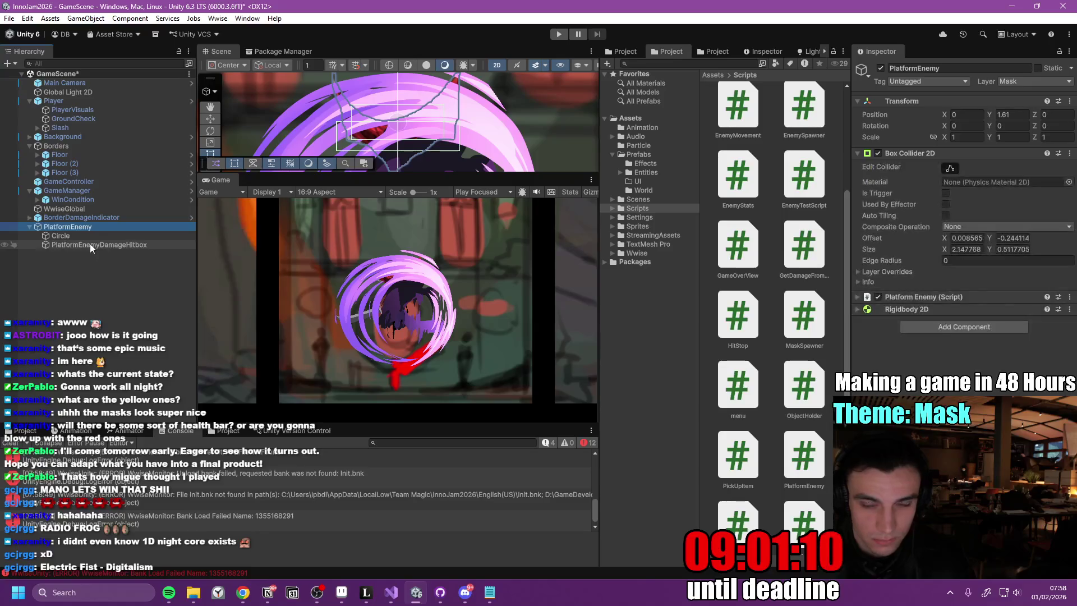
left_click(897, 297)
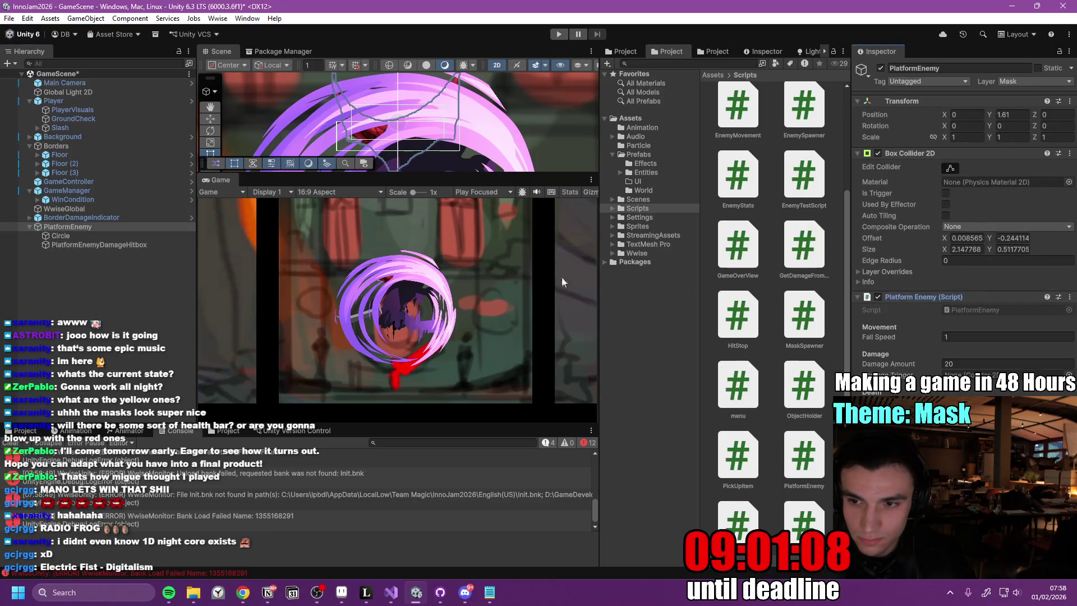
left_click_drag(102, 245, 988, 374)
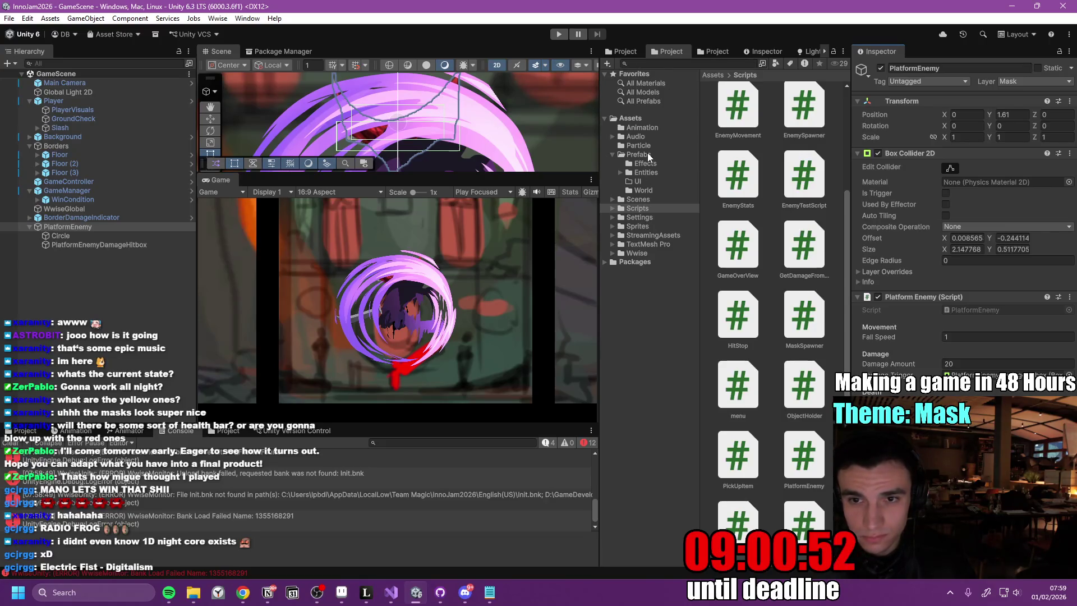
- Save PlatformEnemy as a prefab in Prefabs/Entities and start Play mode
left_click(646, 173)
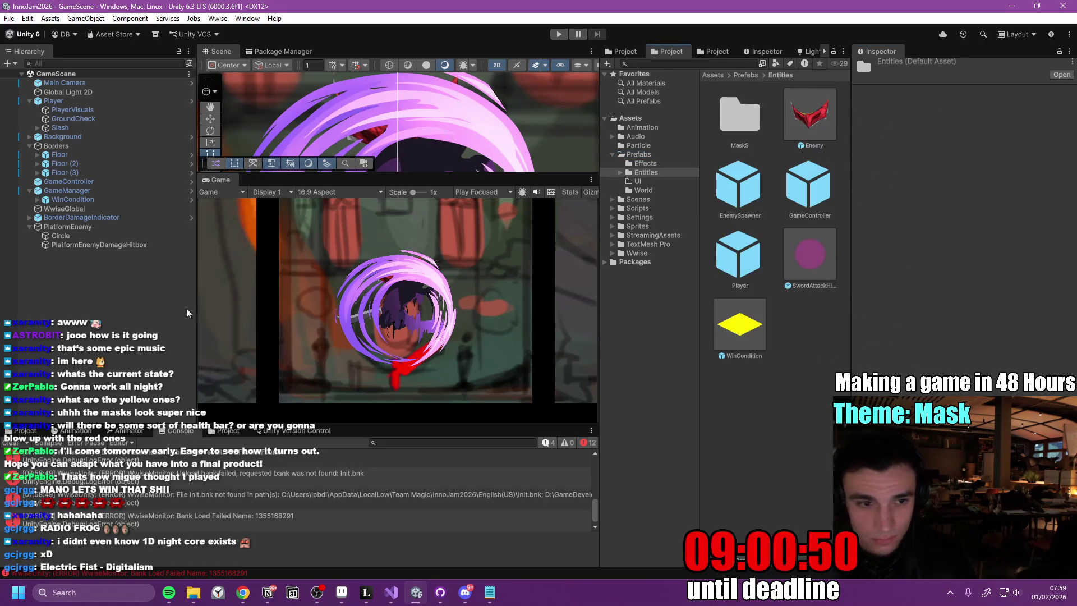
mouse_move(67, 227)
left_mouse_down()
mouse_move(449, 314)
mouse_move(771, 408)
left_mouse_up()
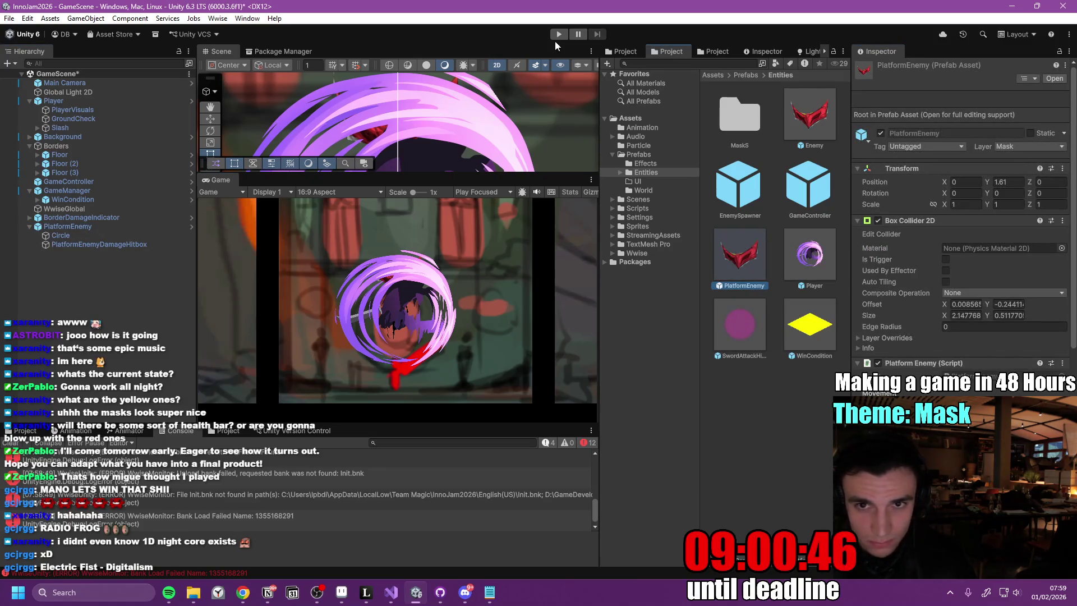
left_click(110, 227)
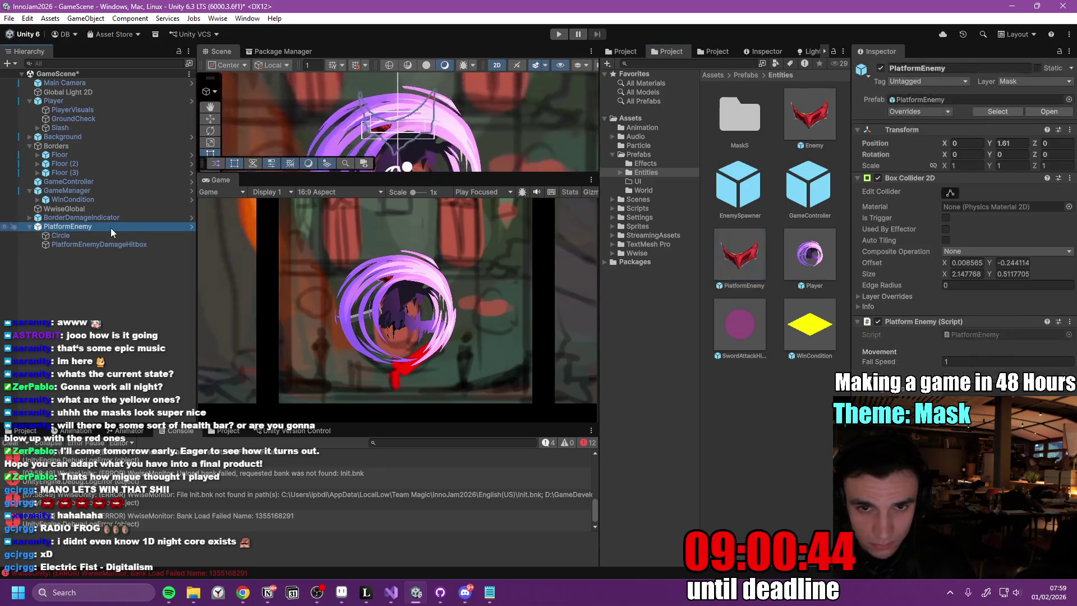
left_click(559, 35)
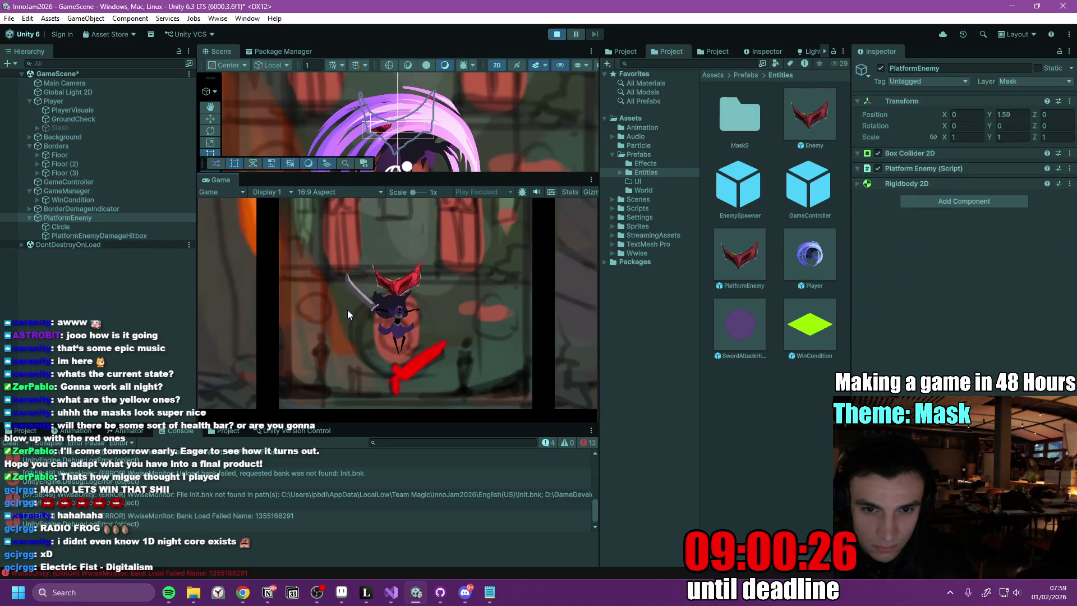
- Jump and slash twice at the falling mask enemy, then stop the game
key("space")
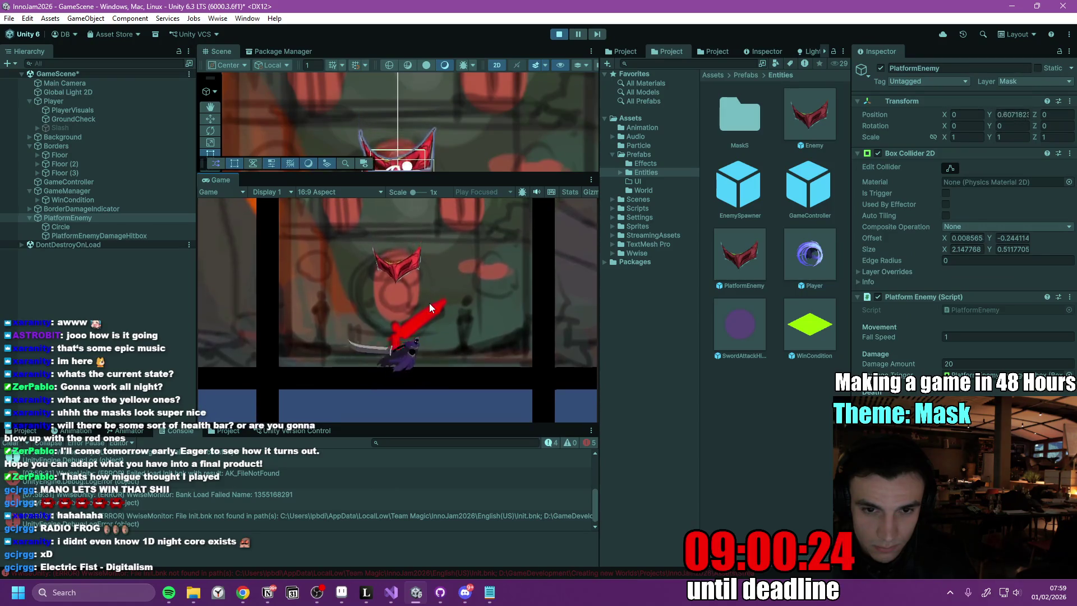
key("space")
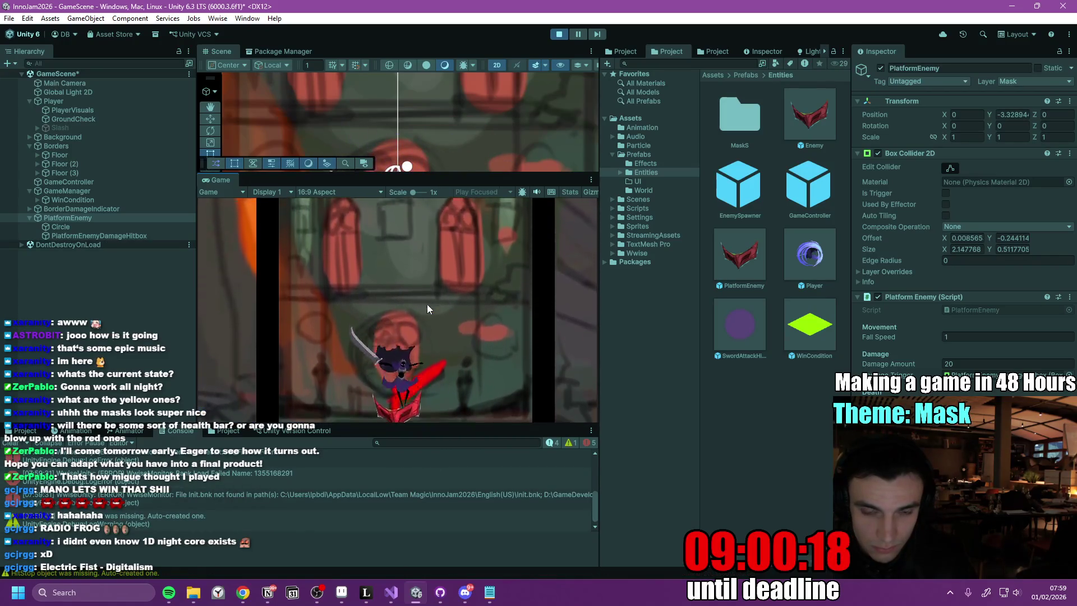
key("ctrl+p")
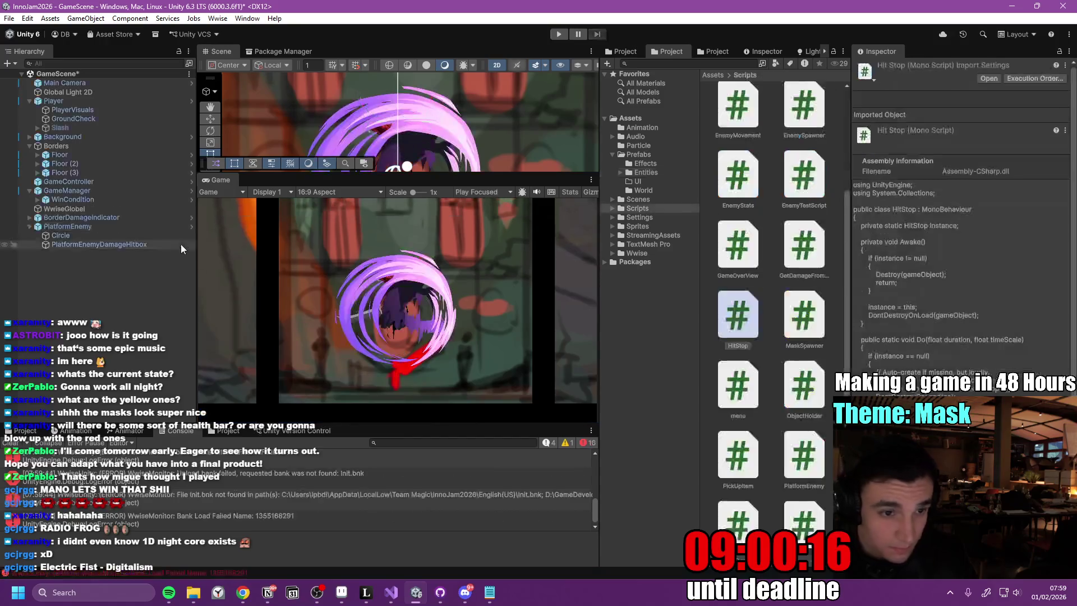
- Move the PlatformEnemy higher up the level with the Move tool
left_click(96, 225)
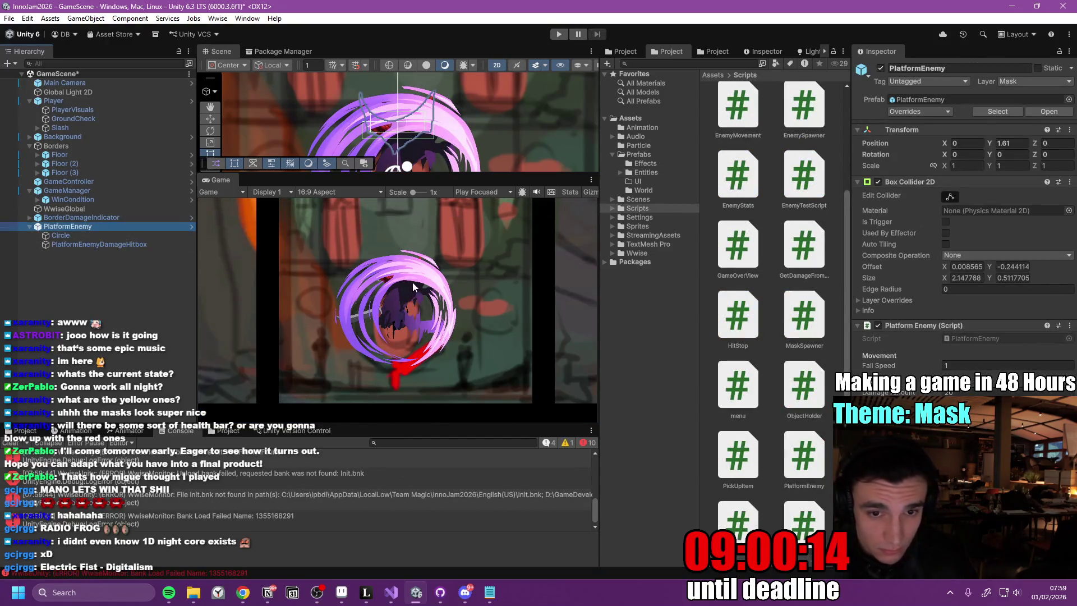
scroll(449, 115, "down", 10)
mouse_move(455, 103)
left_mouse_down()
mouse_move(454, 129)
mouse_move(436, 84)
left_mouse_up()
key("w")
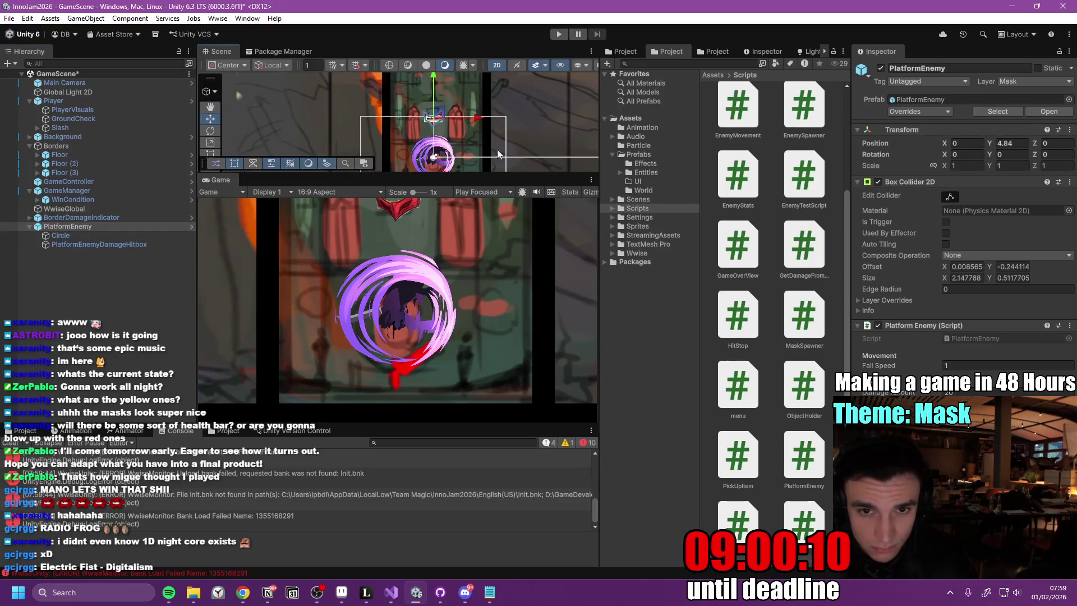
left_click_drag(486, 175, 483, 269)
scroll(501, 187, "down", 5)
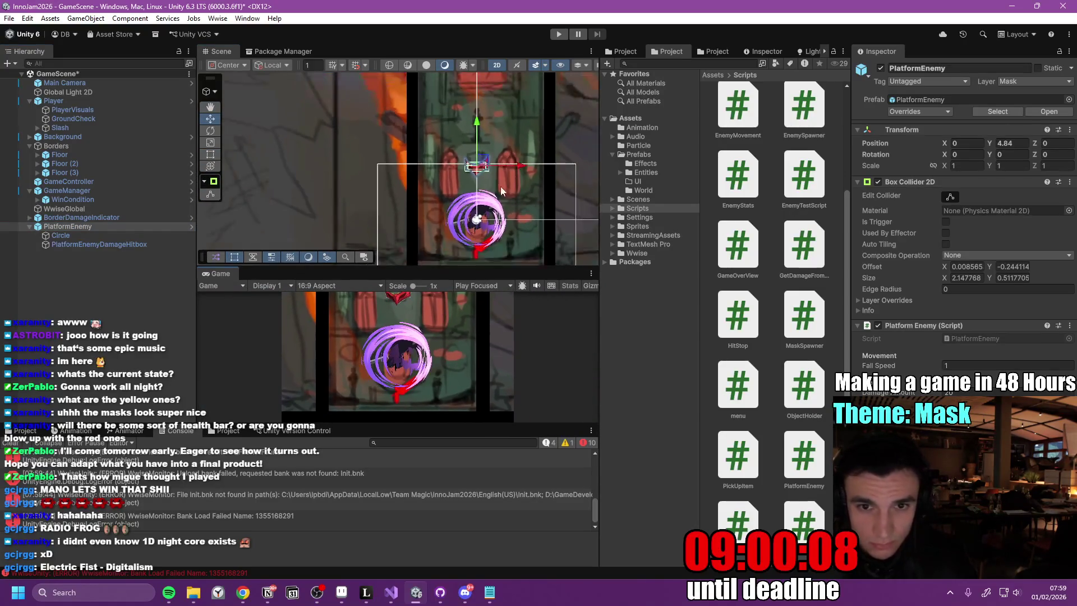
- Duplicate the enemy, place the copies higher up and to the left, and start the game
key("ctrl+d")
left_click_drag(422, 155, 424, 108)
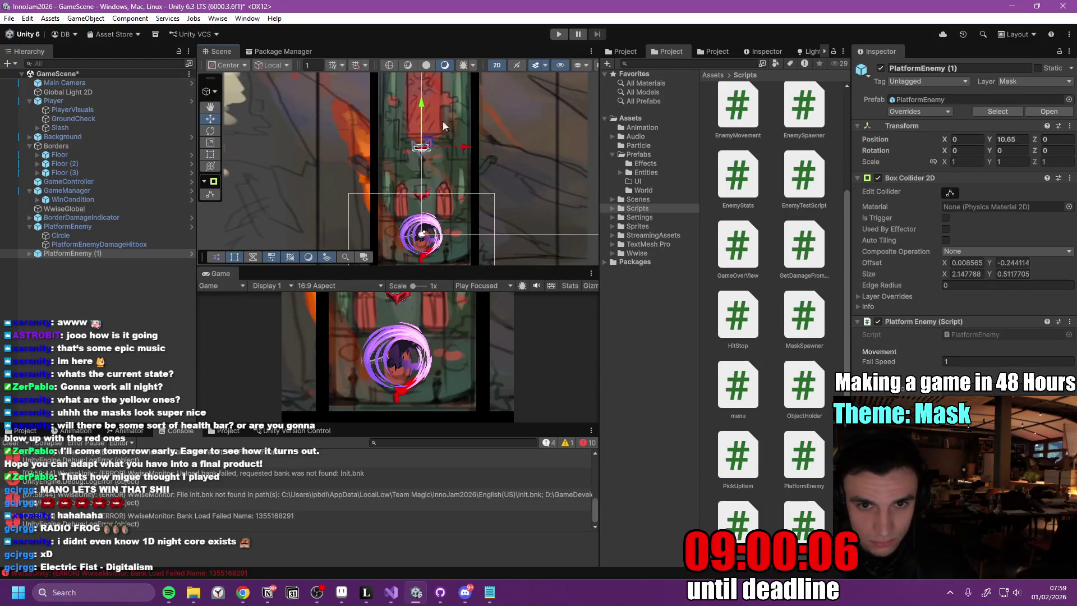
mouse_move(464, 150)
left_mouse_down()
mouse_move(441, 151)
mouse_move(496, 147)
mouse_move(456, 105)
mouse_move(460, 137)
mouse_move(459, 95)
mouse_move(449, 110)
mouse_move(434, 95)
mouse_move(427, 36)
left_mouse_up()
key("ctrl+d")
key("ctrl+d")
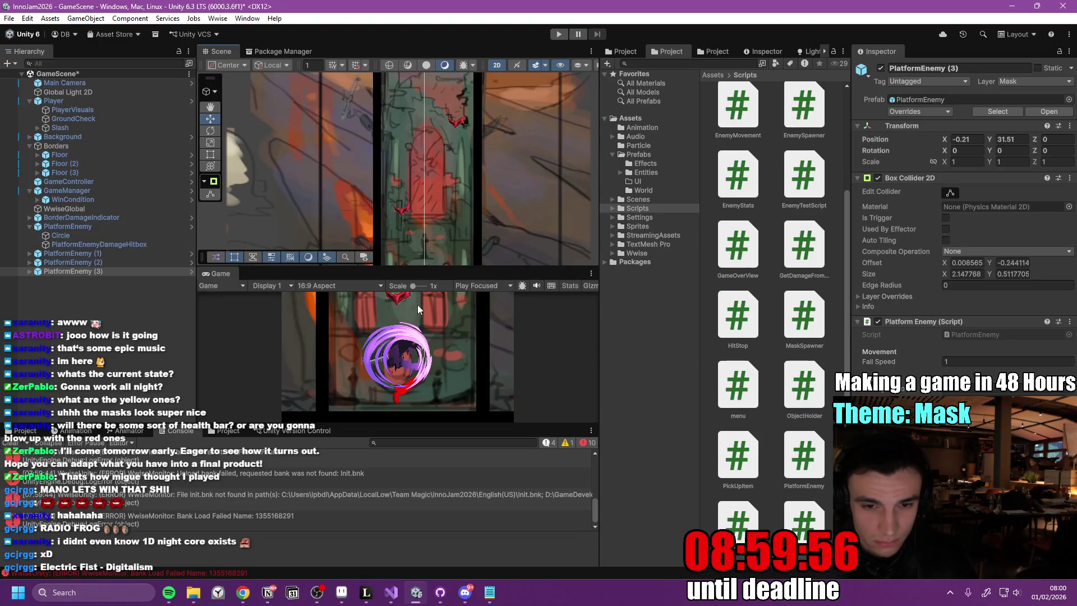
left_click_drag(439, 262, 440, 189)
left_click(559, 34)
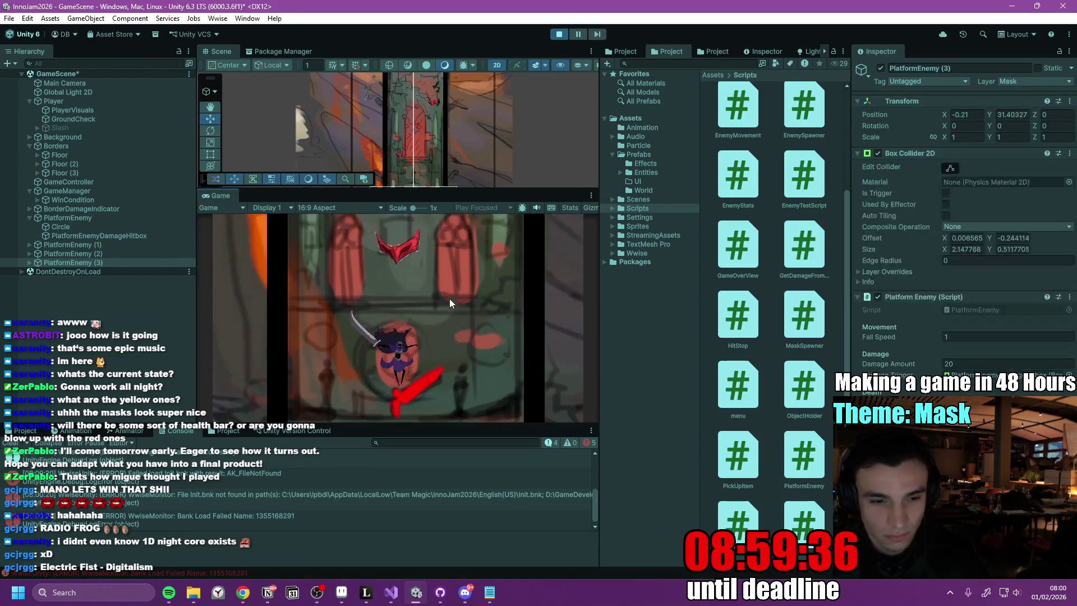
- Run left and right across the arena, slashing at the platform enemies
key("d")
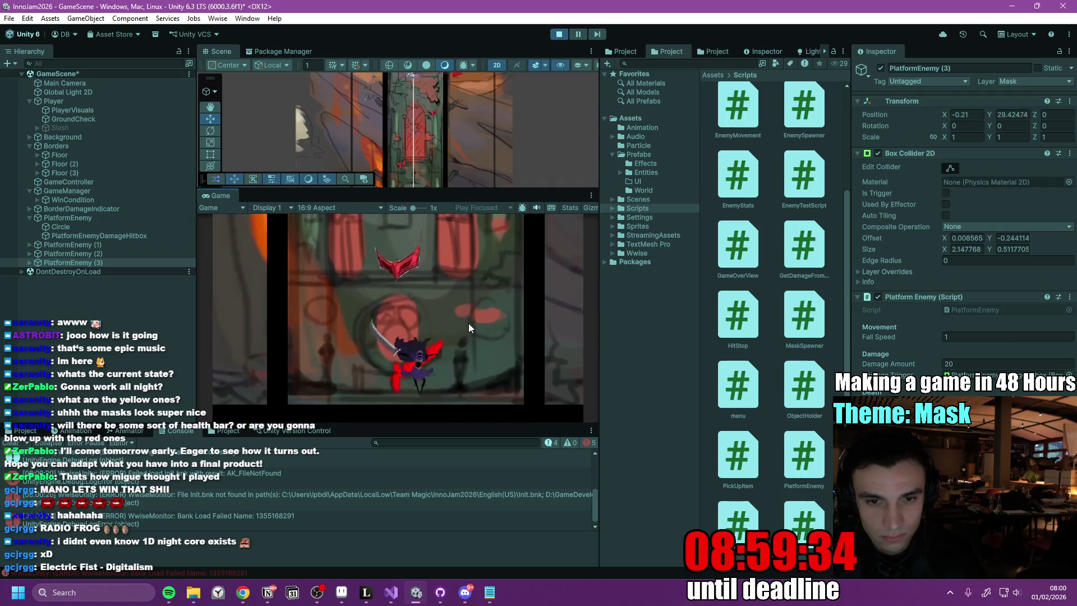
left_click(469, 323)
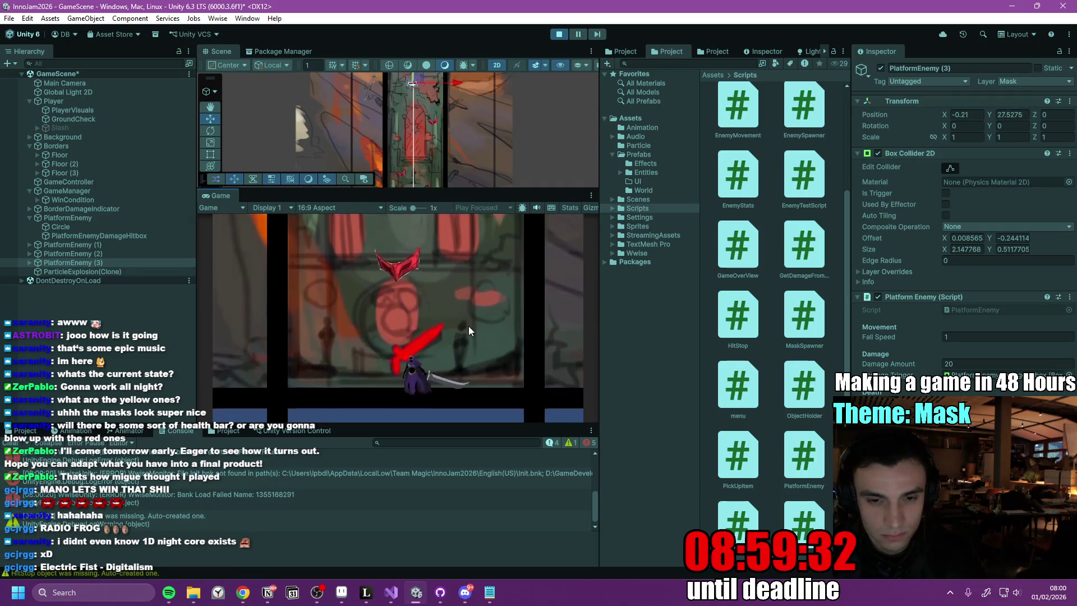
left_click(469, 326)
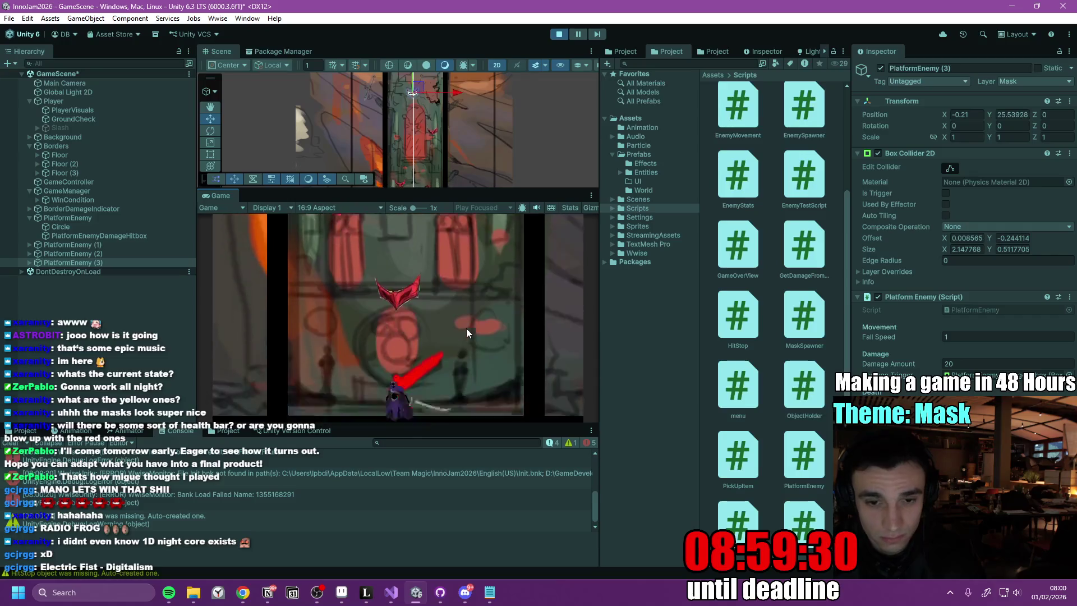
key("a")
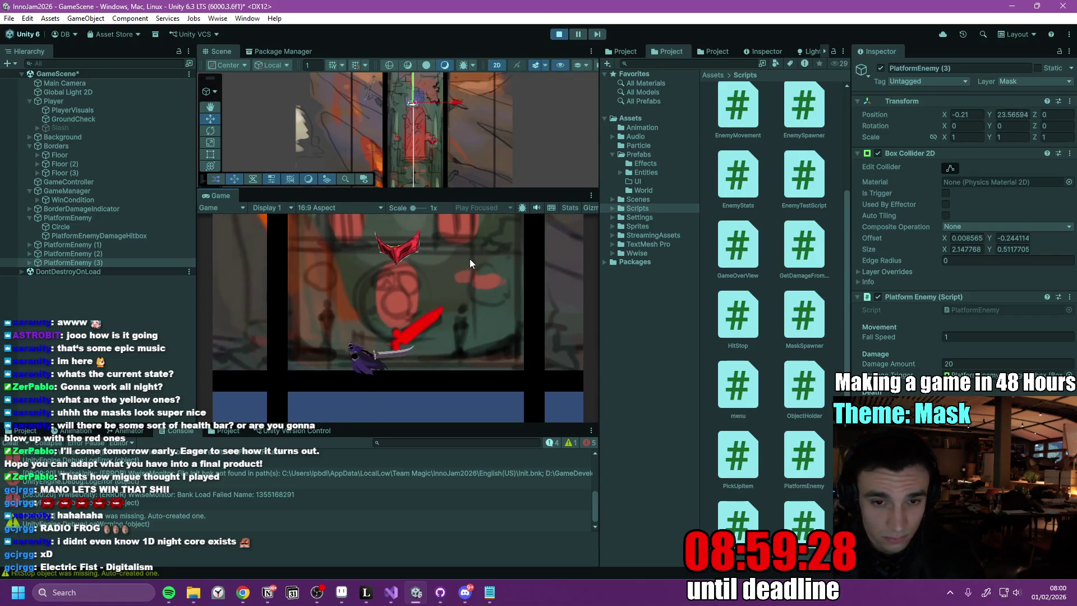
key("d")
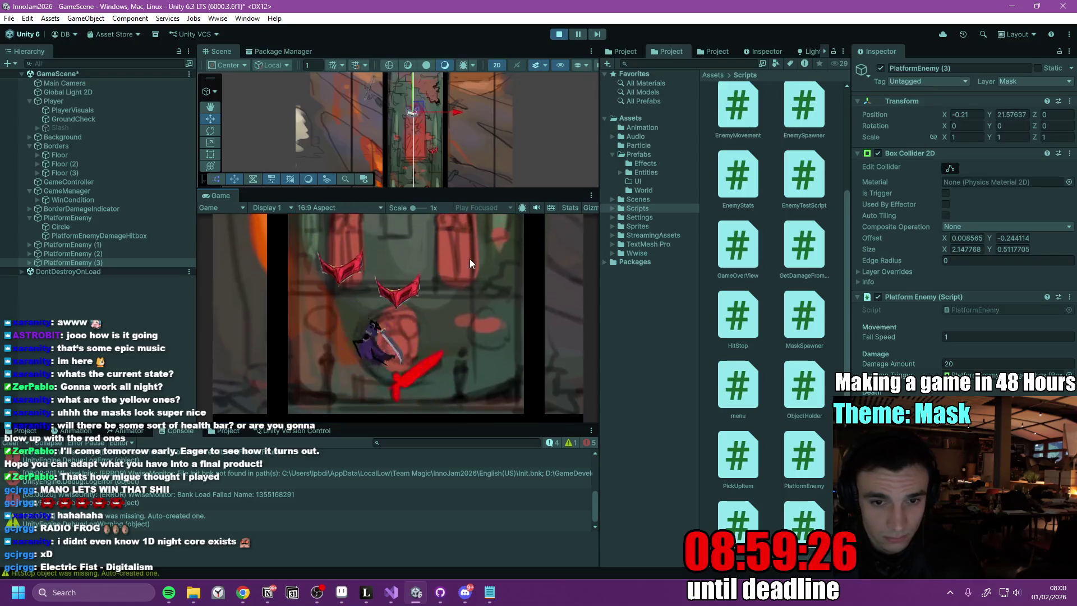
key("a")
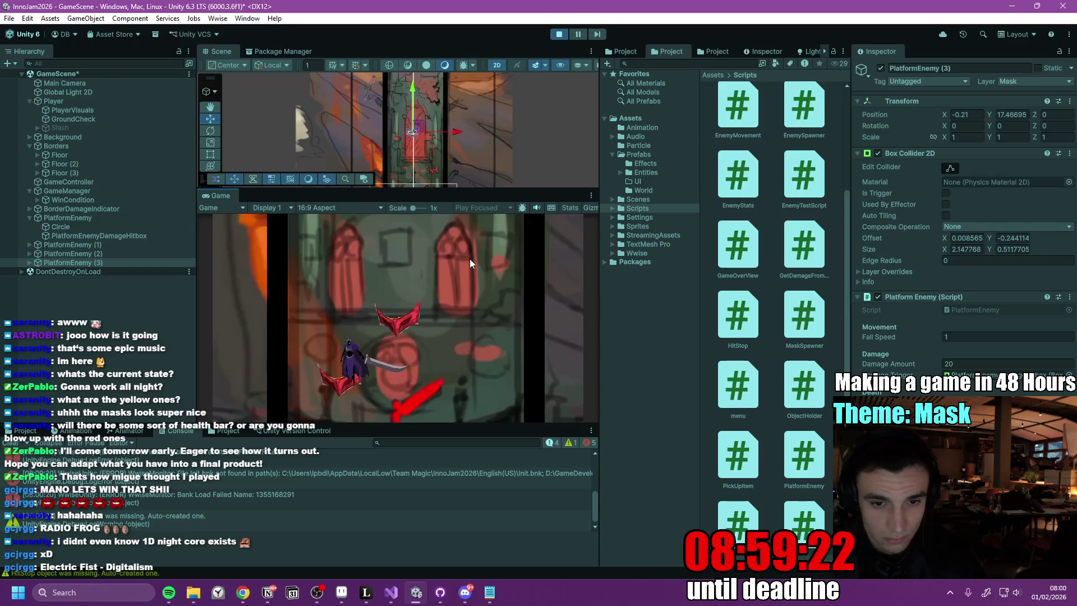
left_click(469, 258)
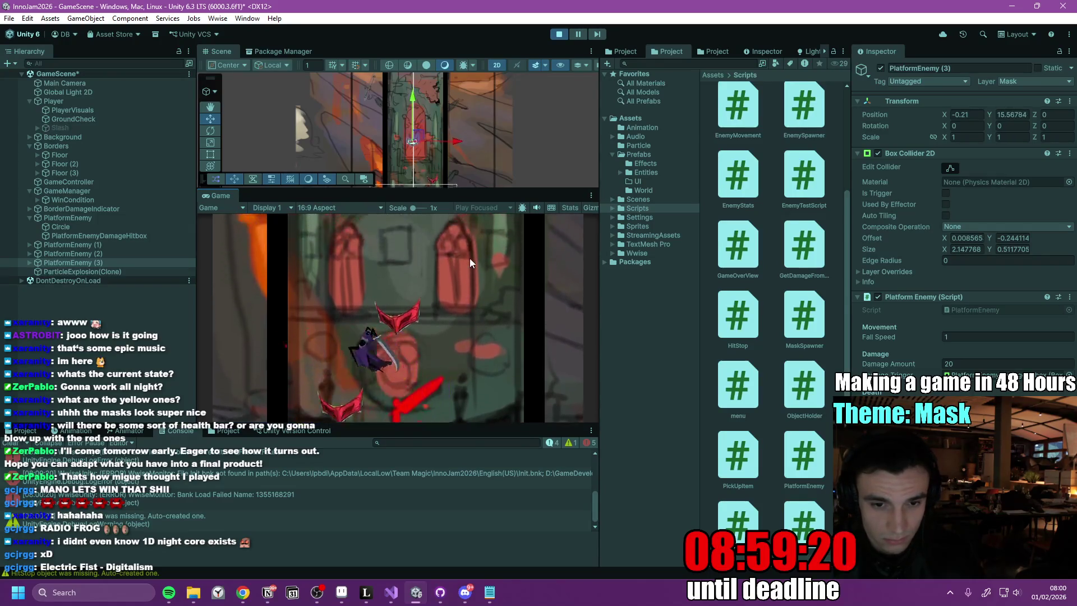
key("d")
left_click(470, 257)
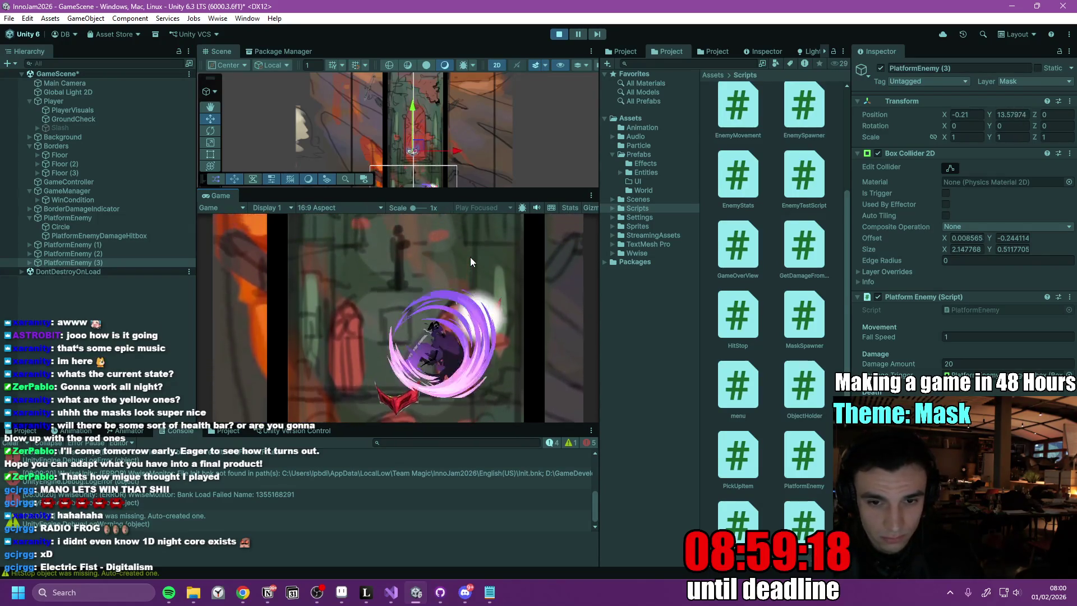
left_click(470, 257)
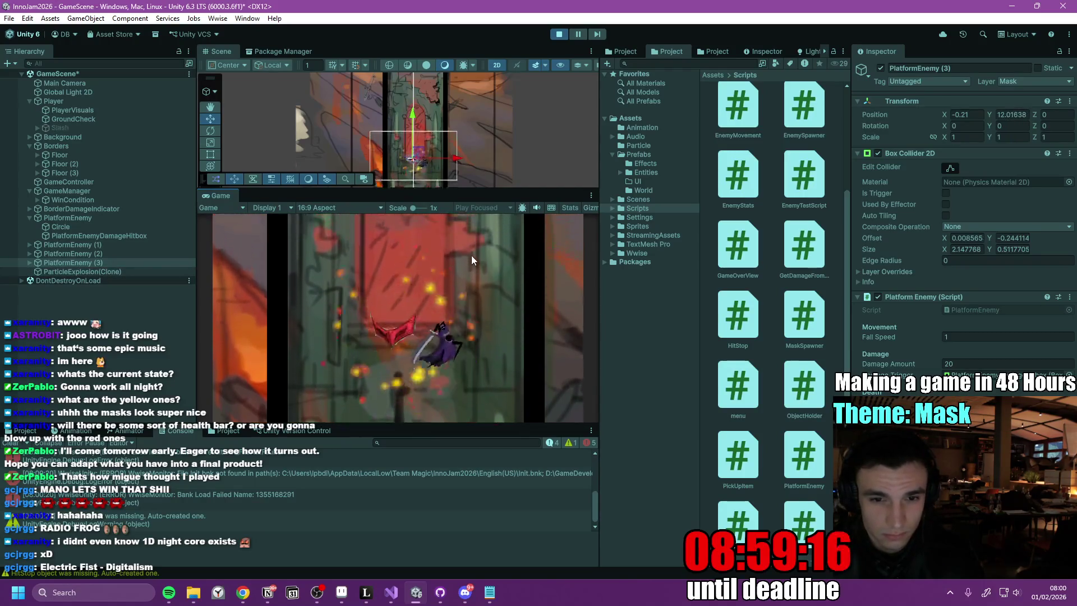
- Fall through the level, steering left and right and slashing at the mask enemies
key("a")
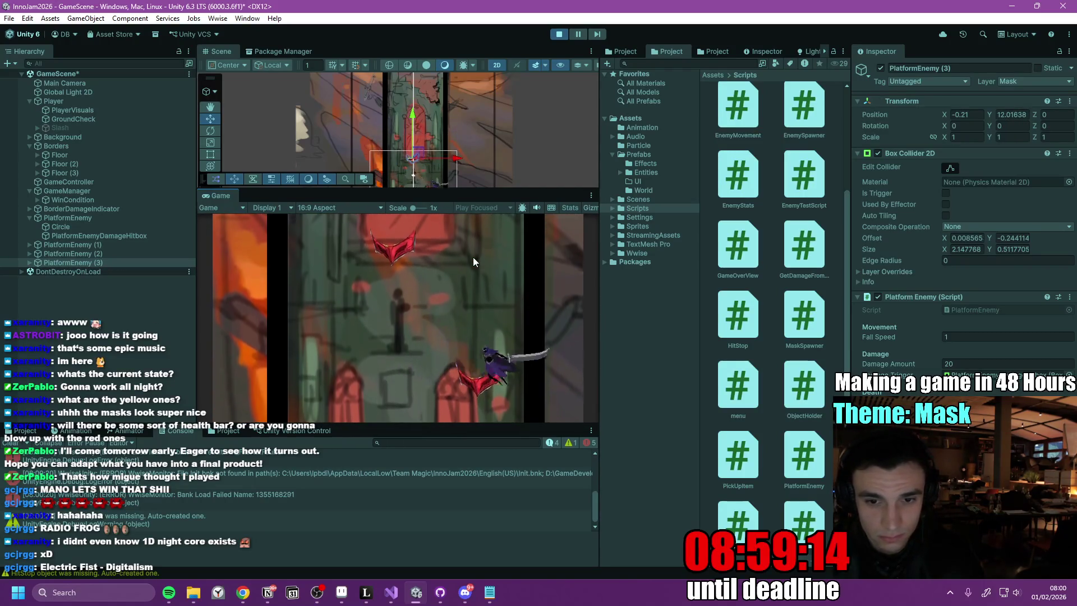
left_click(473, 261)
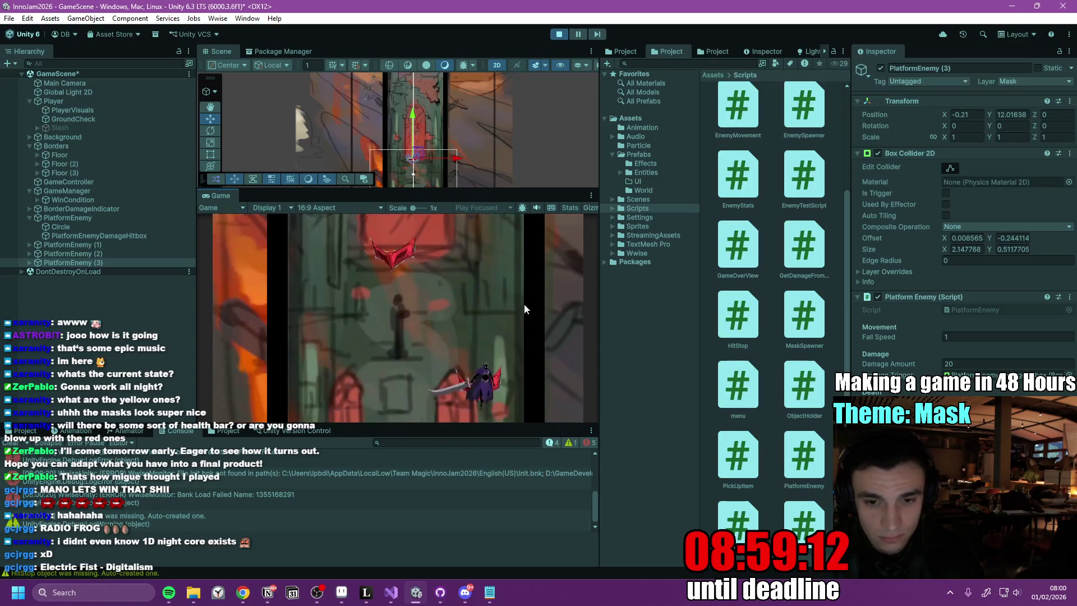
key("a")
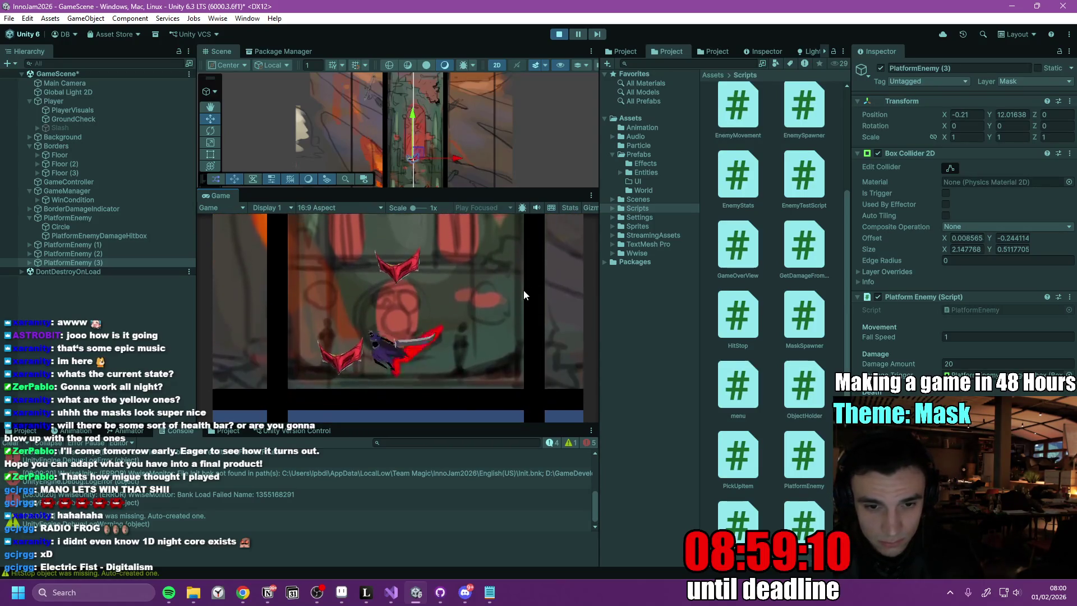
left_click(526, 294)
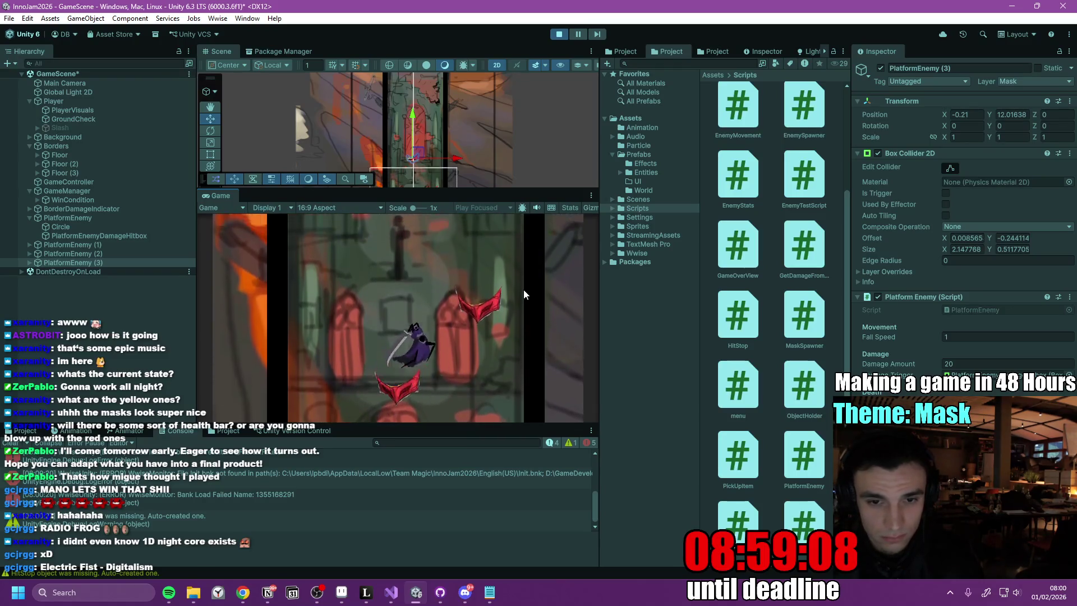
key("a")
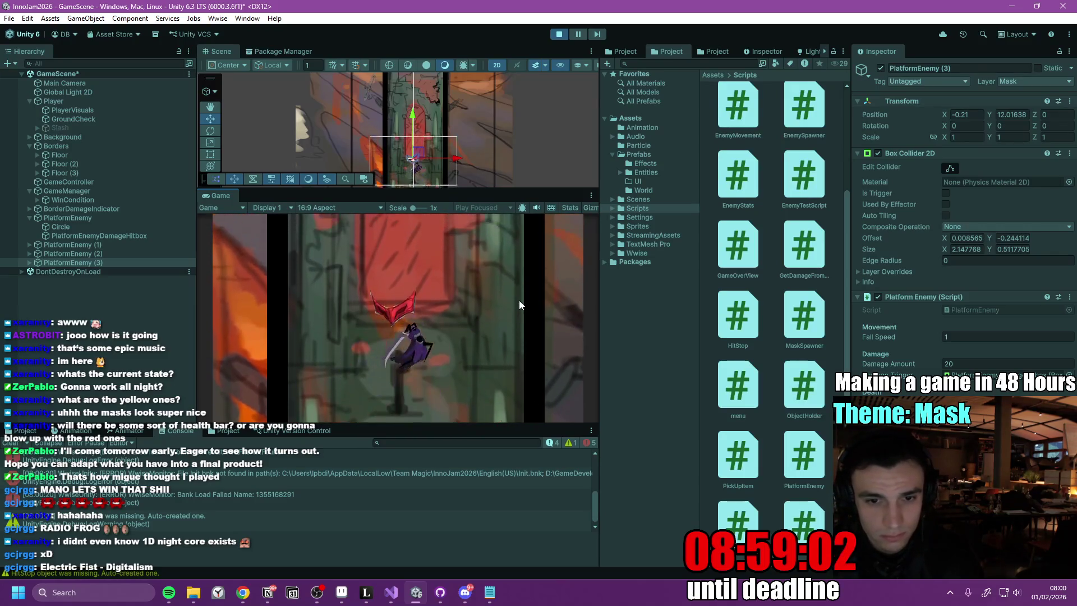
key("a")
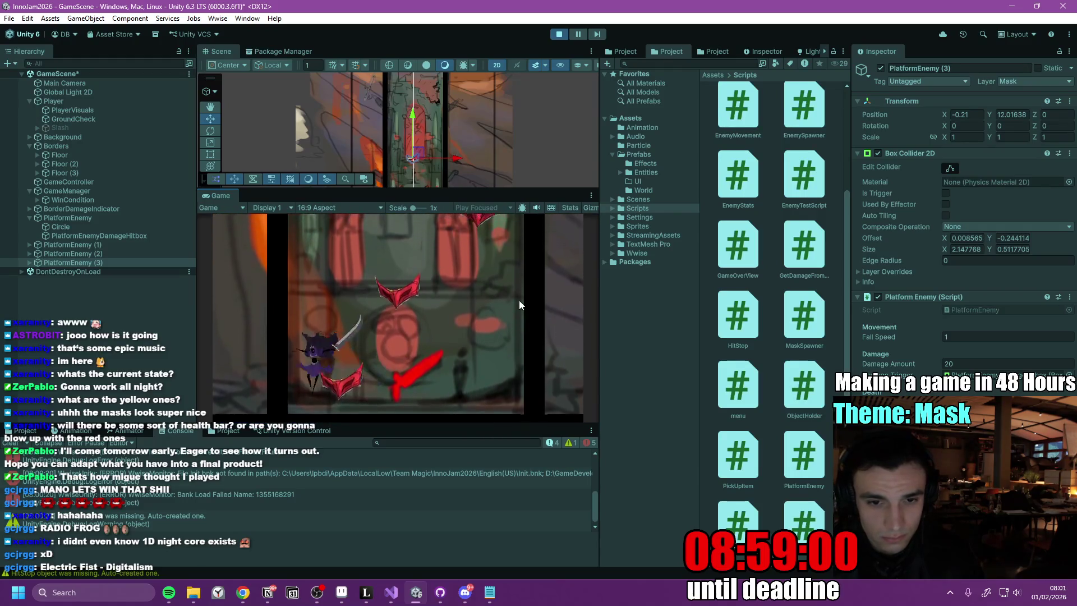
key("d")
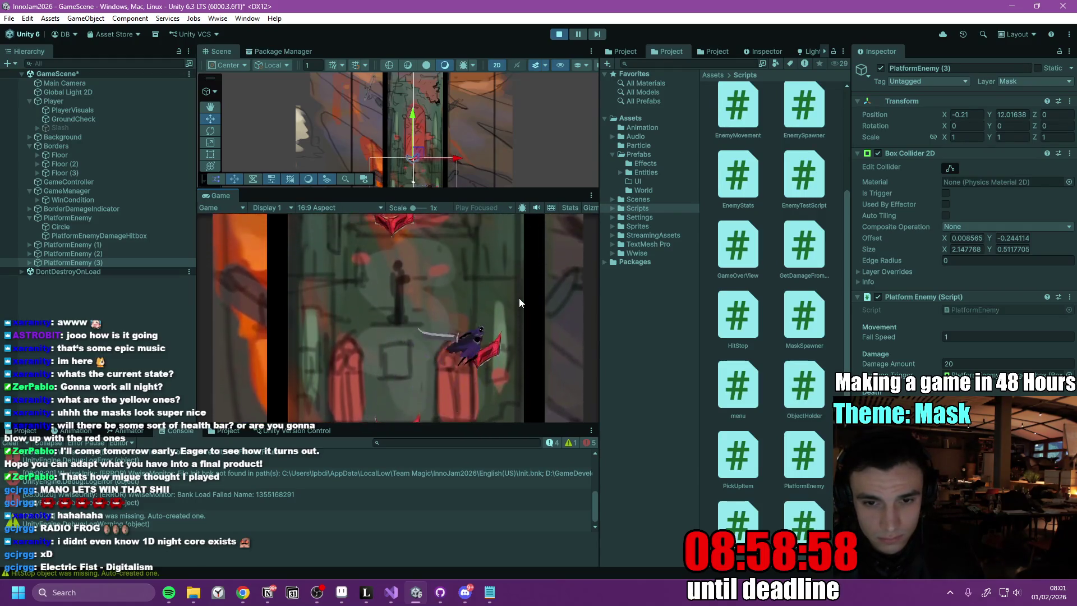
key("a")
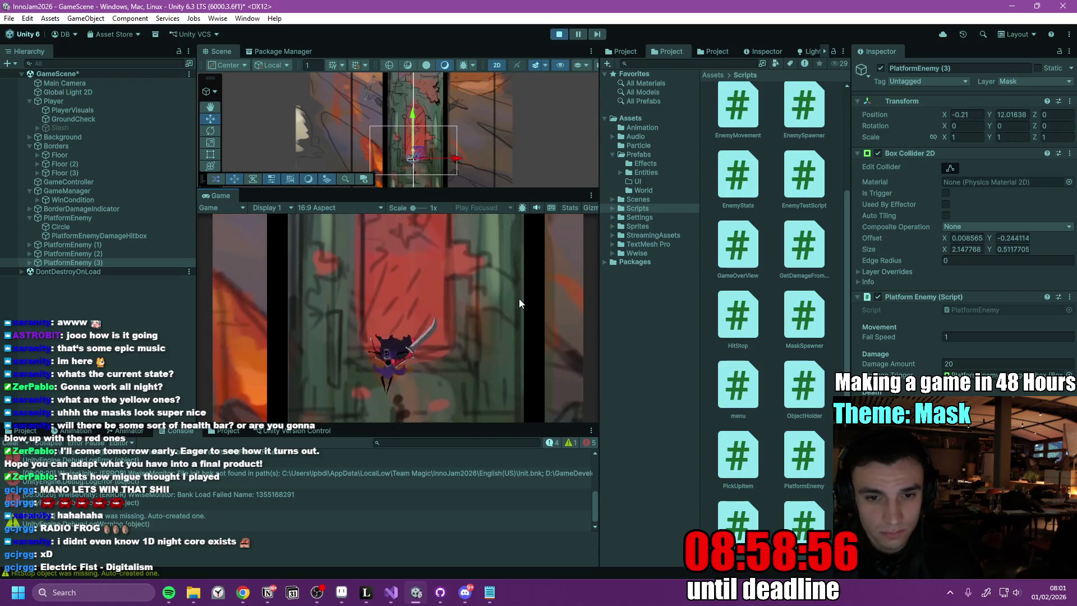
key("a")
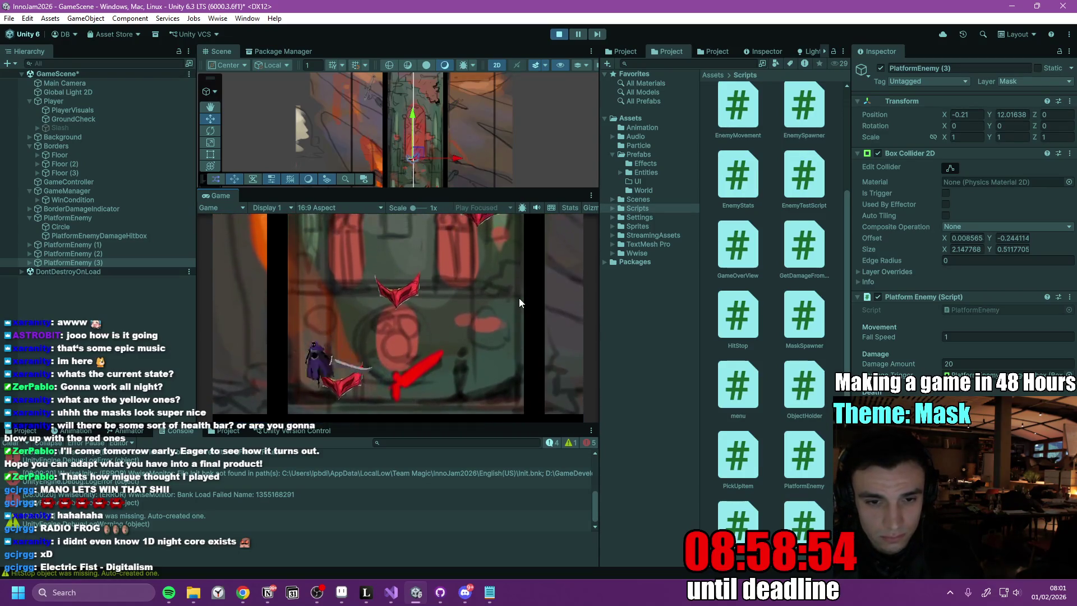
key("d")
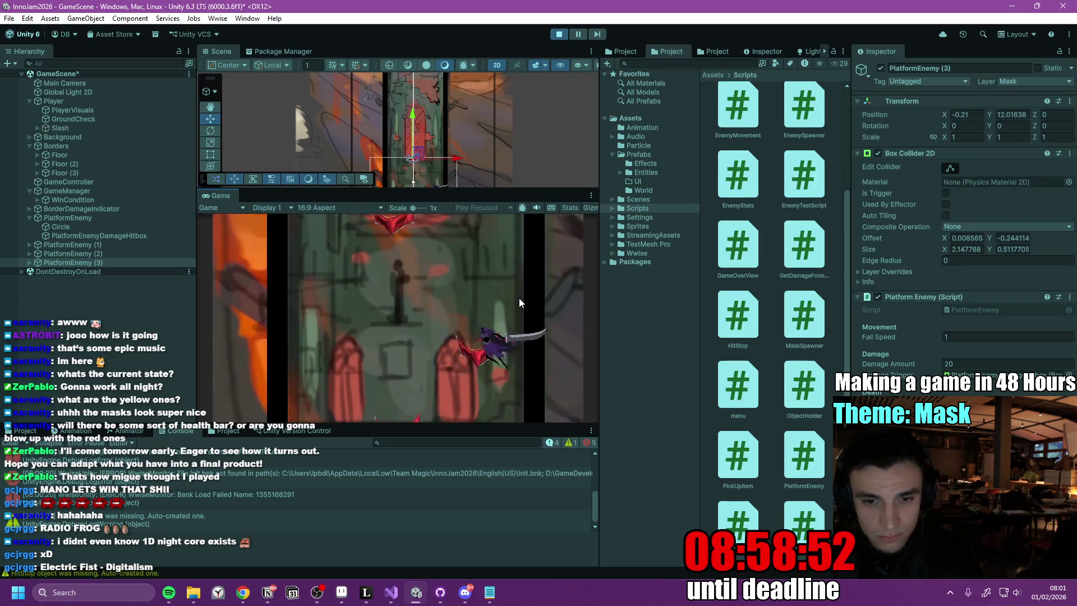
key("a")
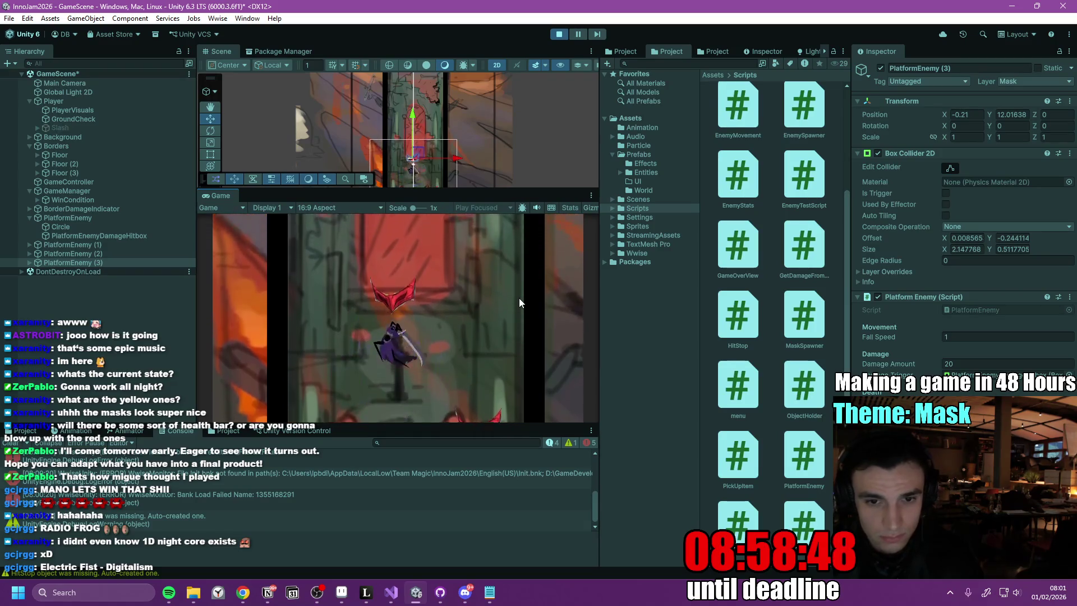
key("d")
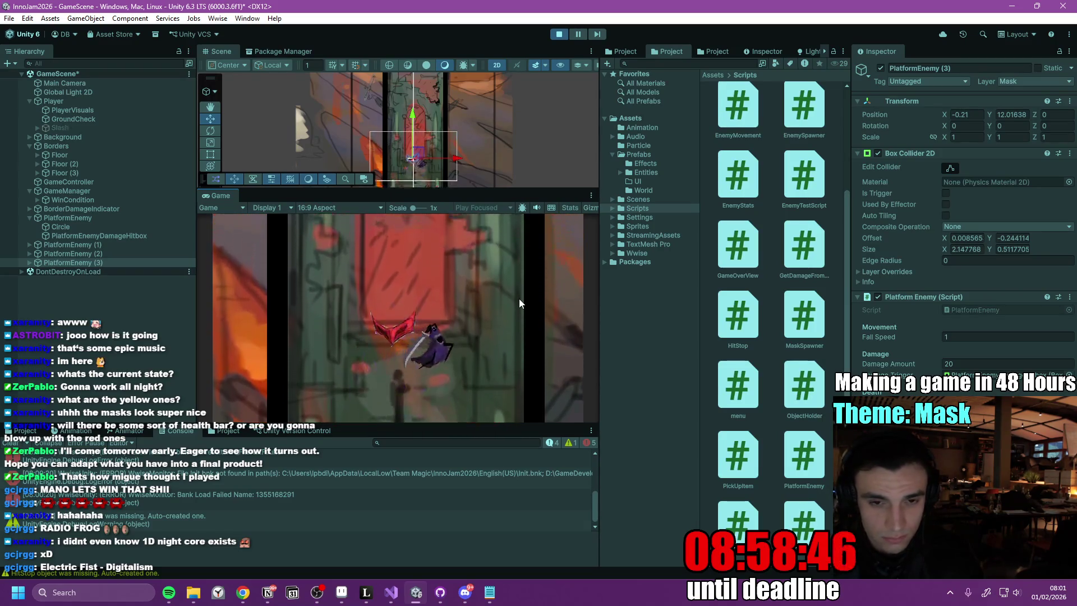
- Stop the game, select the HitStop script, and bring up Notion's jam to-do page
left_click(559, 35)
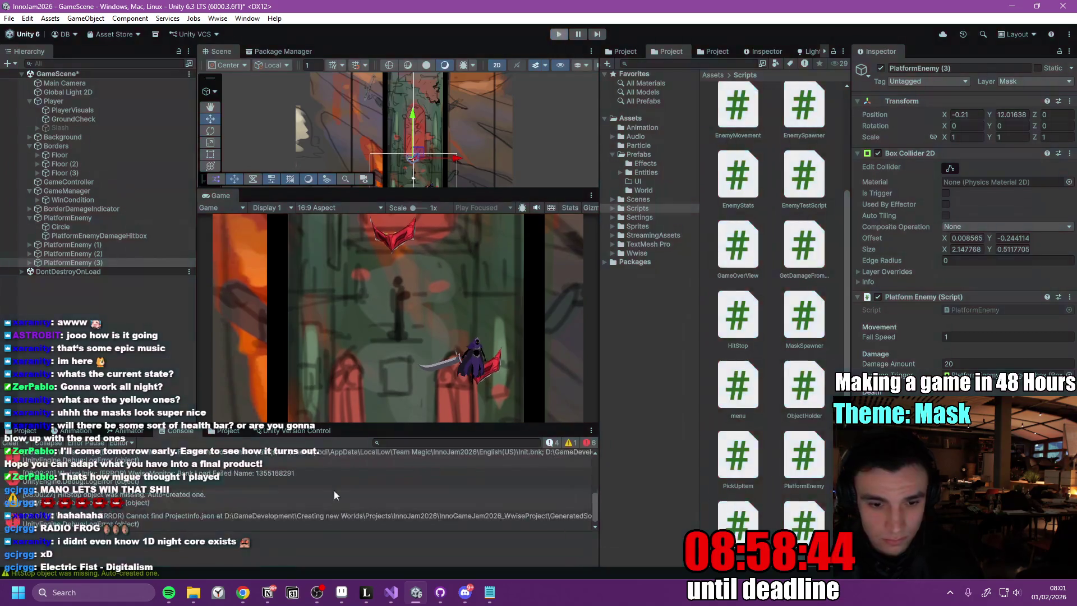
left_click(399, 573)
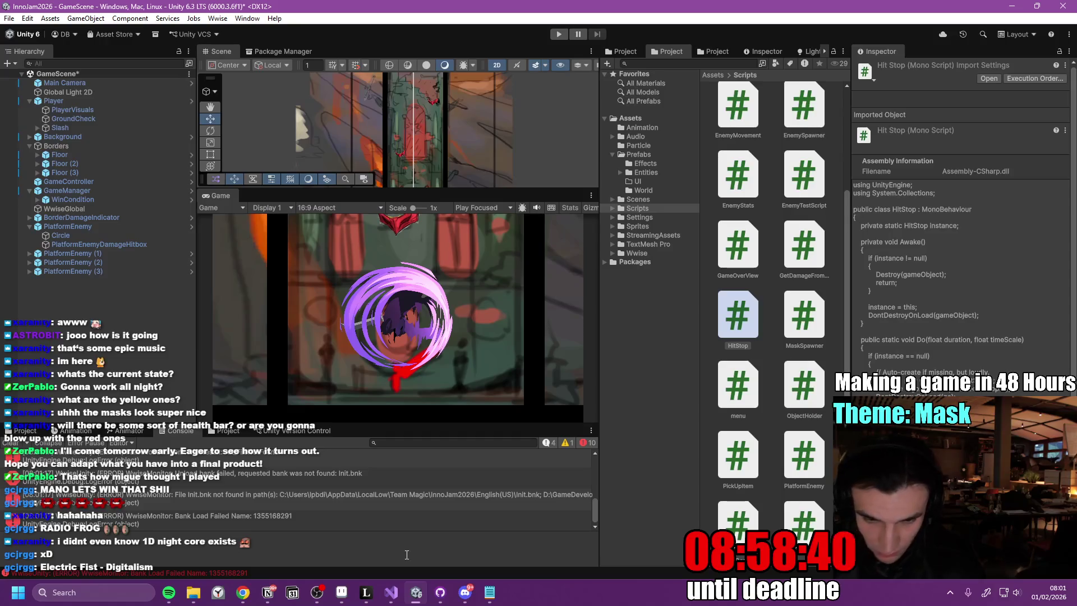
left_click(267, 592)
scroll(402, 395, "down", 5)
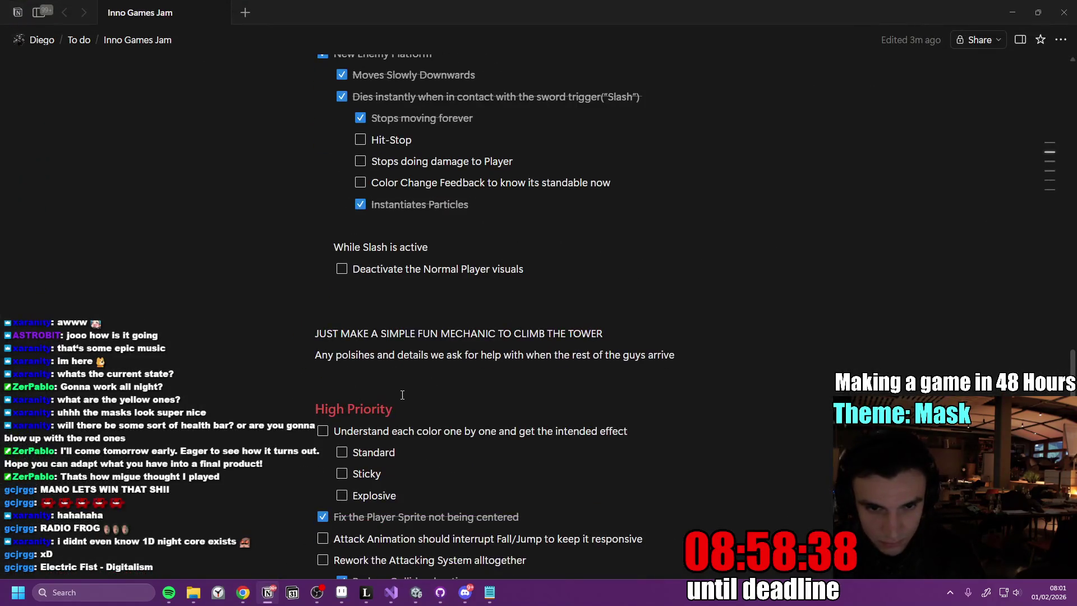
- Add the to-do 'Platform Type 1' with the indented sub-task 'Becomes a platform'
type("/check")
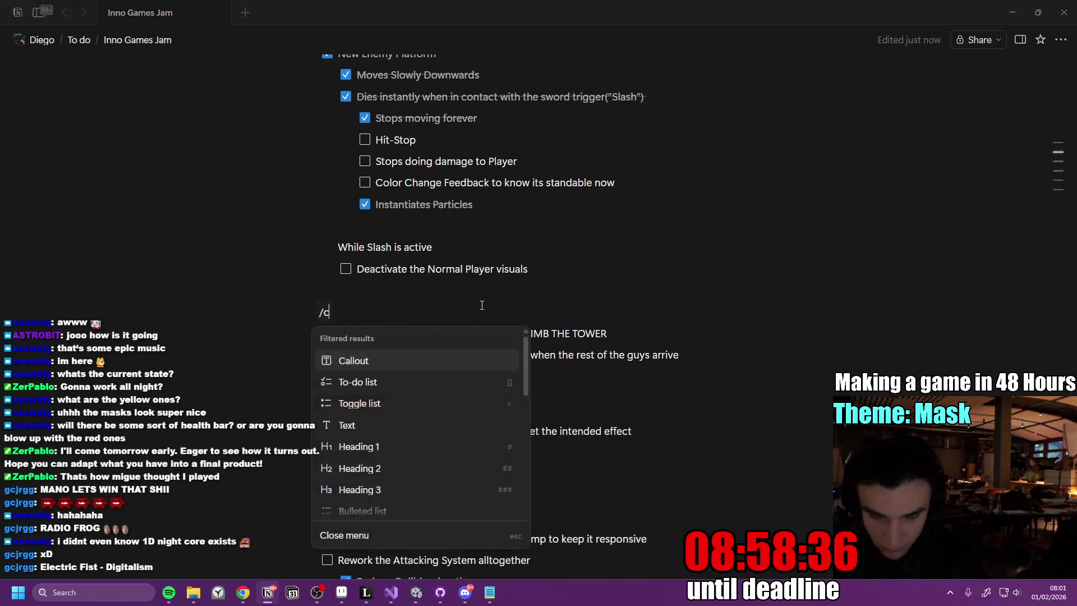
key("Return")
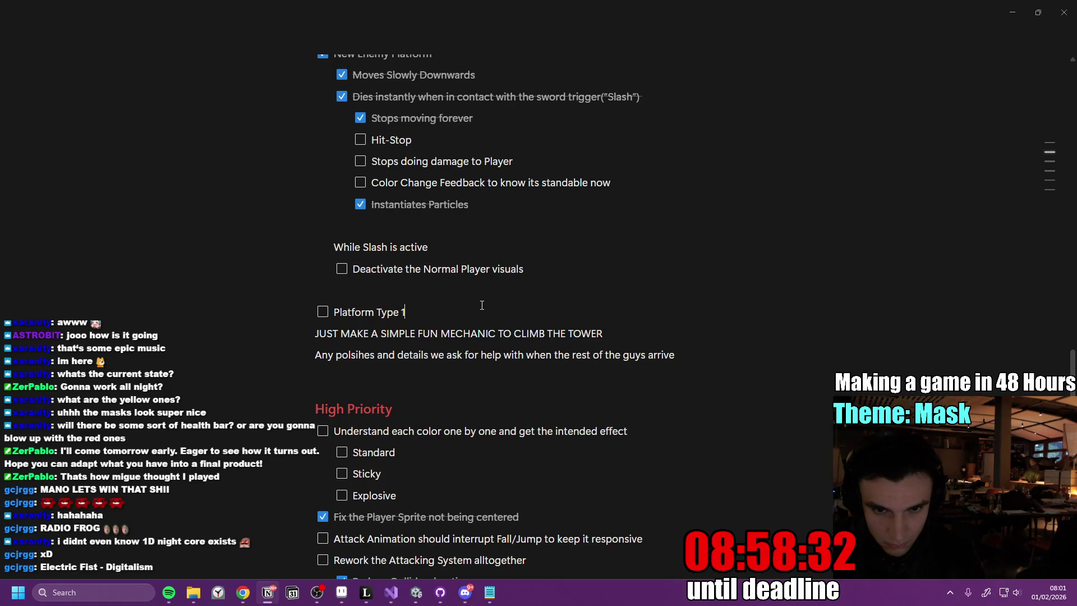
key("Return")
key("Tab")
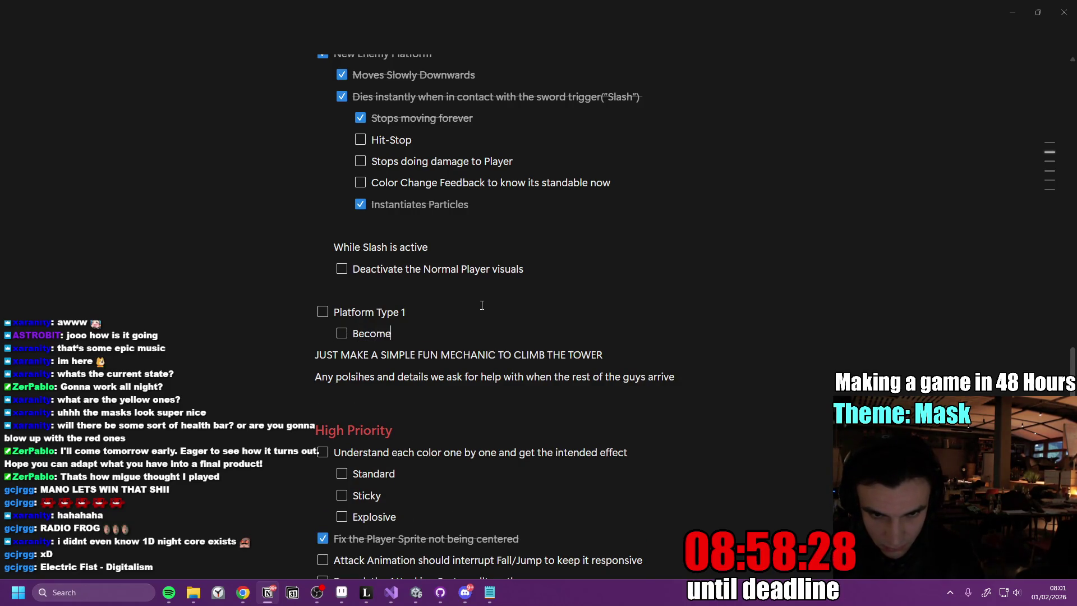
type("s a platform")
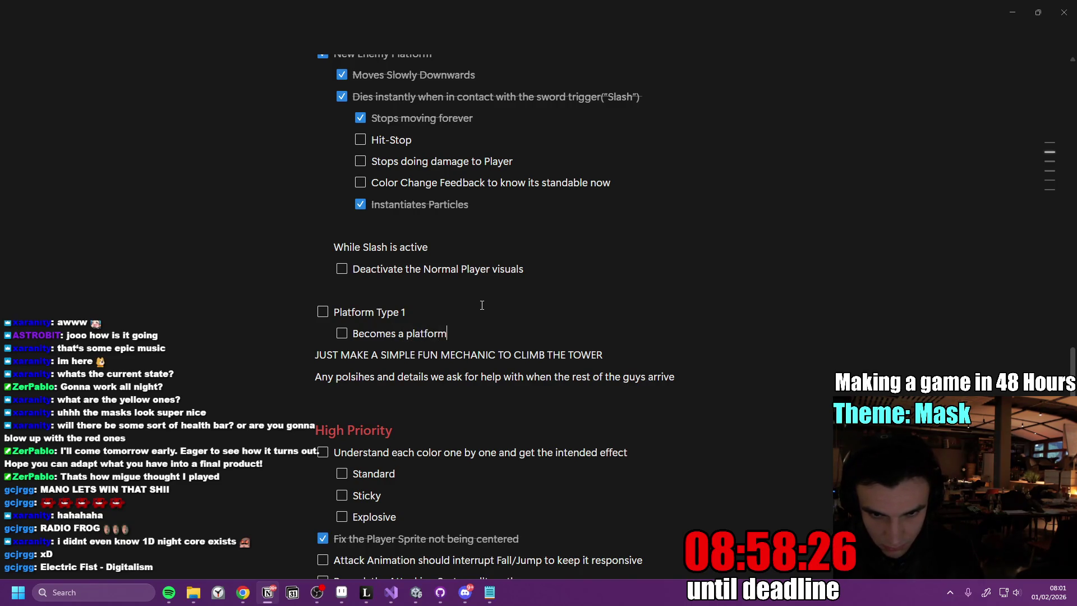
key("Return")
- Add the to-do 'Platform Type 2' with an indented sub-task describing a springy, slash-bouncing platform
key("BackSpace")
key("shift+Tab")
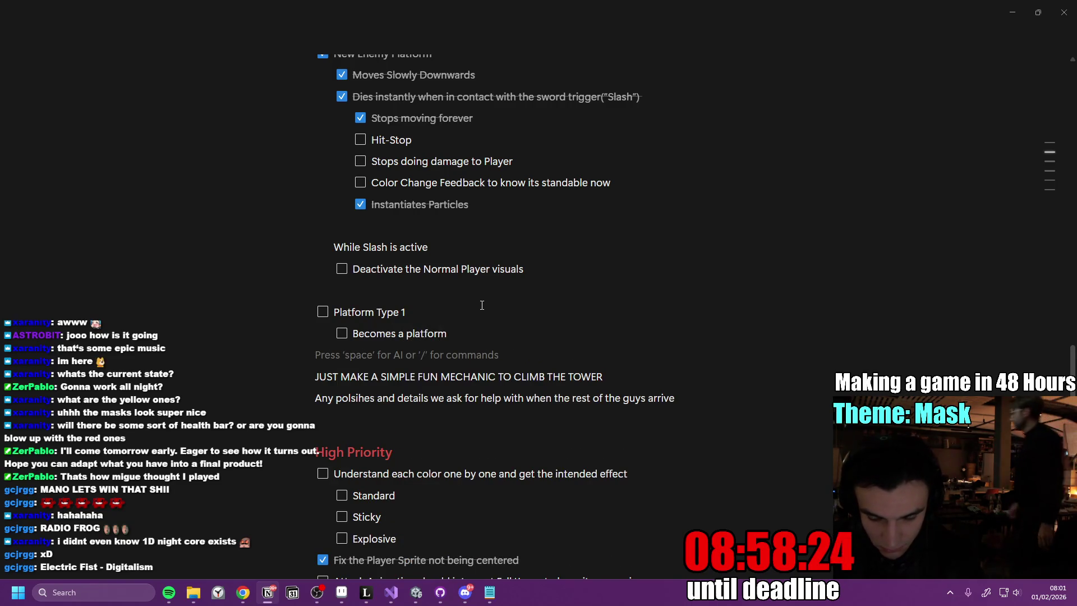
type("/check")
key("Return")
type("Plat")
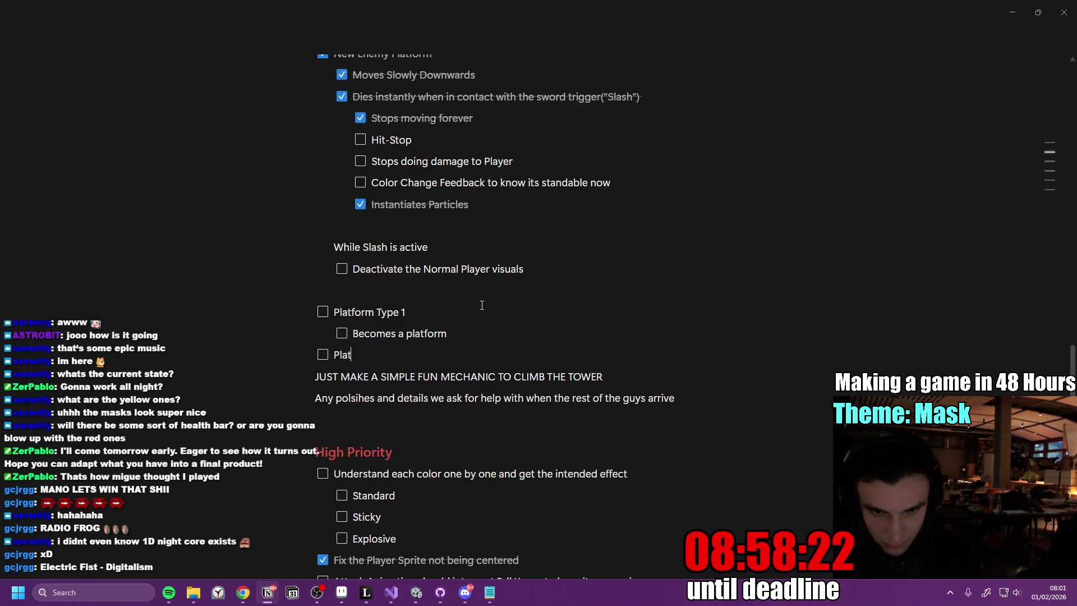
type("form Type 2")
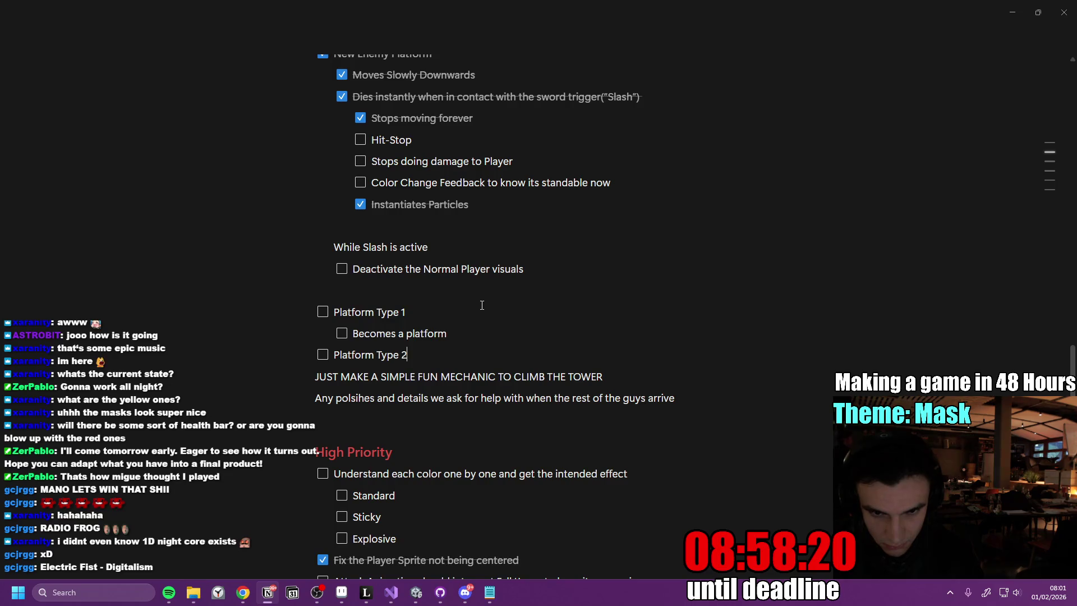
key("Return")
key("Tab")
type("Becomes")
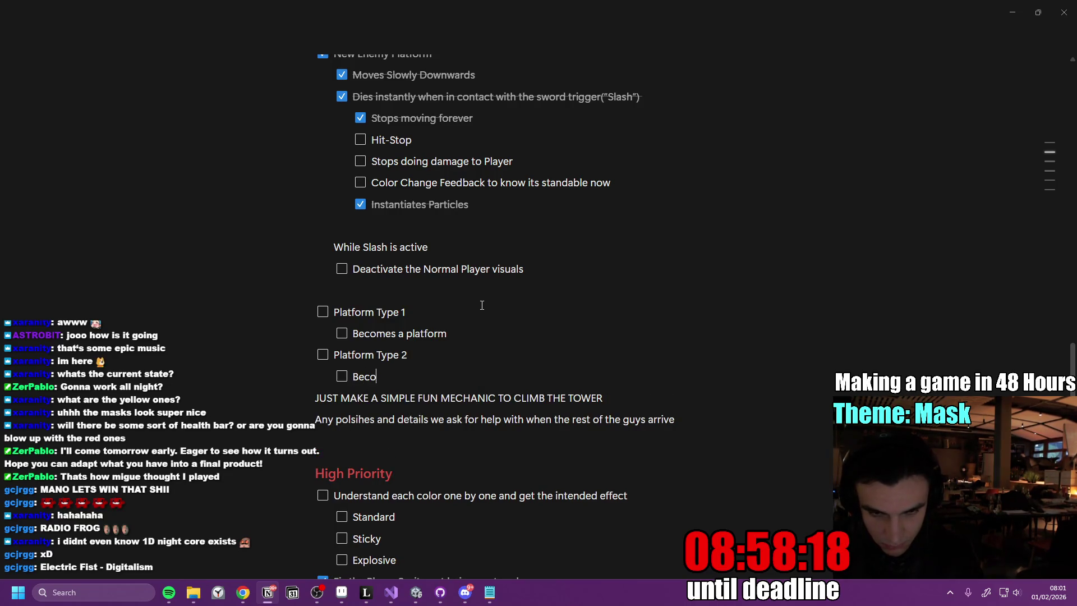
type(" a Springy thing that kee")
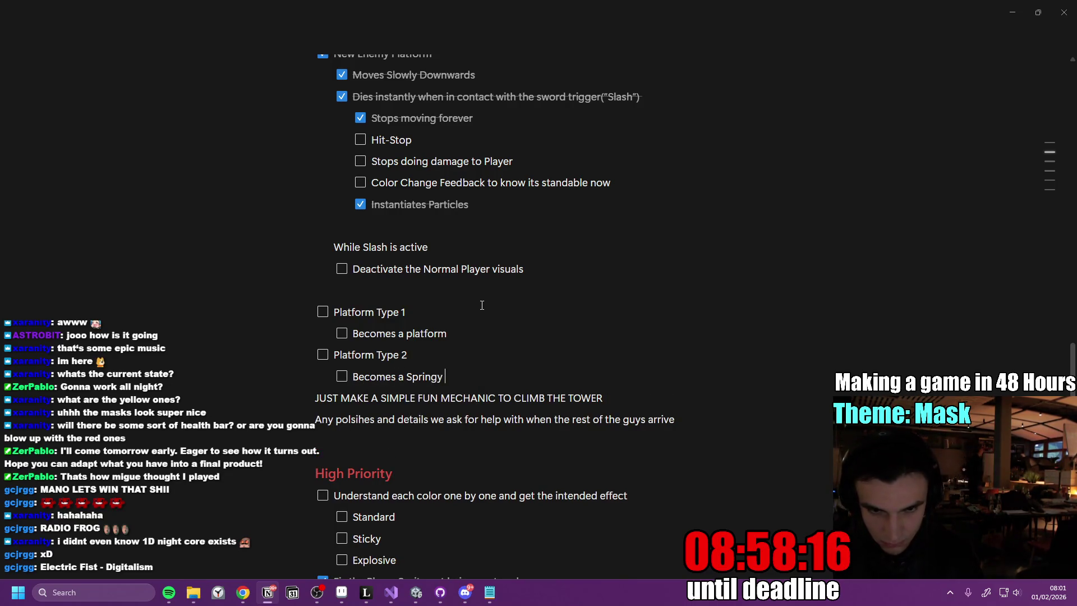
type("ps a")
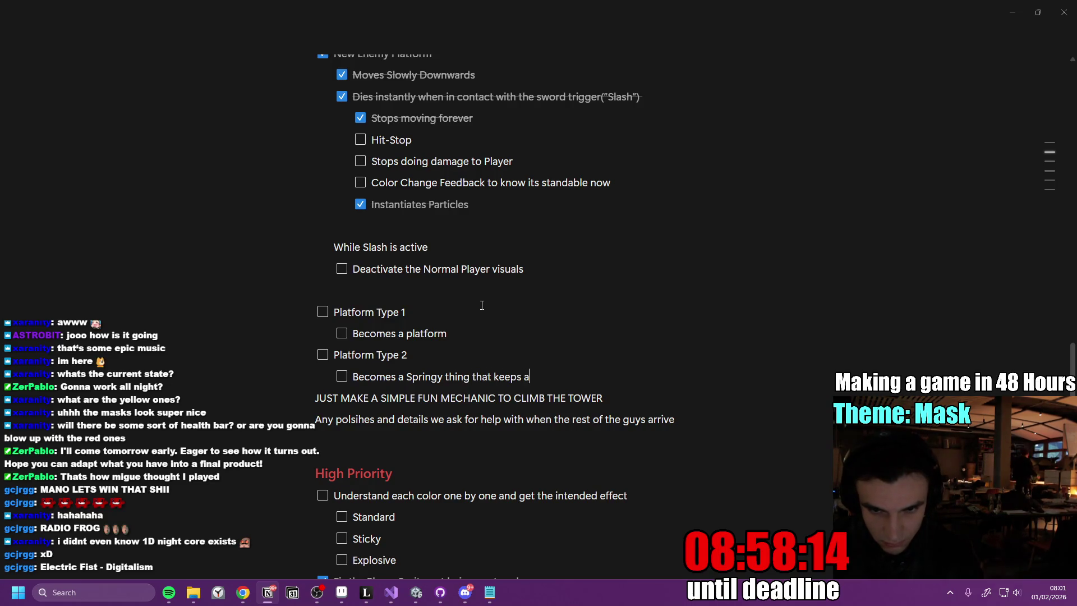
type("ctivating your slash like y")
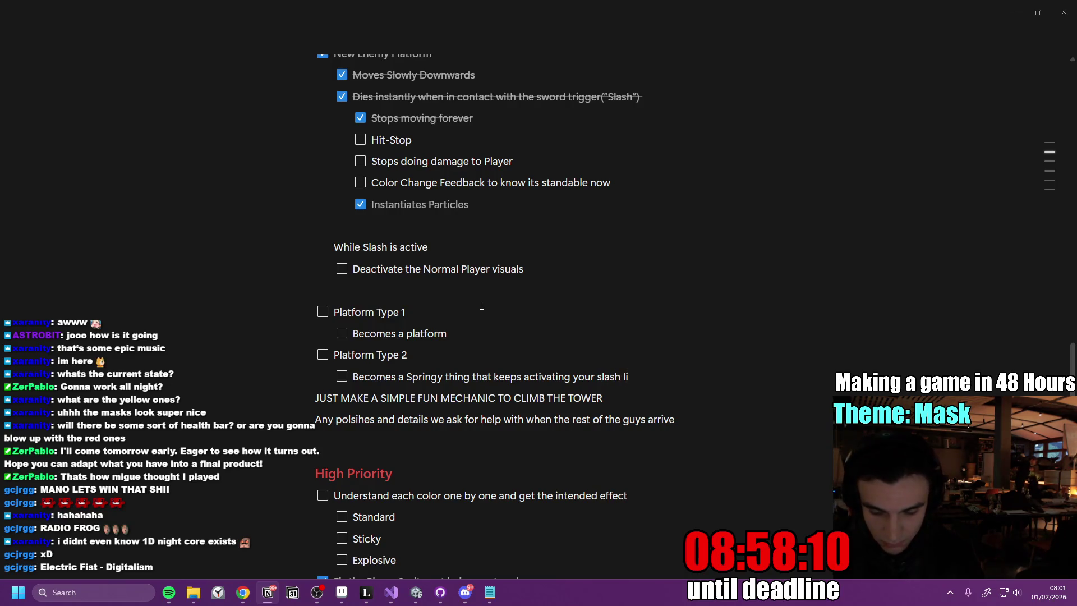
type("ou ar")
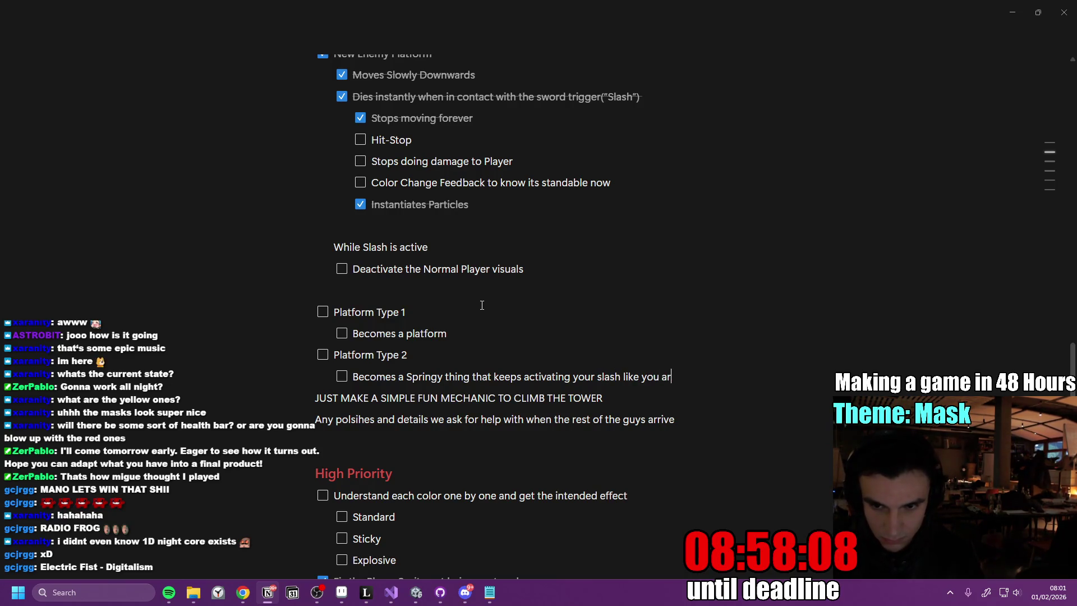
type("e bouncing on ")
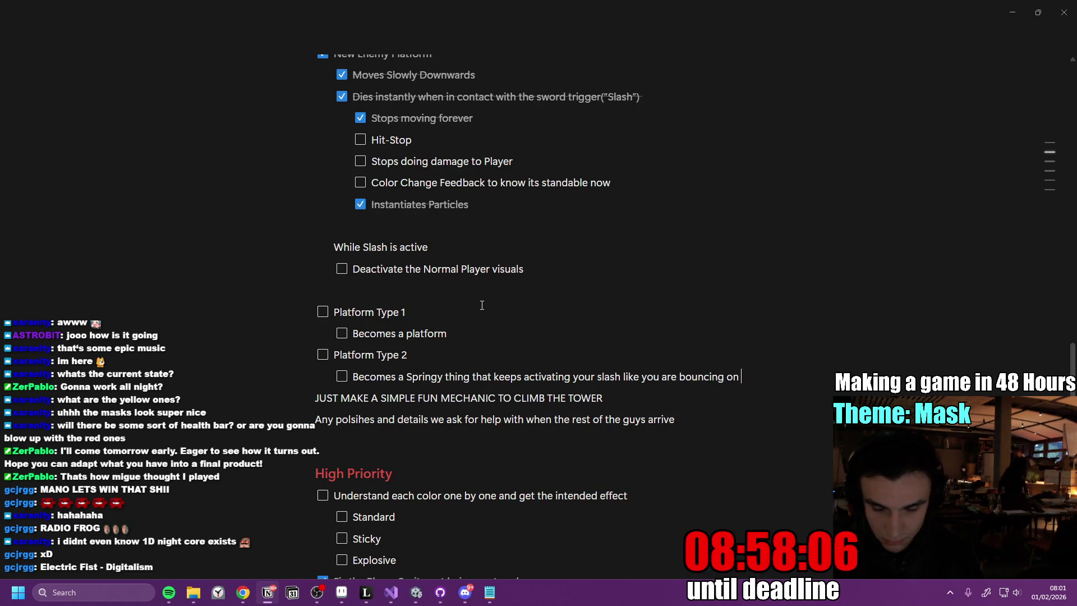
type("it so you can fully control it")
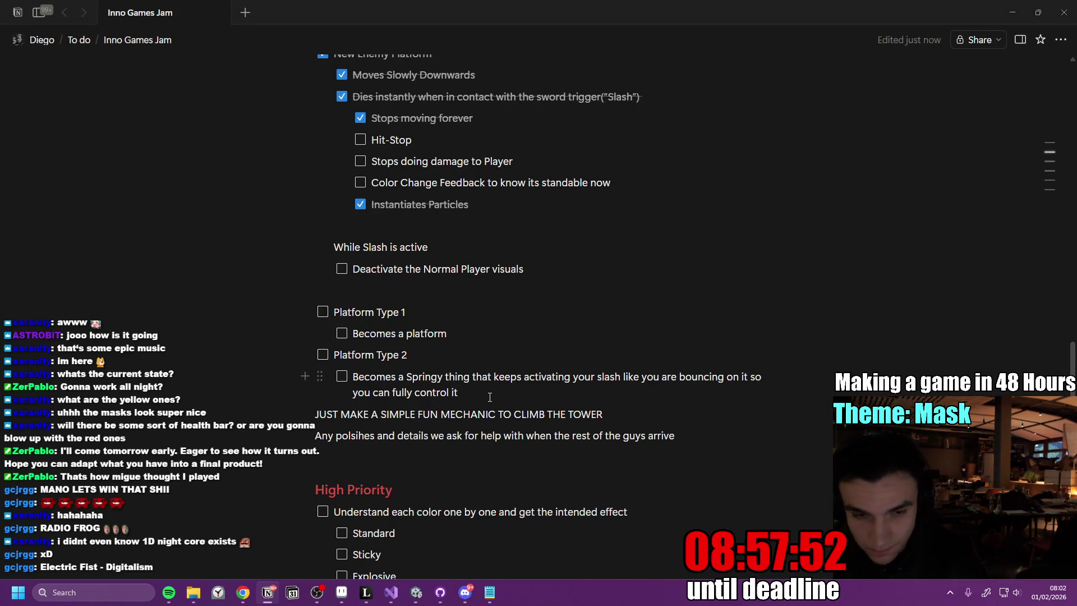
- Add a Platform Type 3 item in Notion with a nested to-do beneath it
key("Return")
type("[]")
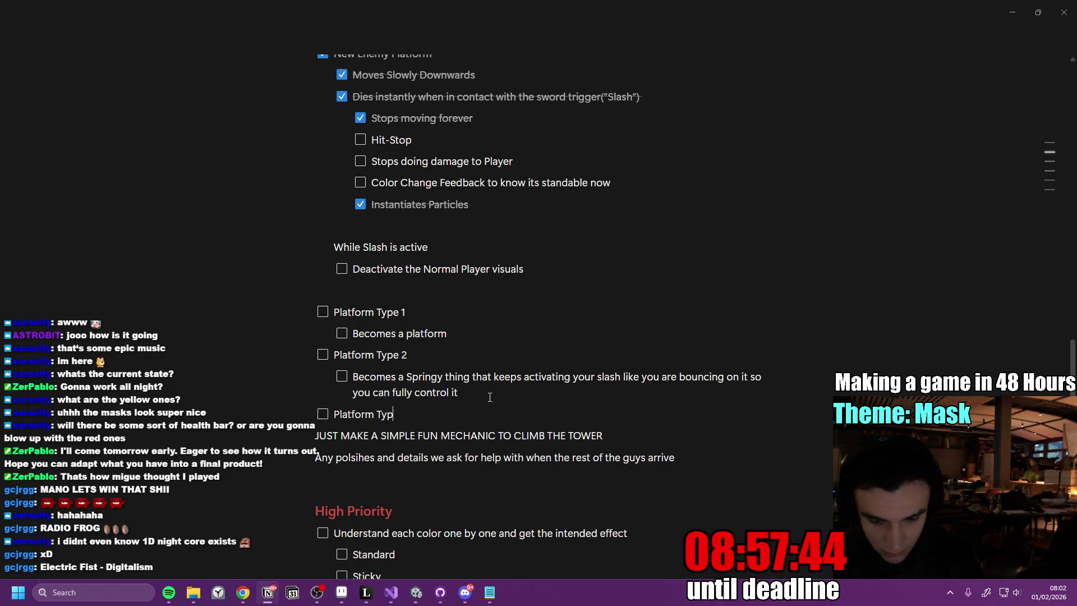
key("Return")
key("Tab")
type("Damages you on")
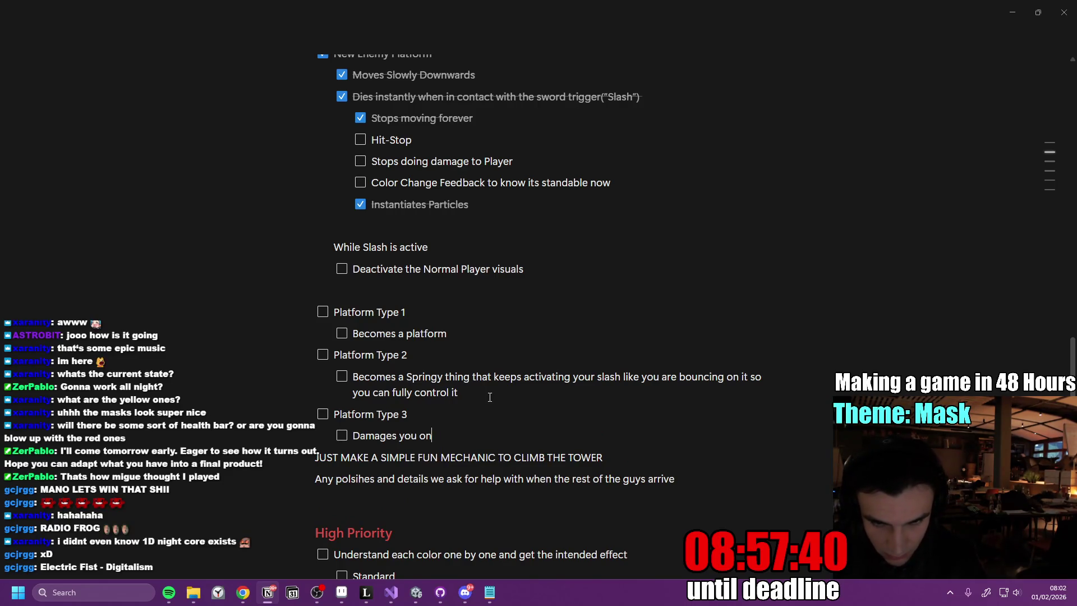
type("Touch even with your Sword")
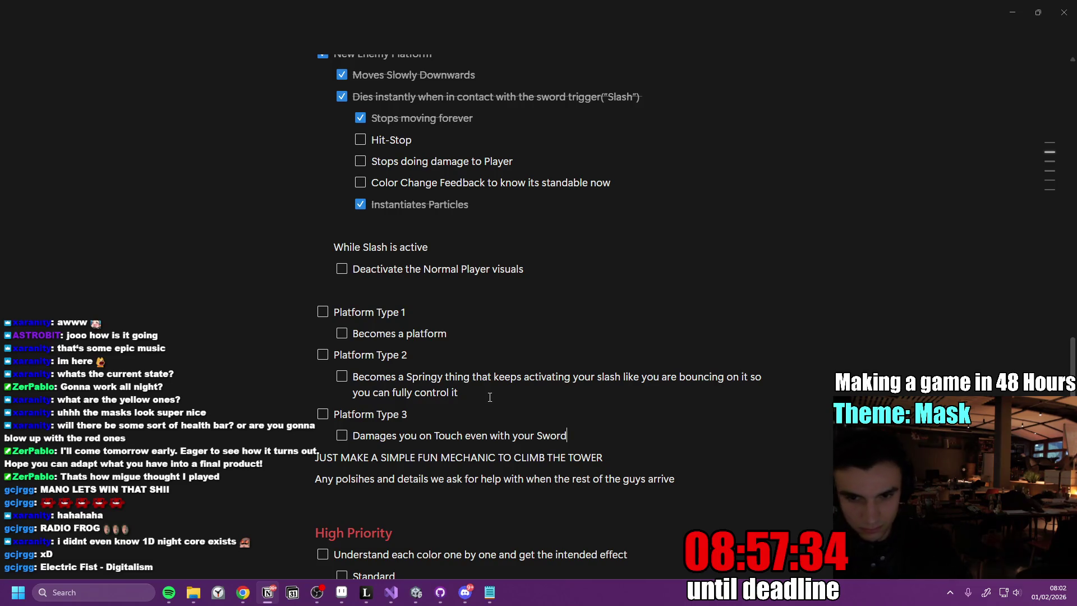
key("Return")
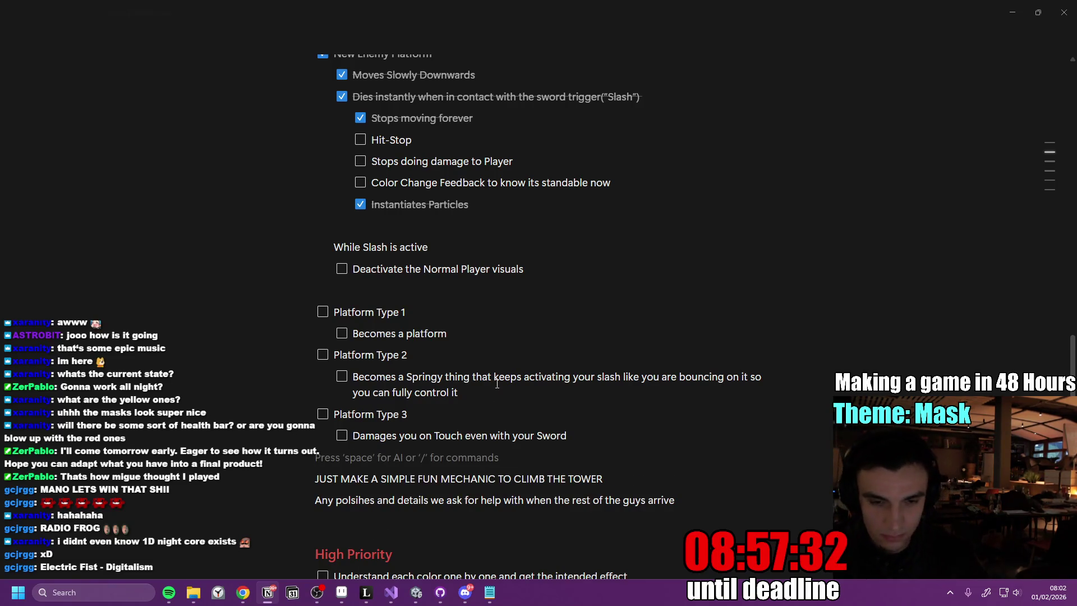
- Revise the 'While Slash is active' line, then bring up PlatformEnemyDamageHitbox.cs in Visual Studio
left_click(505, 290)
scroll(508, 337, "up", 2)
left_click(511, 372)
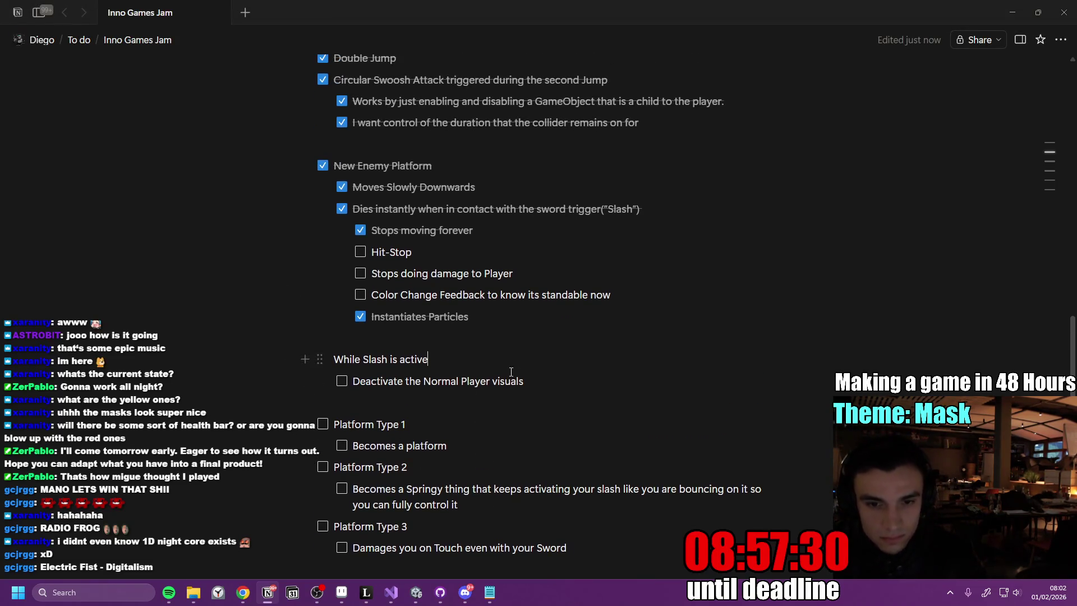
scroll(505, 372, "up", 2)
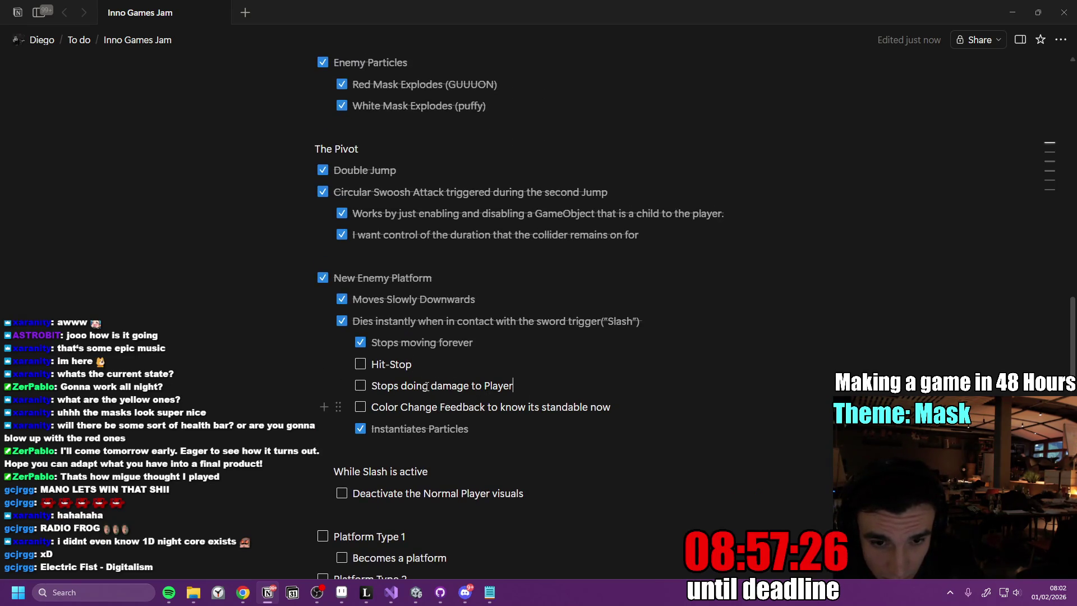
key("alt+Tab")
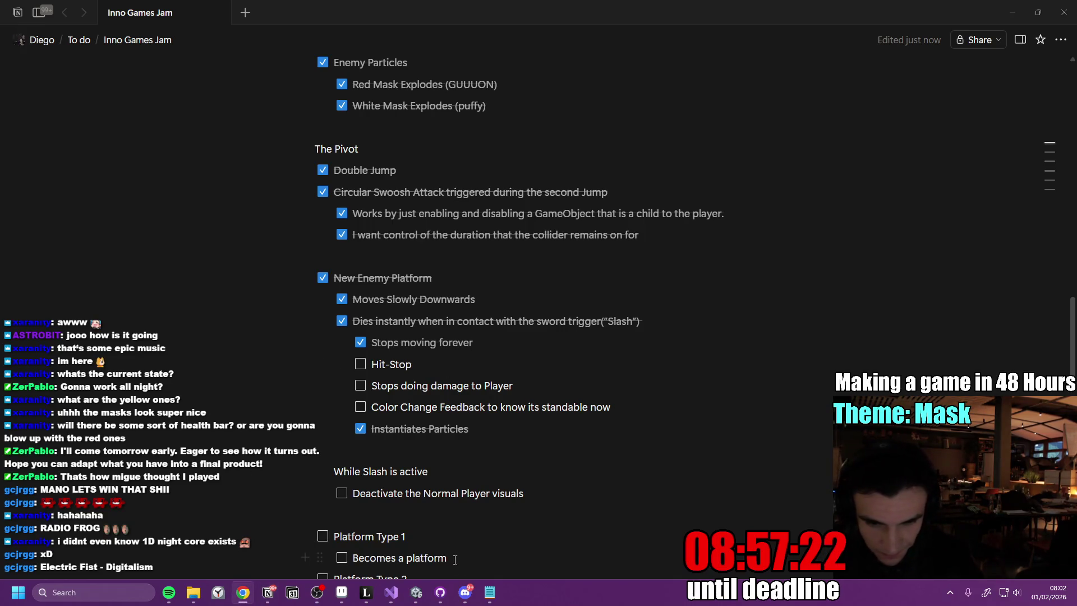
left_click(391, 593)
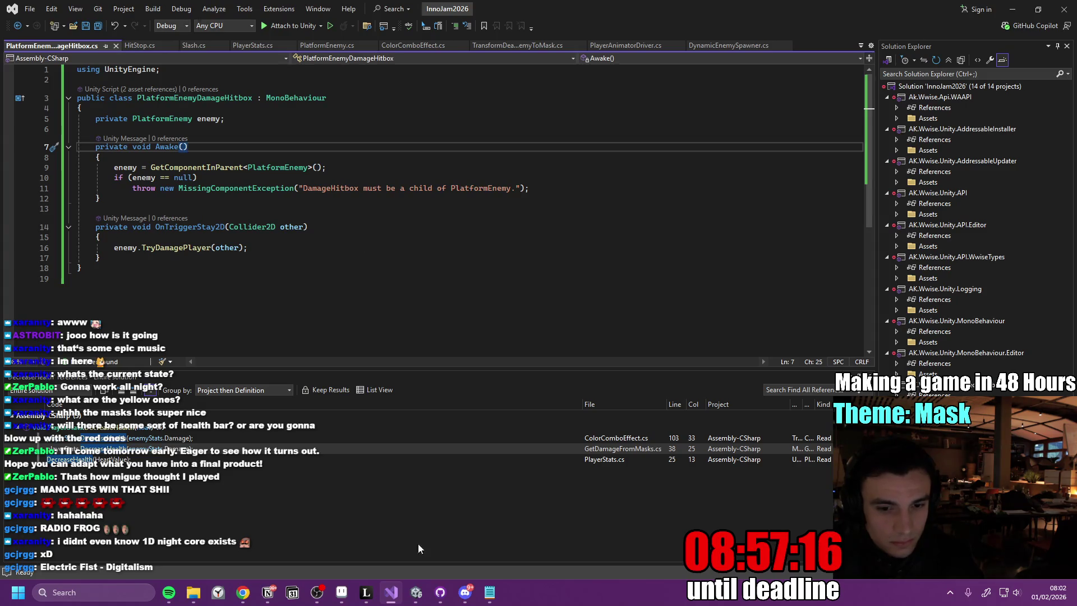
- Enlarge Unity's Console and inspect the damage log entries
left_click(415, 597)
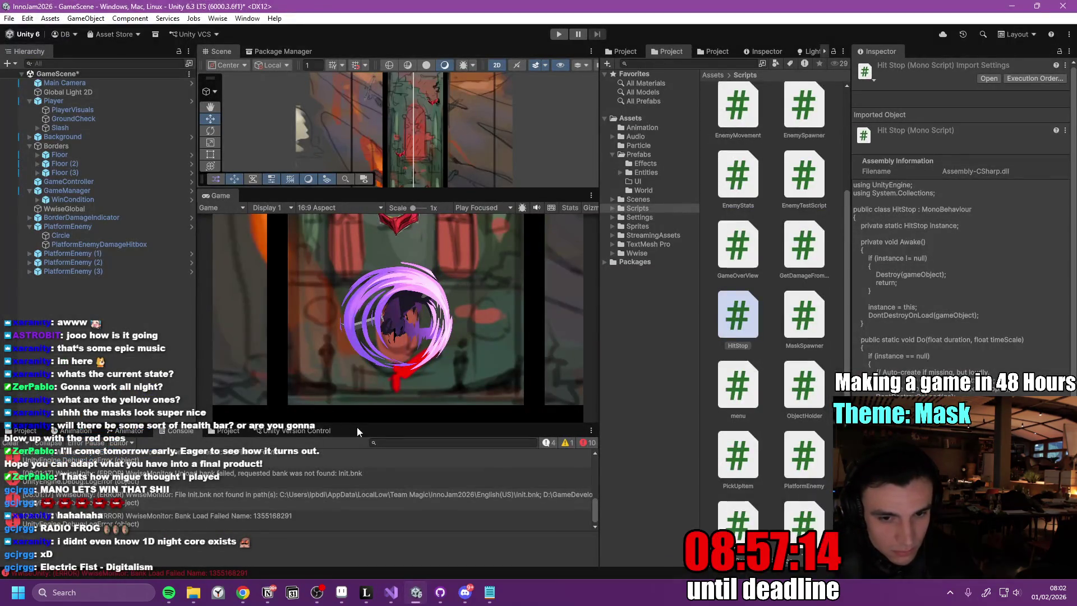
left_click_drag(361, 424, 359, 355)
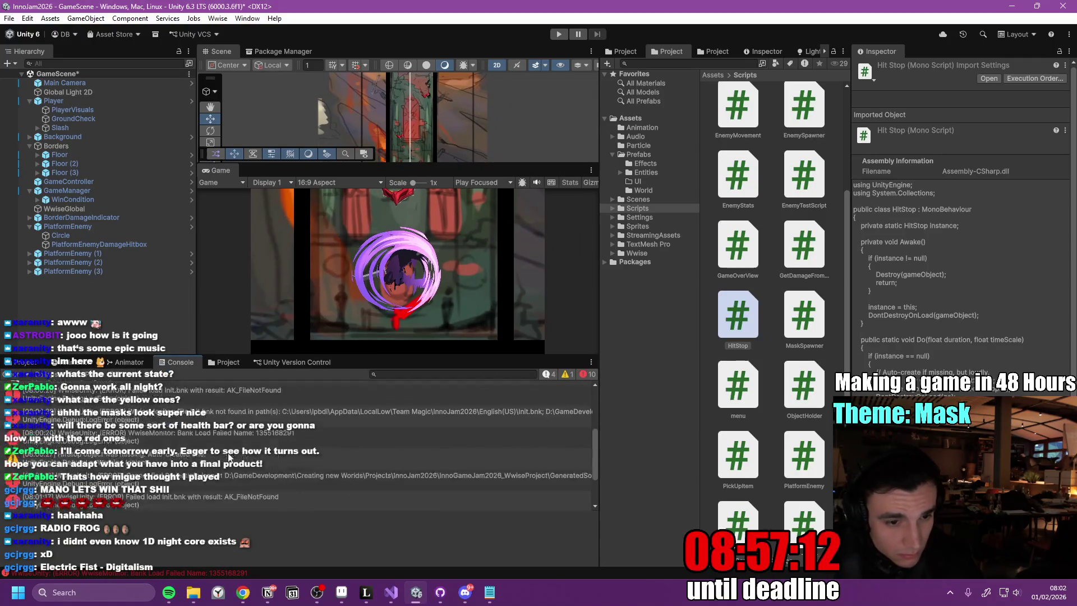
left_click(202, 466)
scroll(279, 458, "up", 5)
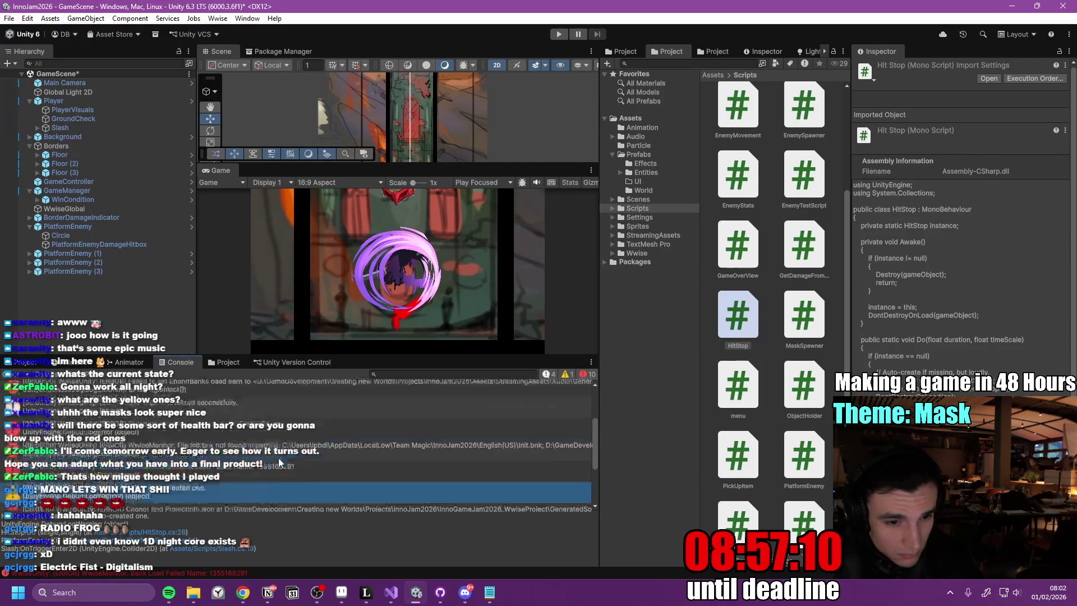
scroll(260, 457, "down", 5)
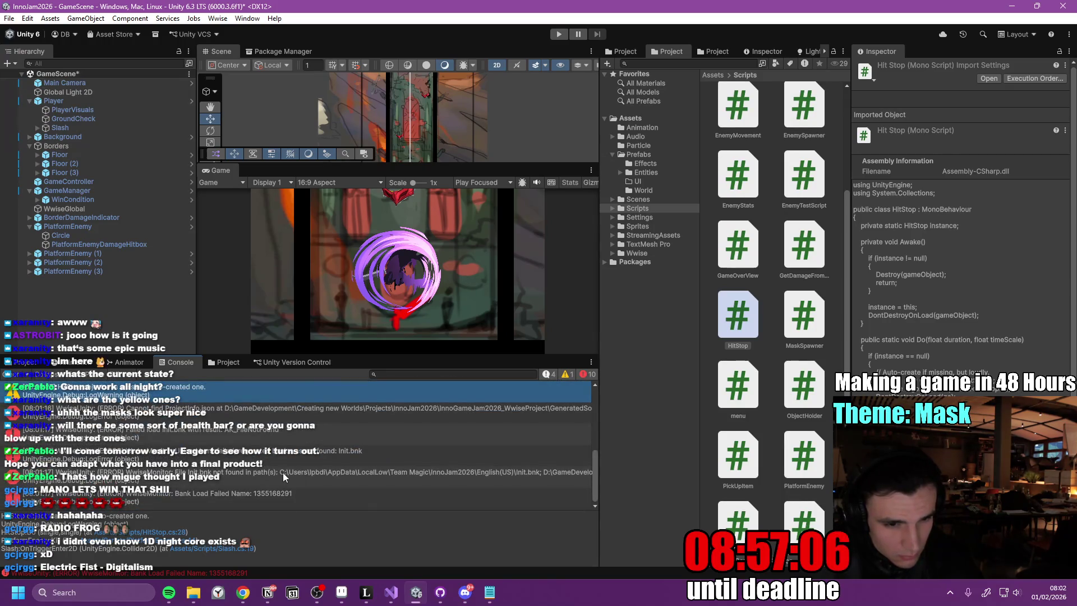
scroll(286, 472, "up", 4)
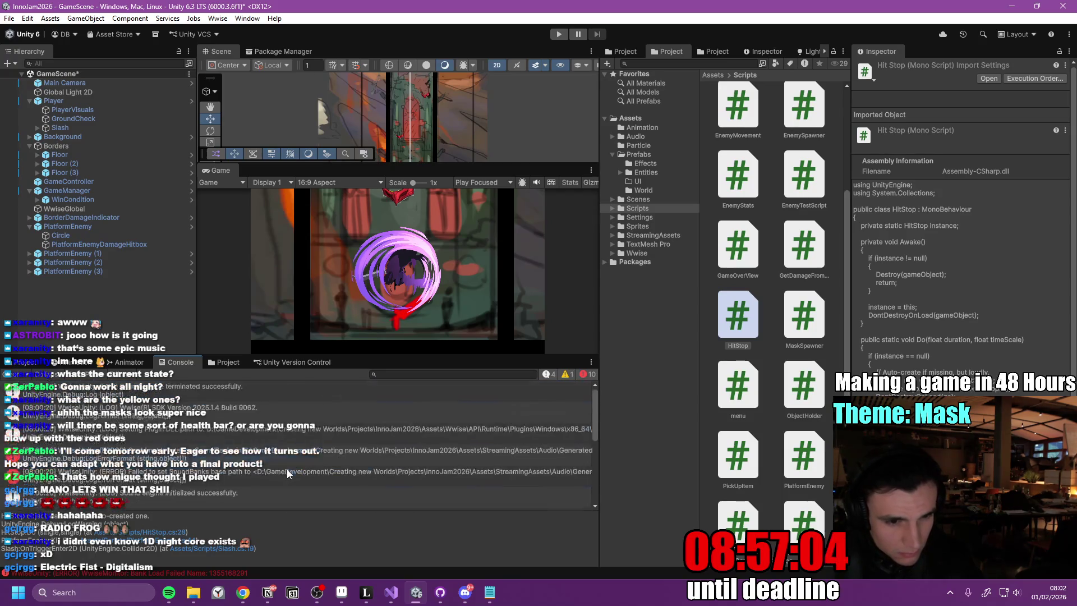
- Review the TryDamagePlayer call and OnTriggerStay2D header in the hitbox script, then return to Unity
key("alt+Tab")
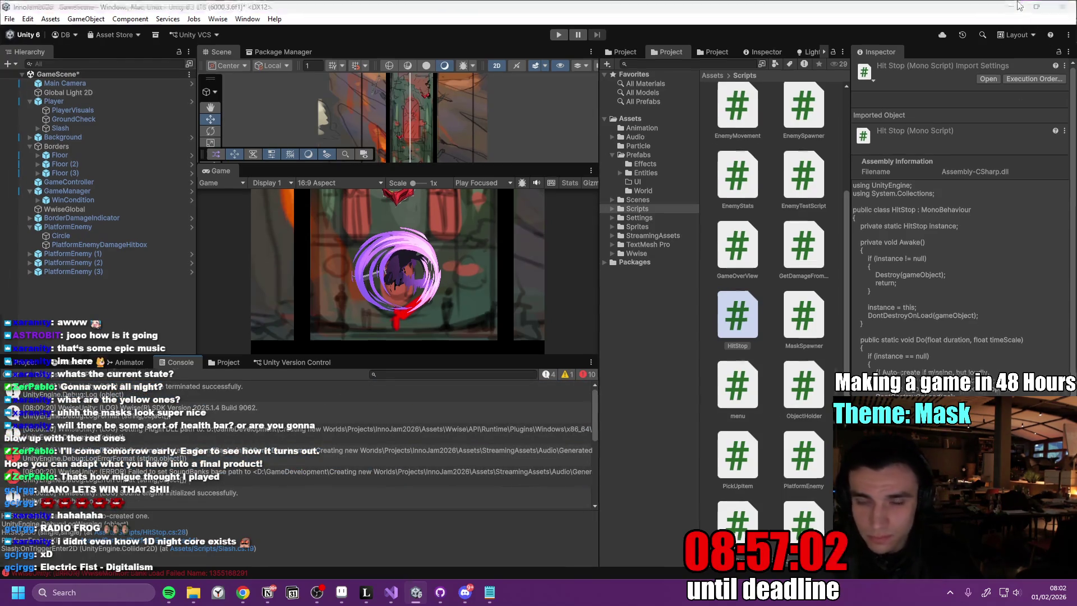
left_click(271, 247)
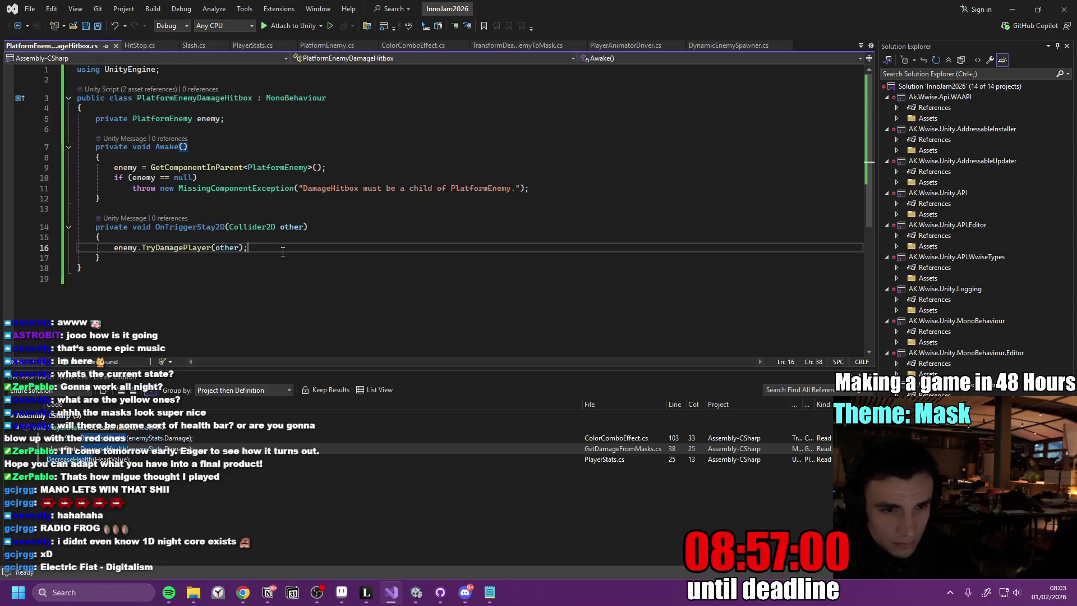
left_click(341, 215)
left_click(341, 230)
left_click(417, 592)
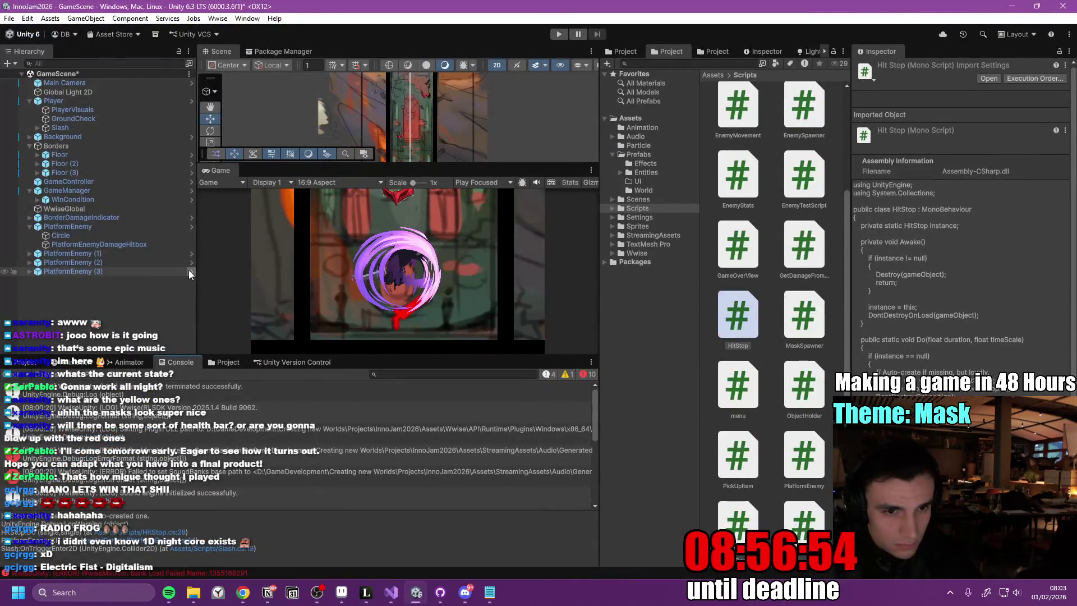
- In the PlatformEnemy prefab, stretch PlatformEnemyDamageHitbox's box collider taller to about 1.07
left_click(188, 270)
left_click(87, 105)
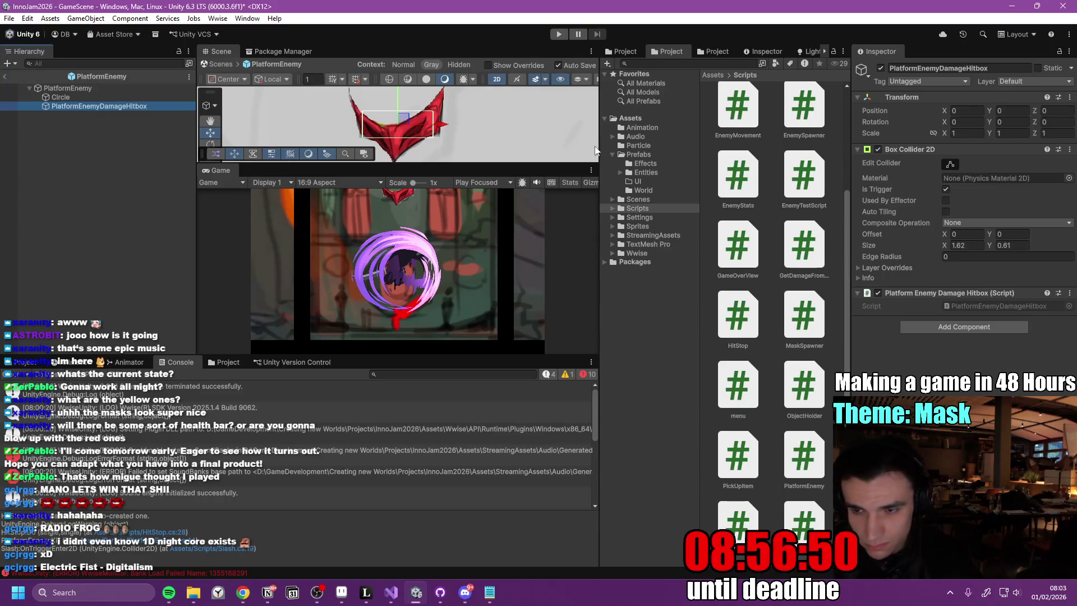
scroll(493, 148, "down", 5)
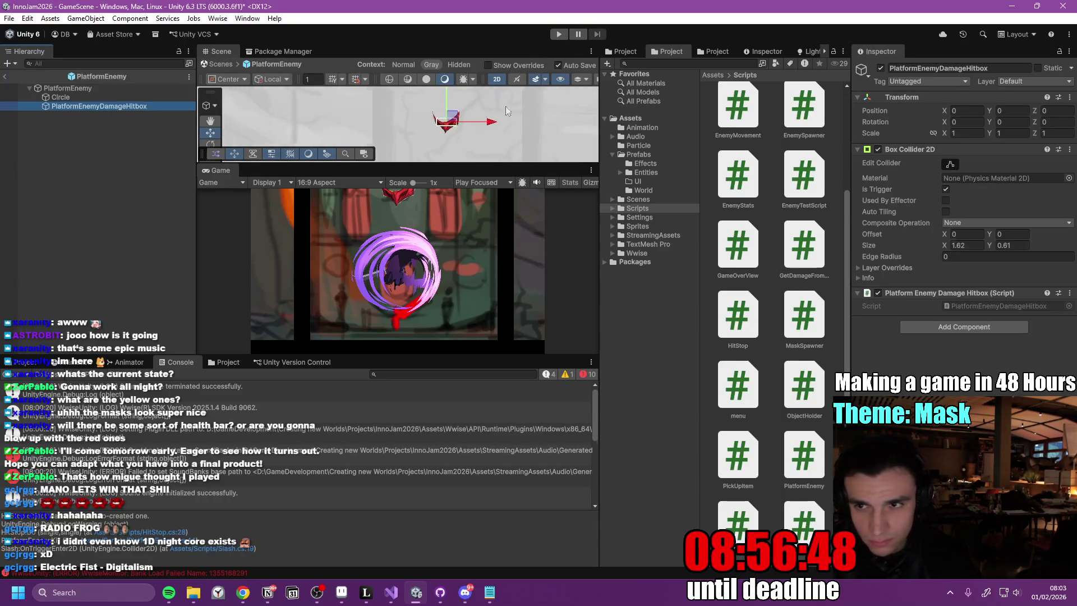
left_click(951, 164)
mouse_move(448, 124)
left_mouse_down()
mouse_move(436, 128)
mouse_move(464, 127)
left_mouse_up()
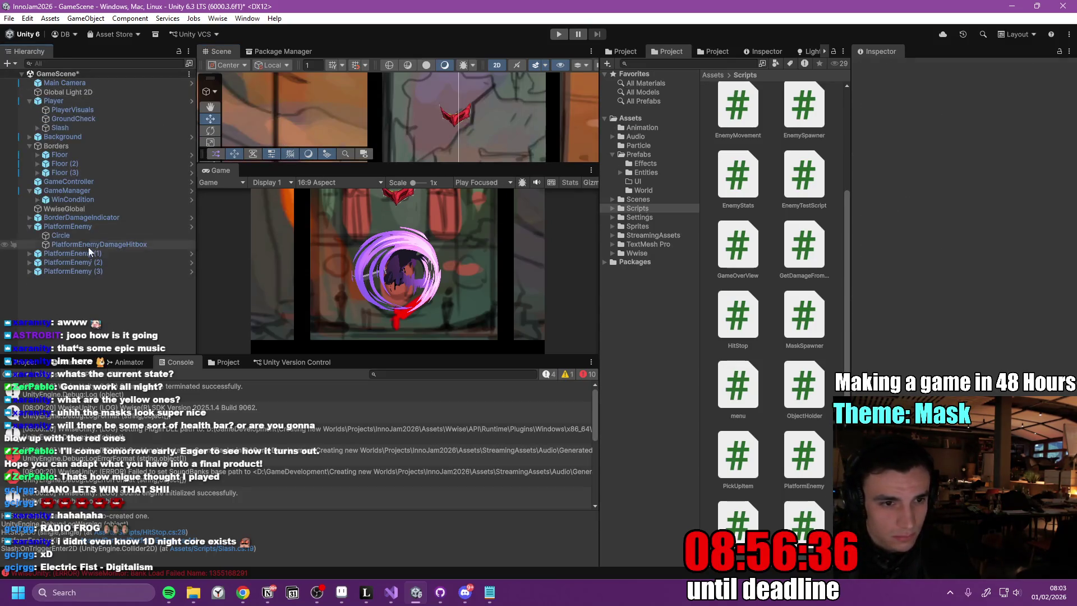
left_click(9, 19)
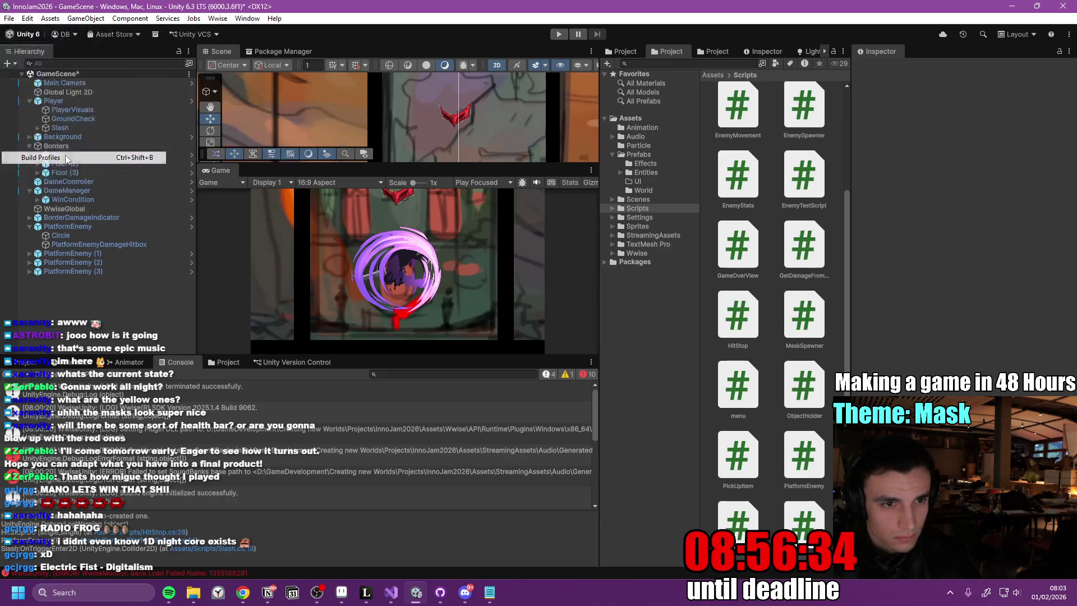
left_click(22, 153)
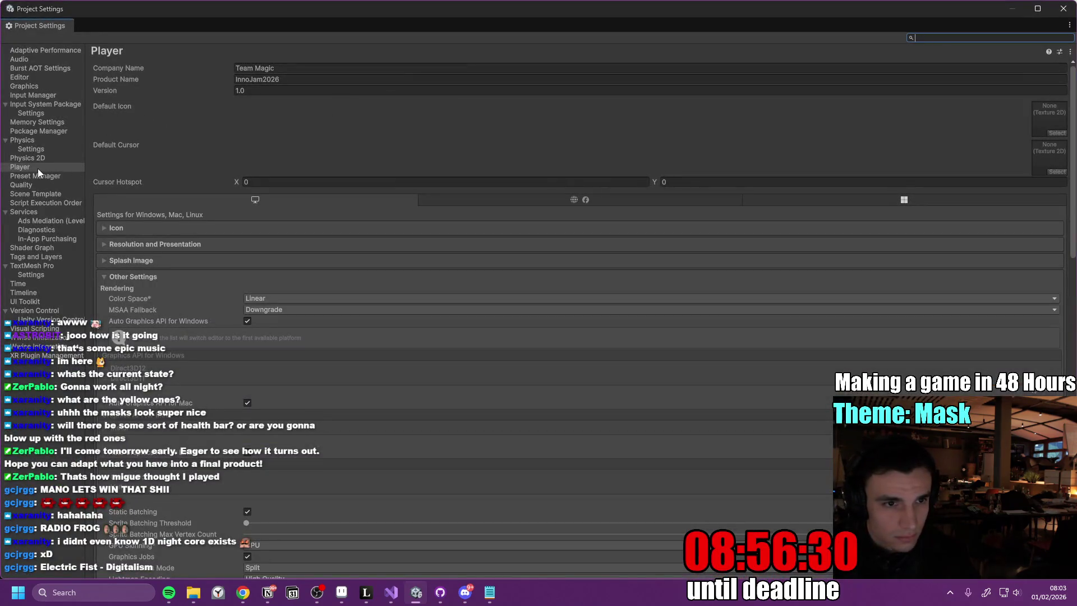
left_click(38, 159)
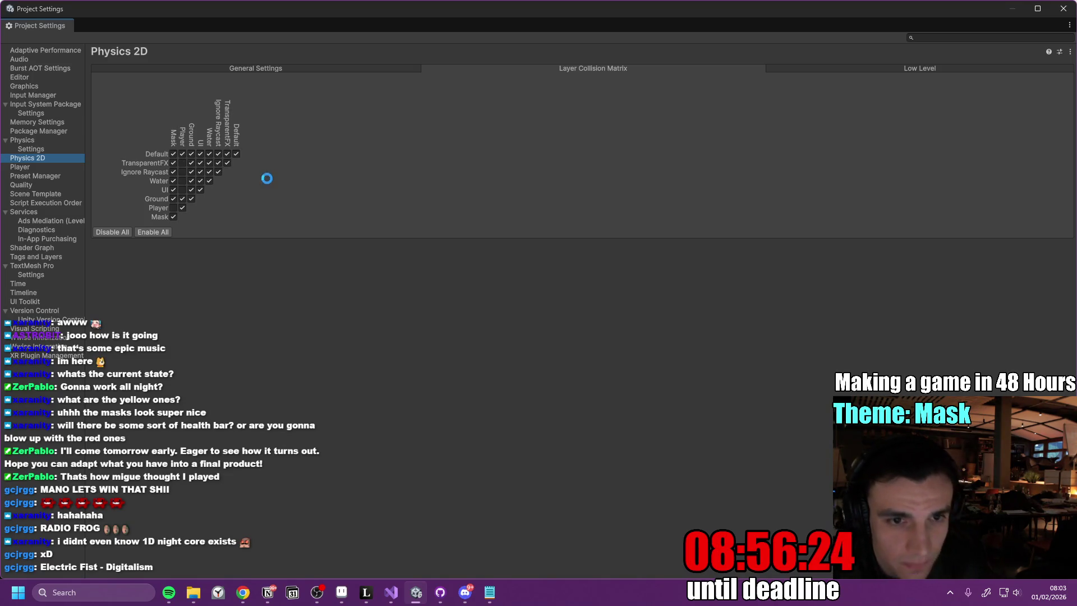
left_click(1063, 9)
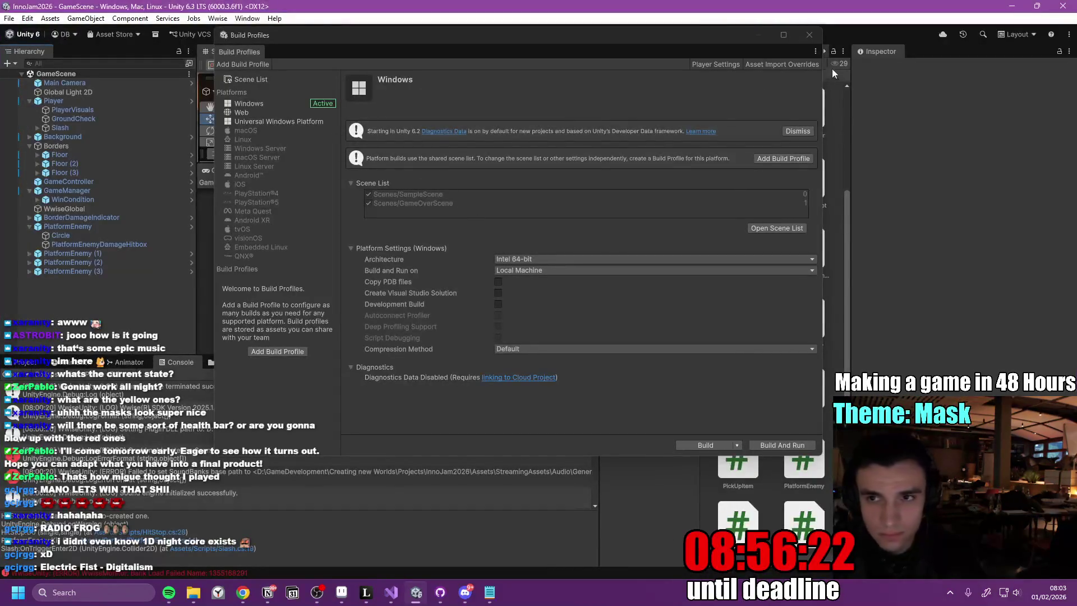
left_click(809, 35)
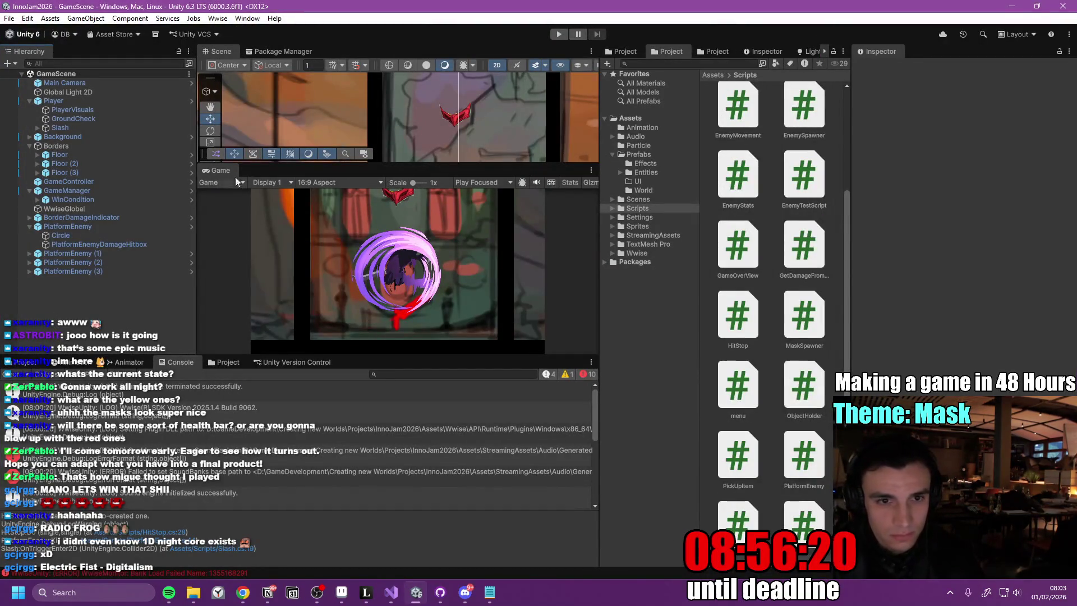
double_click(218, 170)
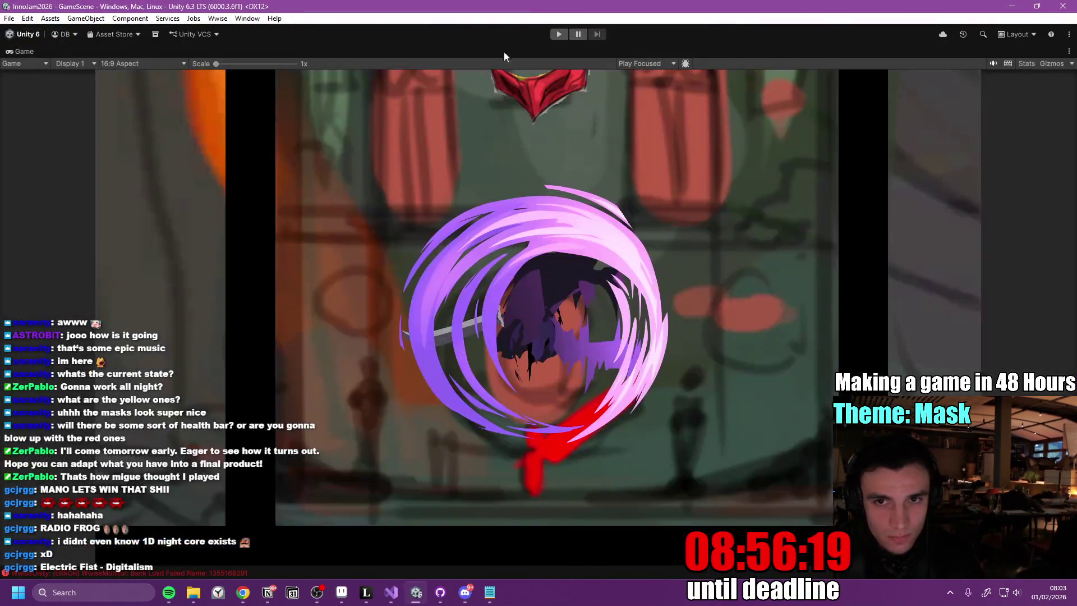
- Playtest the platform enemies, restart with R after Game Over, then stop Play mode
left_click(567, 33)
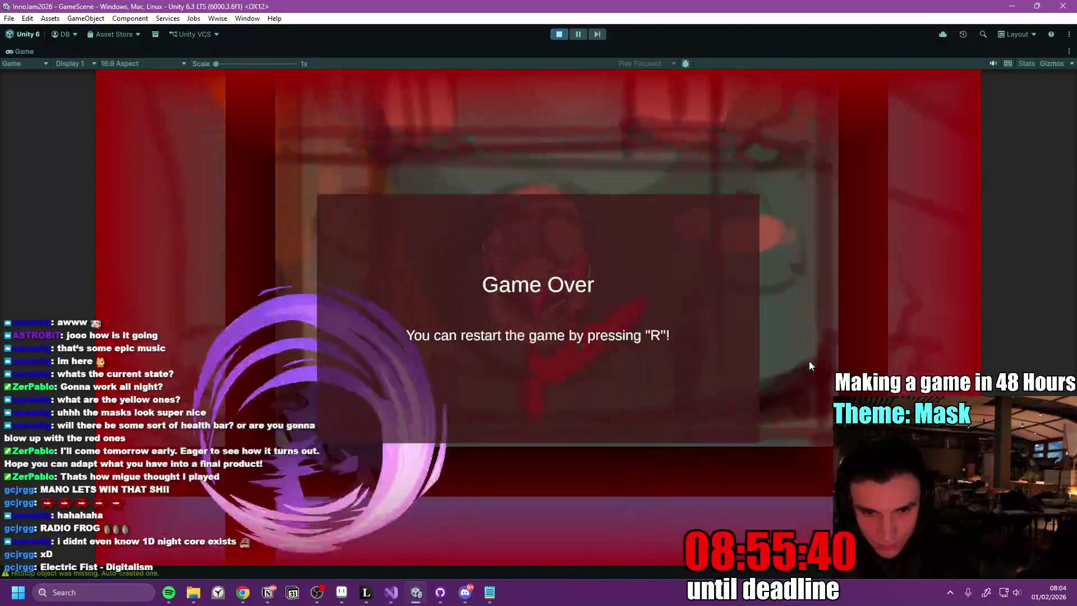
key("r")
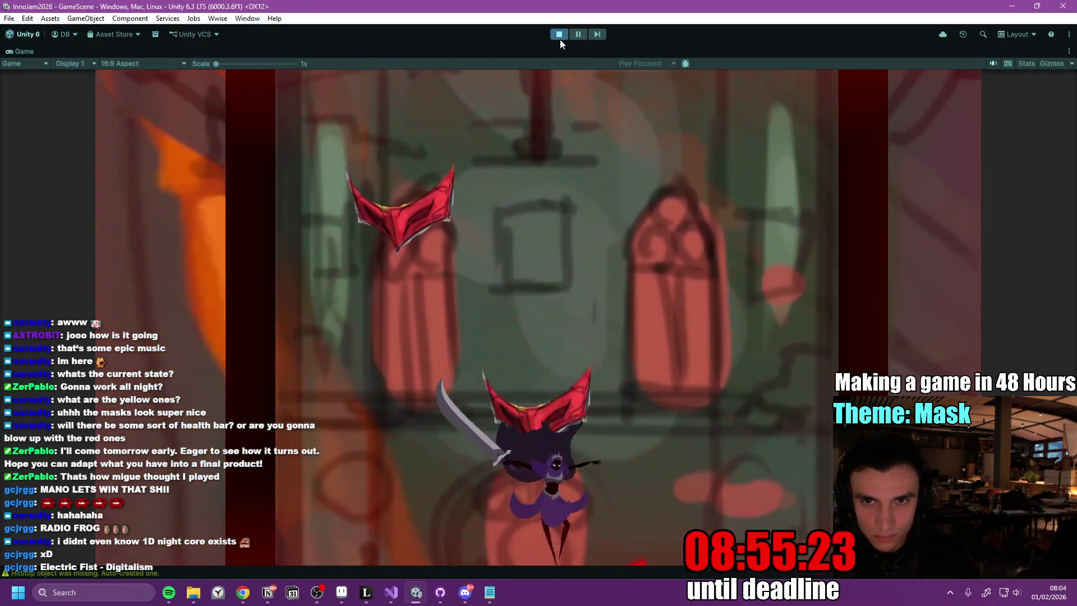
left_click(559, 35)
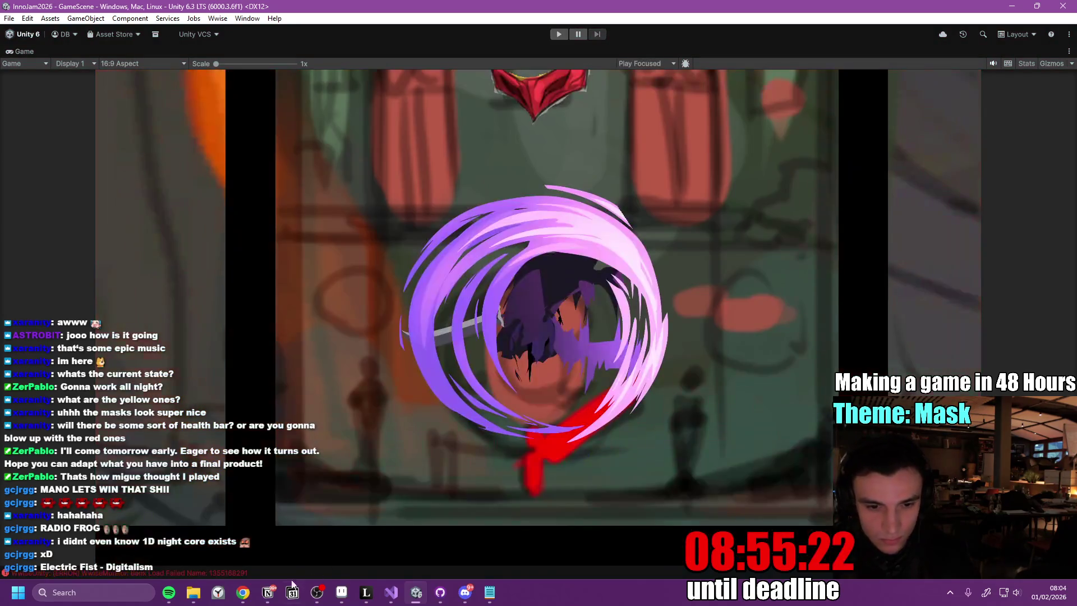
- Tick 'Stops doing damage to Player' and move Color Change Feedback directly under Hit-Stop
key("alt+Tab")
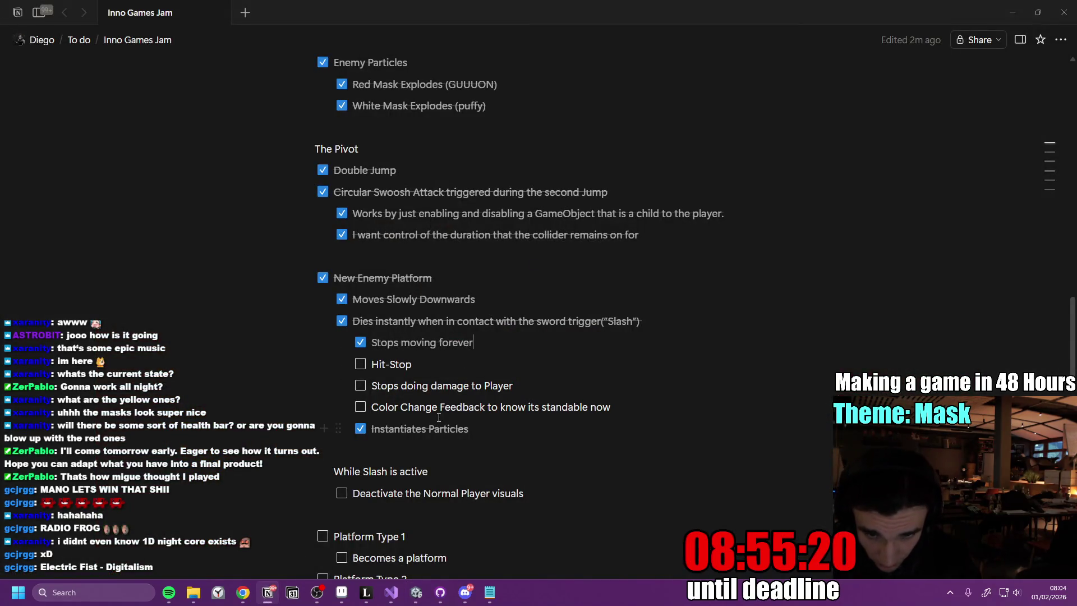
left_click(360, 386)
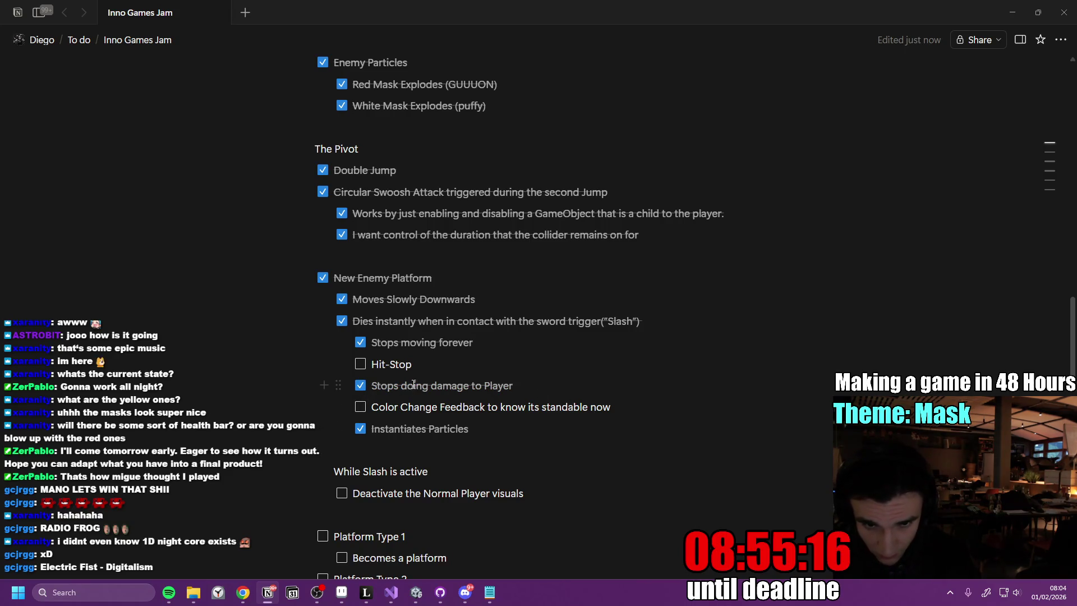
left_click_drag(339, 407, 339, 375)
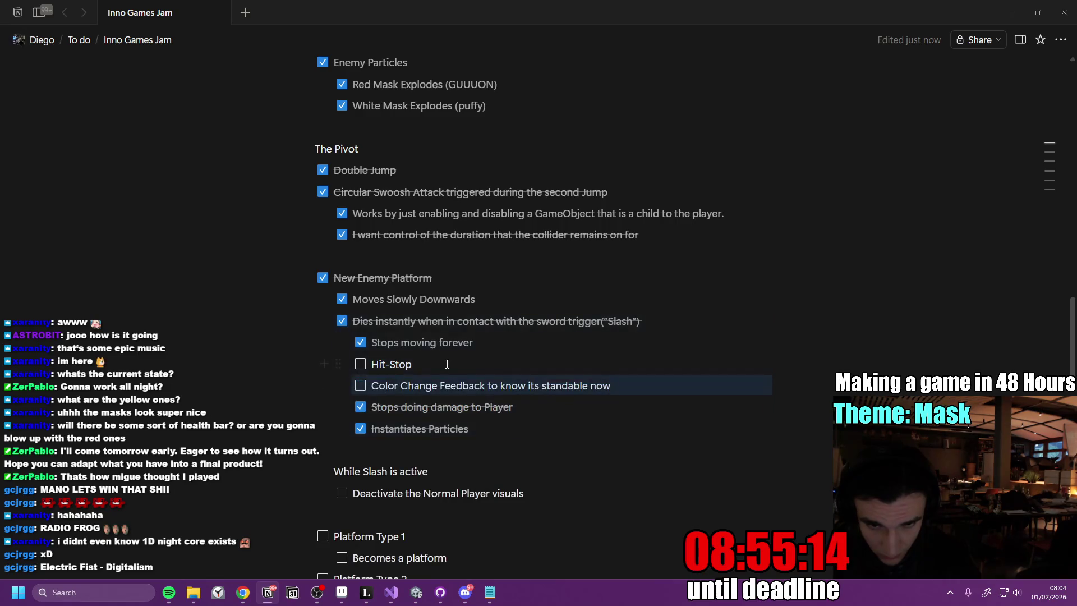
left_click(416, 592)
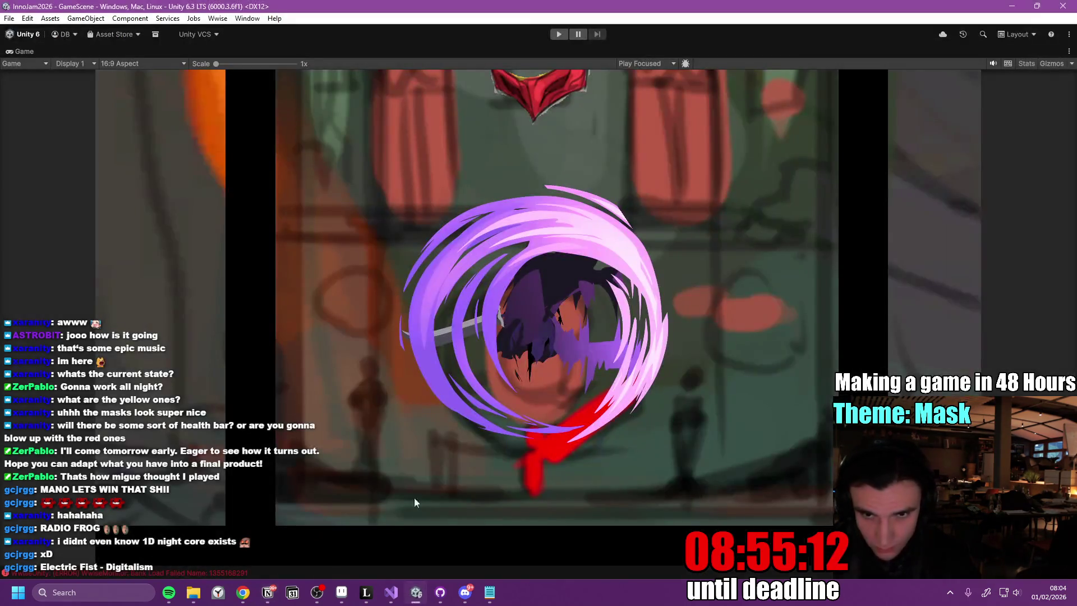
- Save the PlatformEnemy prefab with Ctrl+S and start a new playtest in a maximized Game view
double_click(31, 52)
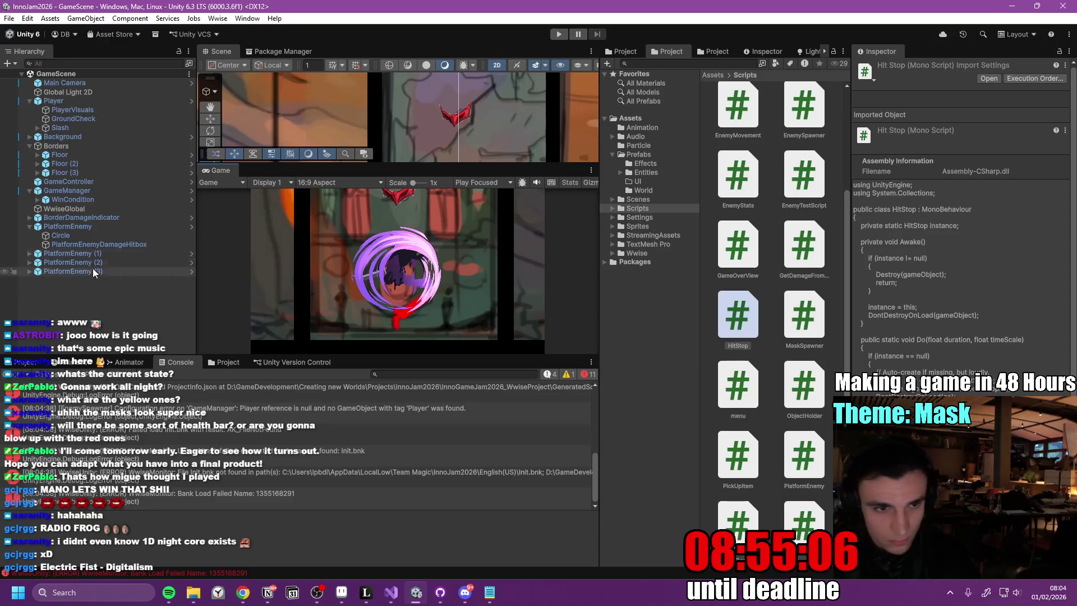
left_click(190, 272)
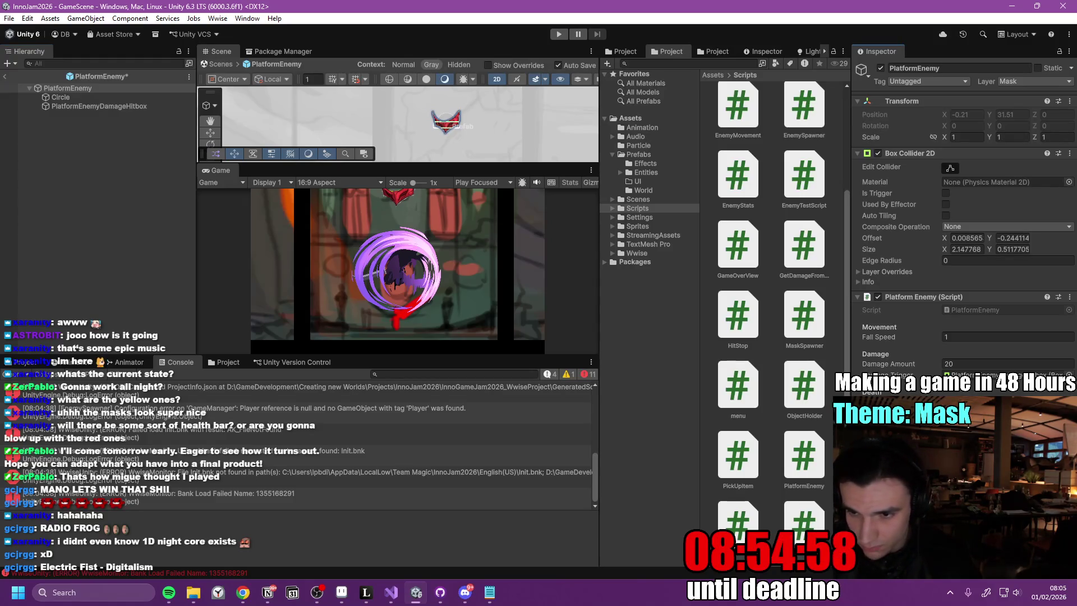
key("ctrl+s")
double_click(230, 169)
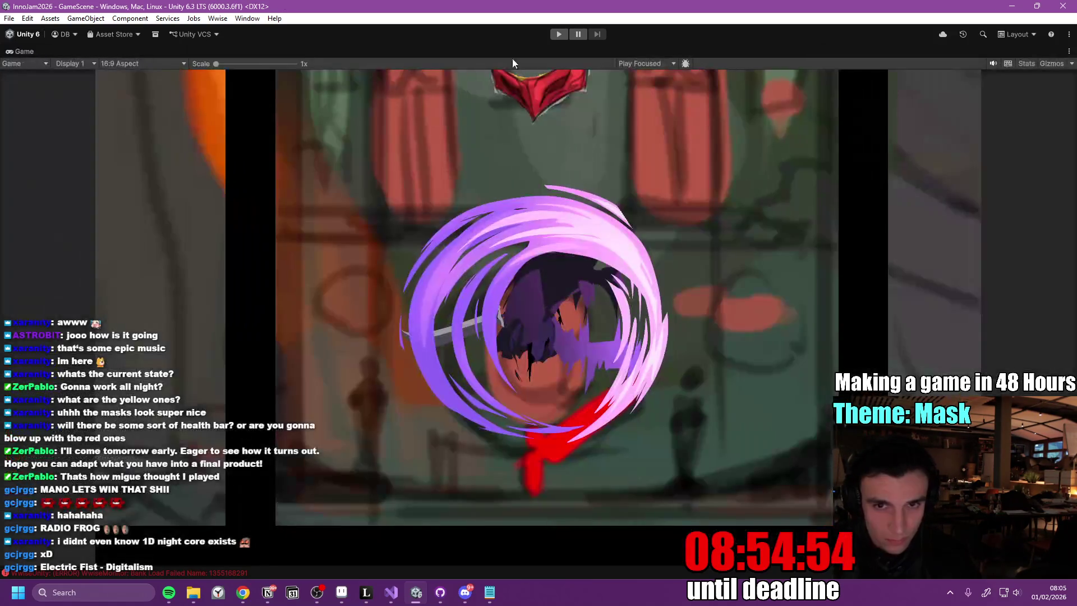
left_click(555, 33)
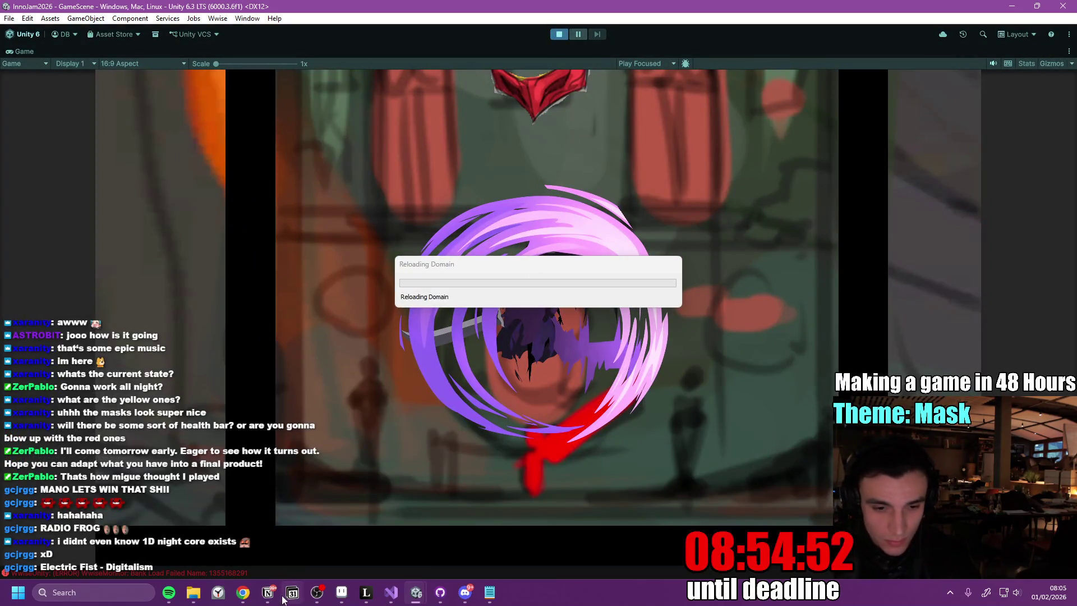
left_click(280, 596)
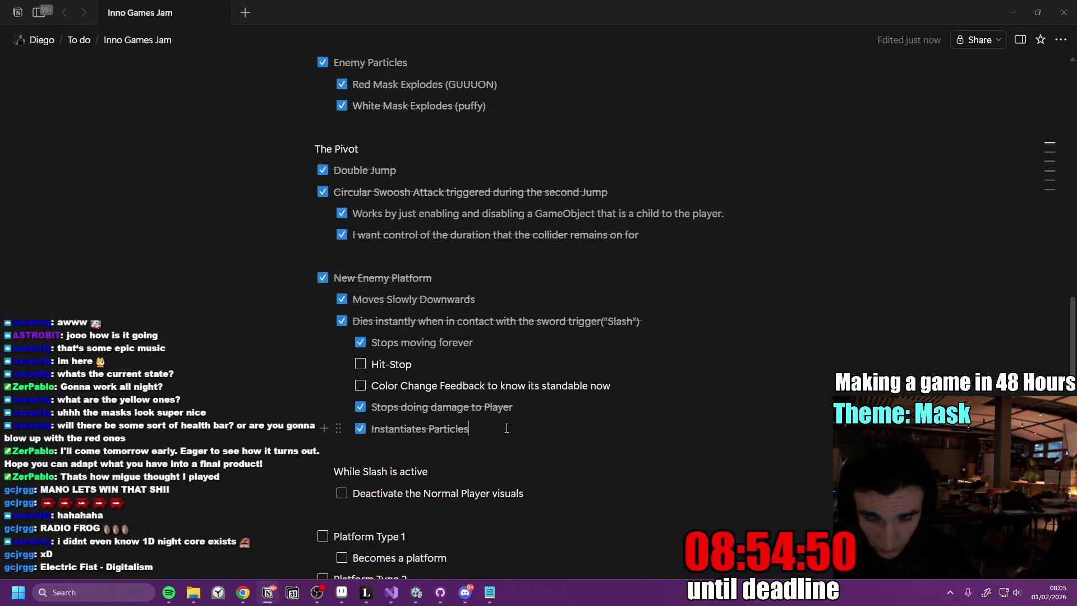
- Add a plain text line titled New State for the Player "Spinning"
key("Return")
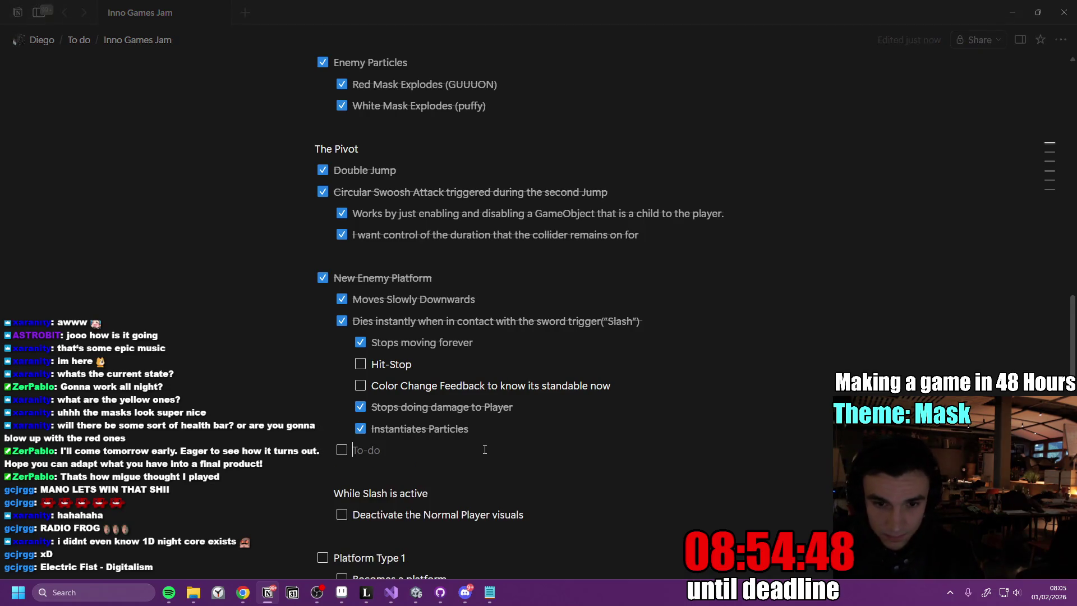
key("Return")
type("New State for the")
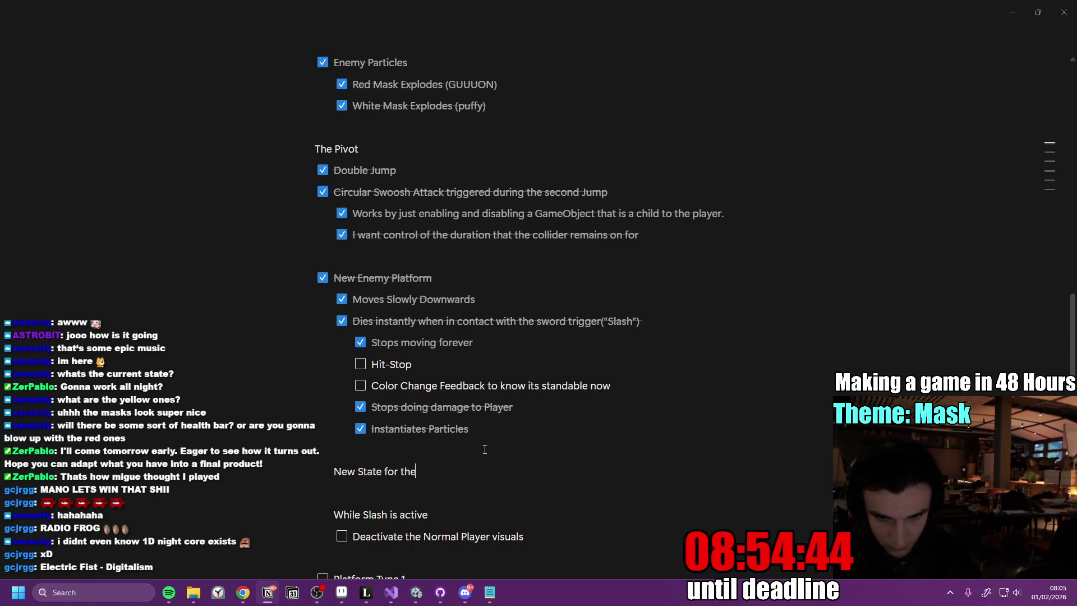
type(" Player “Spin")
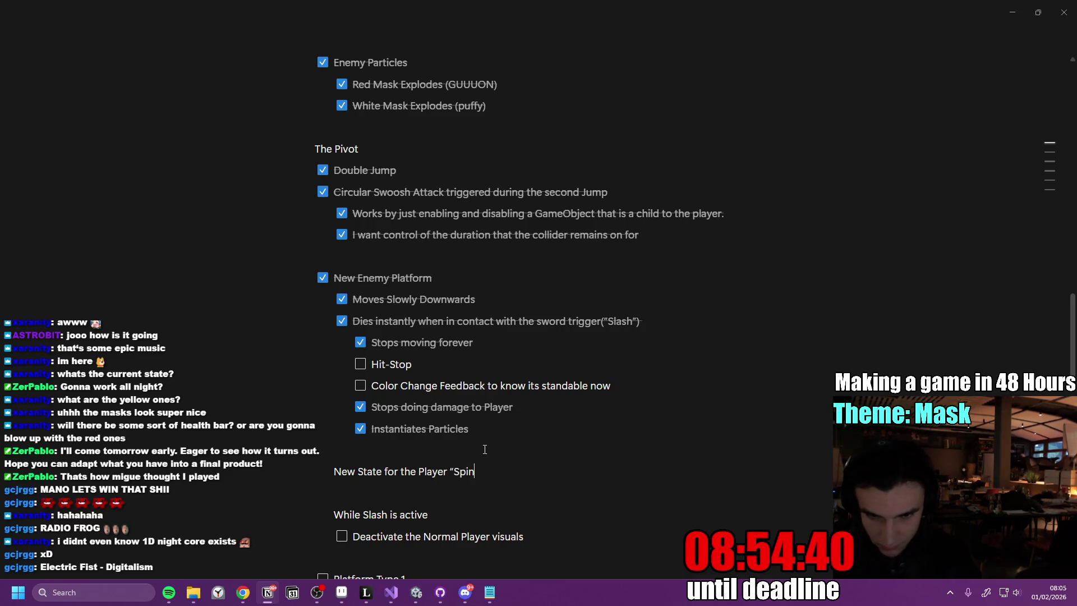
type("\"")
key("Return")
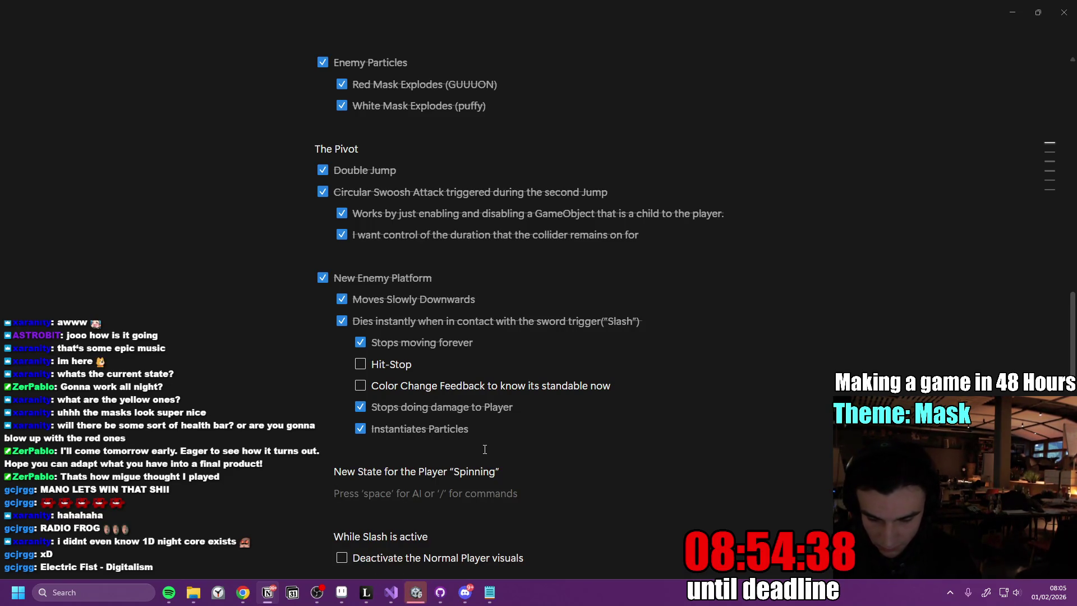
- Add a /check to-do describing when the spin state gets activated after hitting an enemy
type("/check")
key("Return")
type("Get")
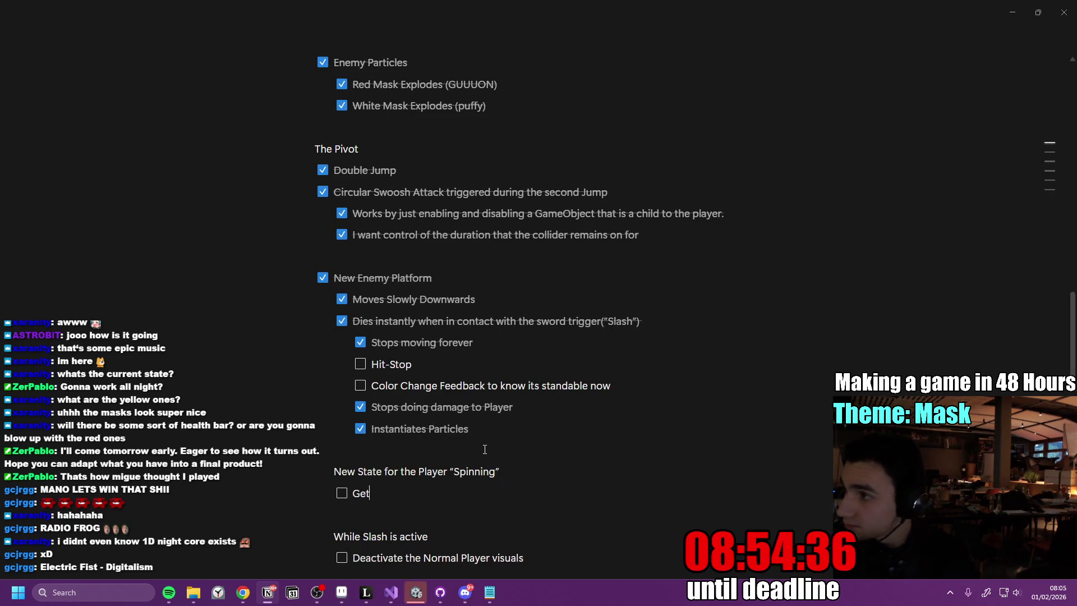
type("s activated ")
type("right when")
key("BackSpace")
key("BackSpace")
key("BackSpace")
type("after succesfuylly")
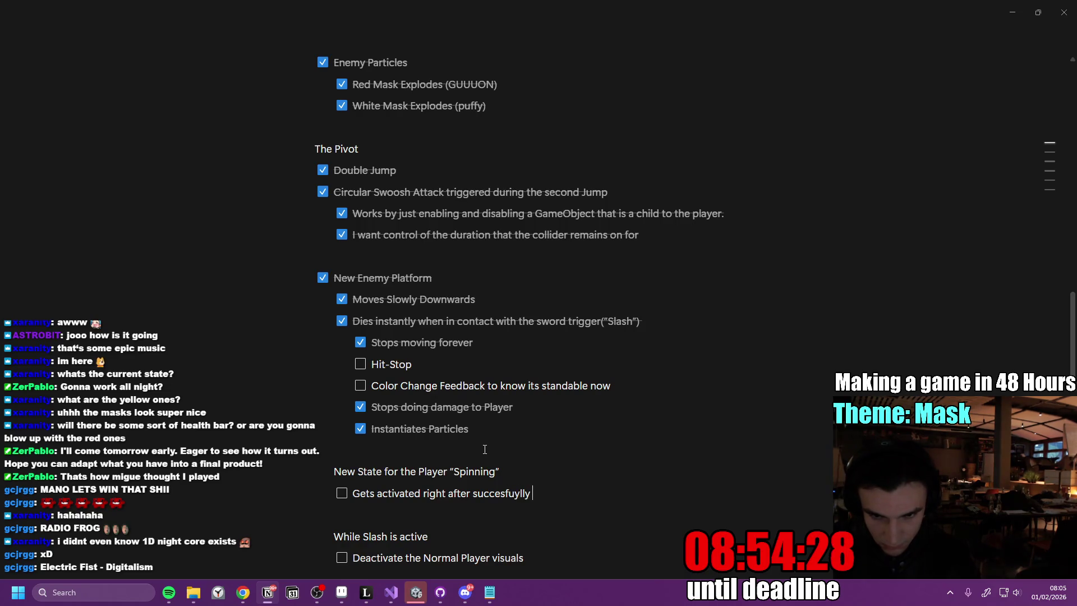
key("BackSpace")
key("BackSpace")
type("enemy")
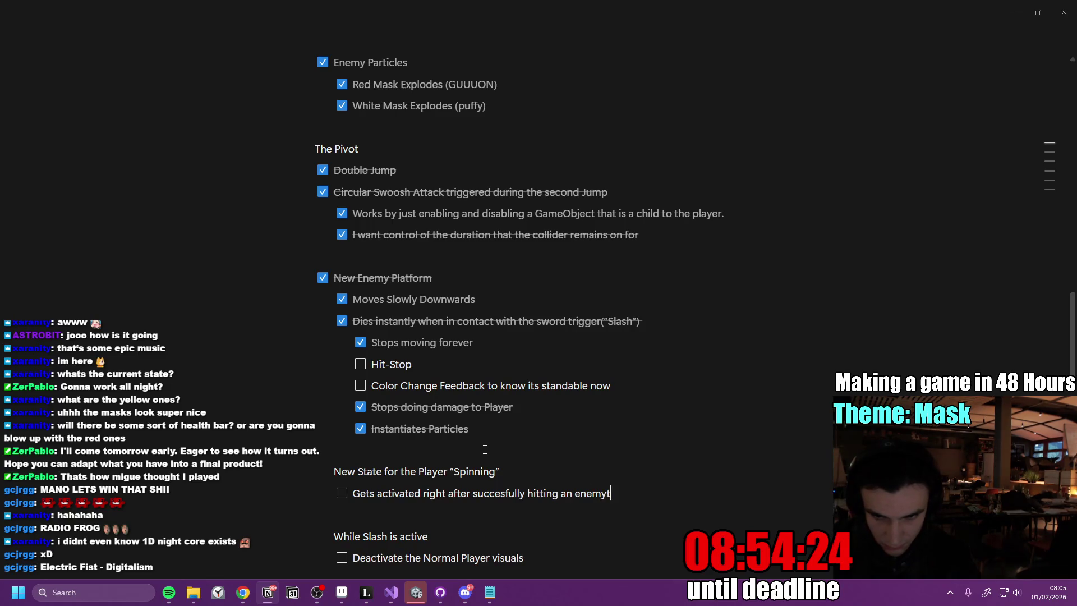
- Add a second to-do describing how the spin state behaves
key("Return")
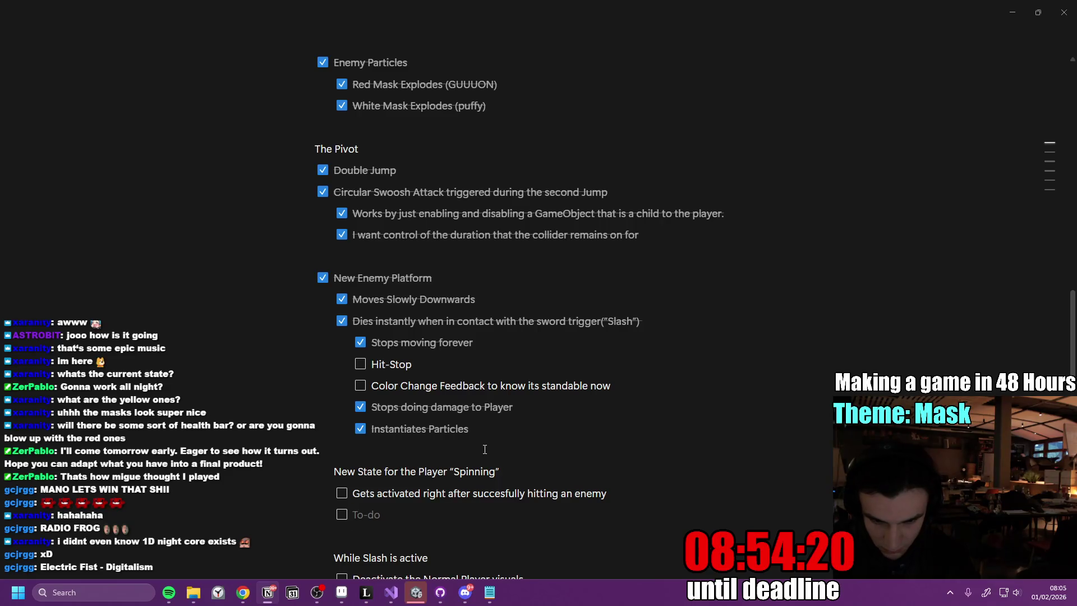
type("gives you")
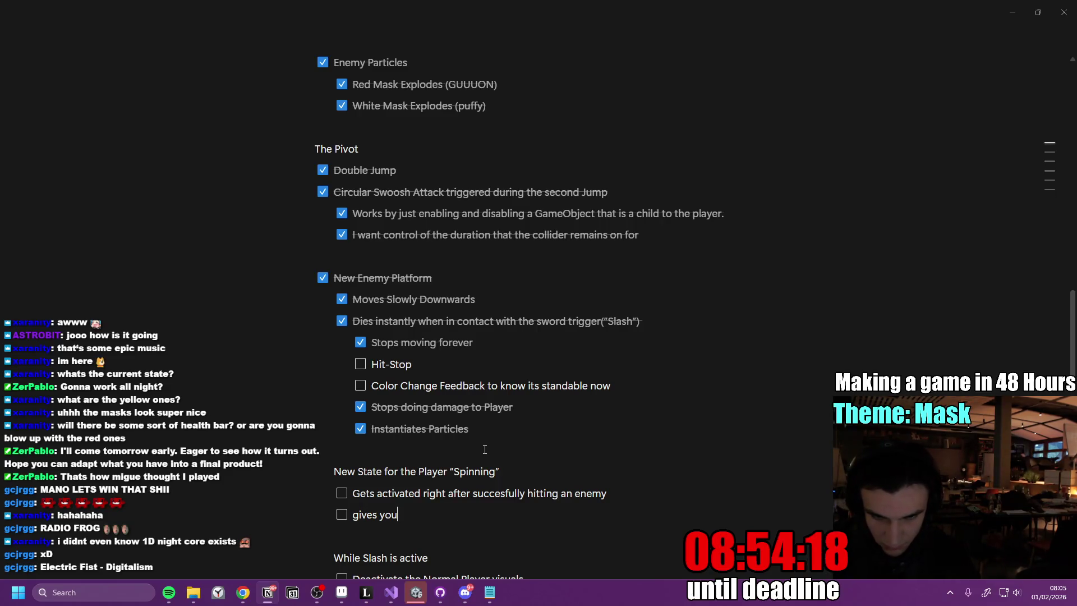
type("oost of mo")
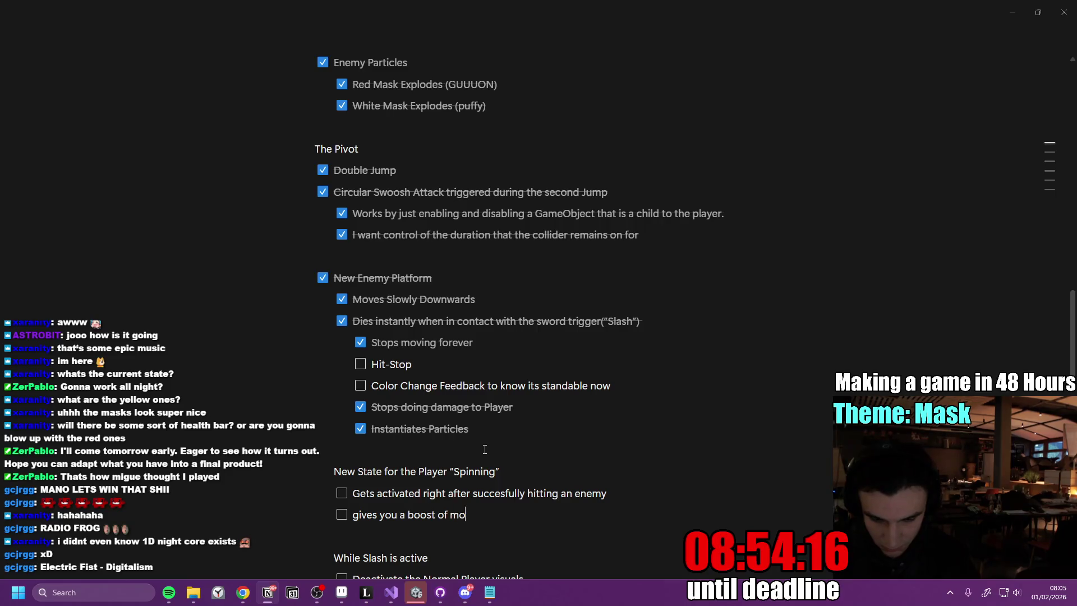
type("war")
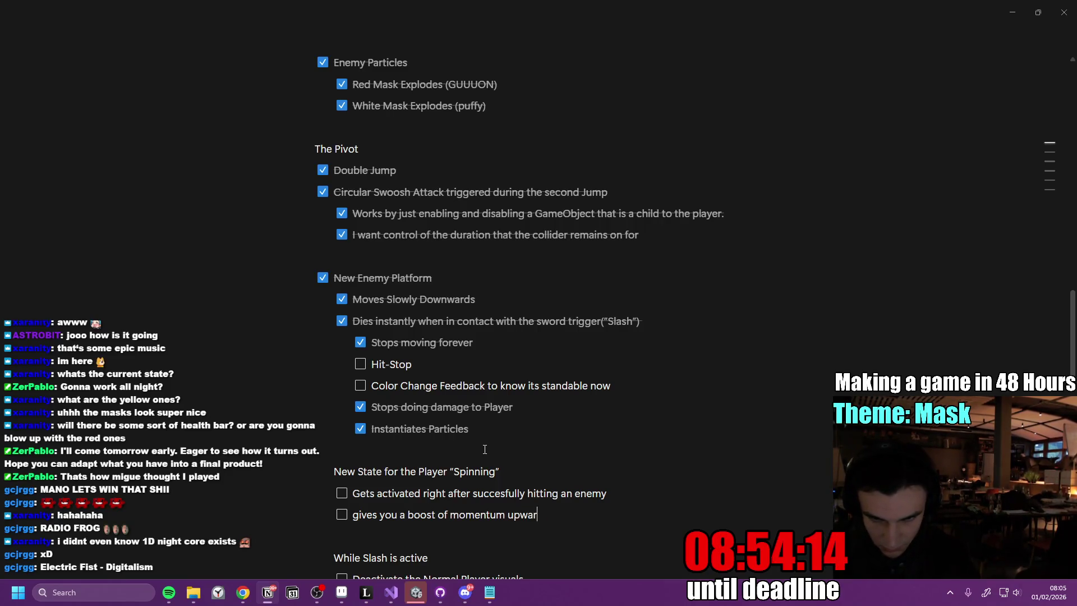
type("ds and keep")
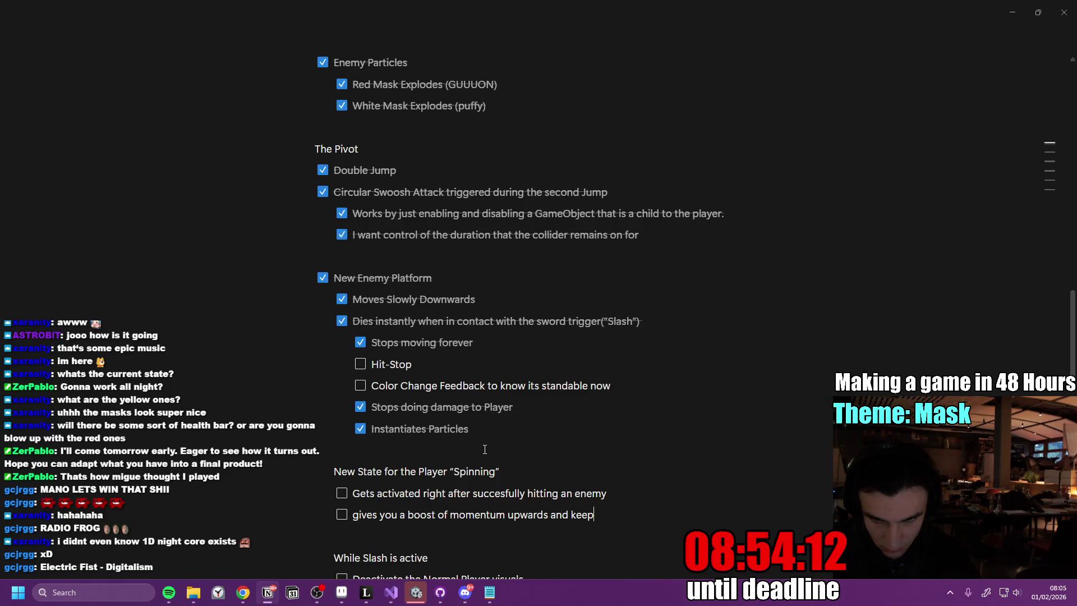
type("s the spo")
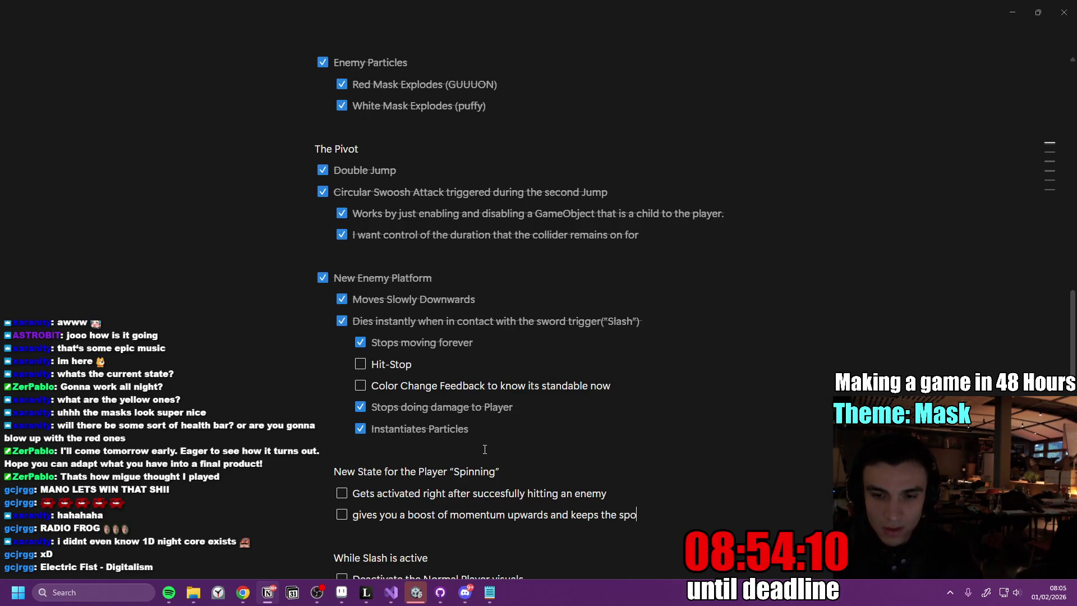
type("ive until")
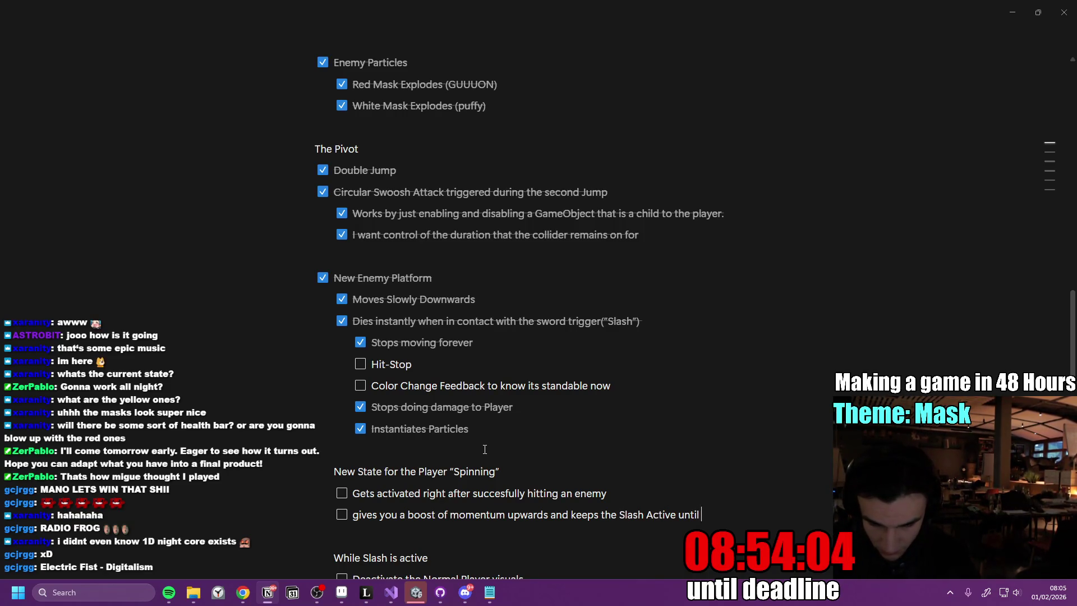
type("gain")
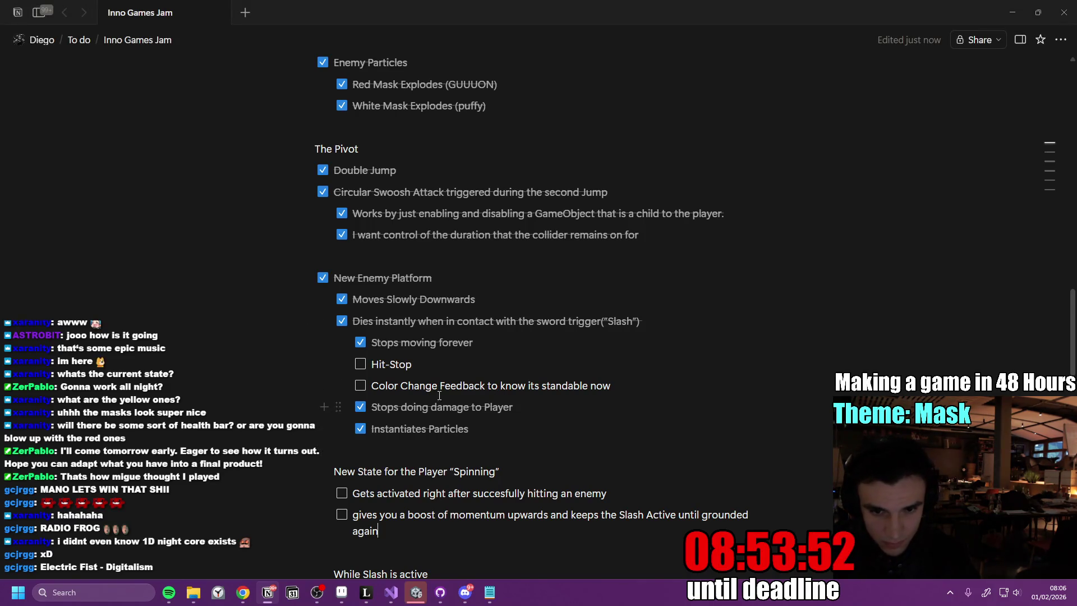
left_click(416, 593)
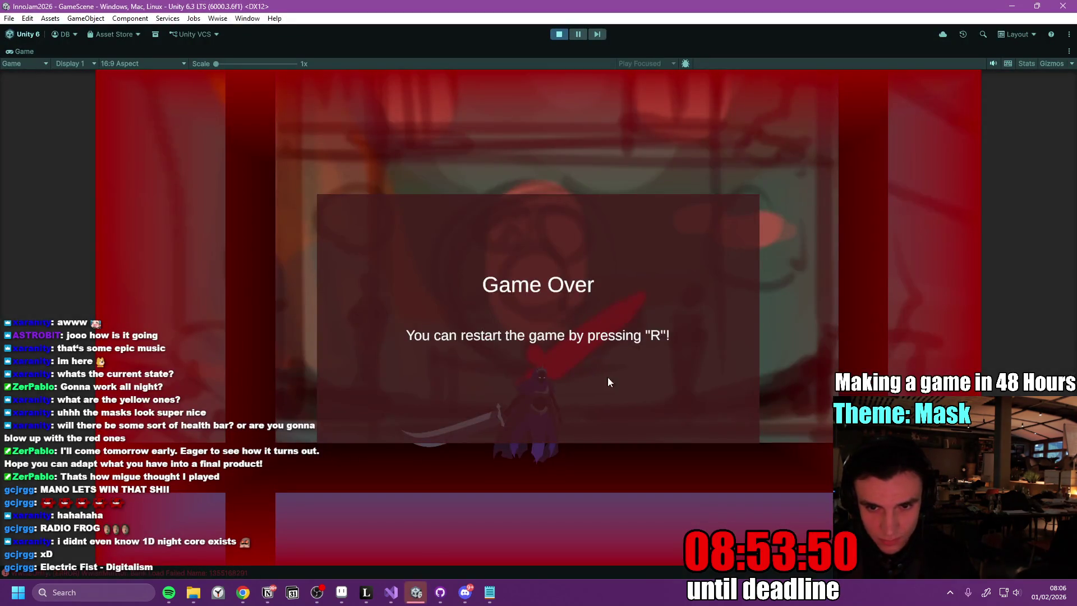
- Restart the game with R and spin-attack into the mask enemies
key("r")
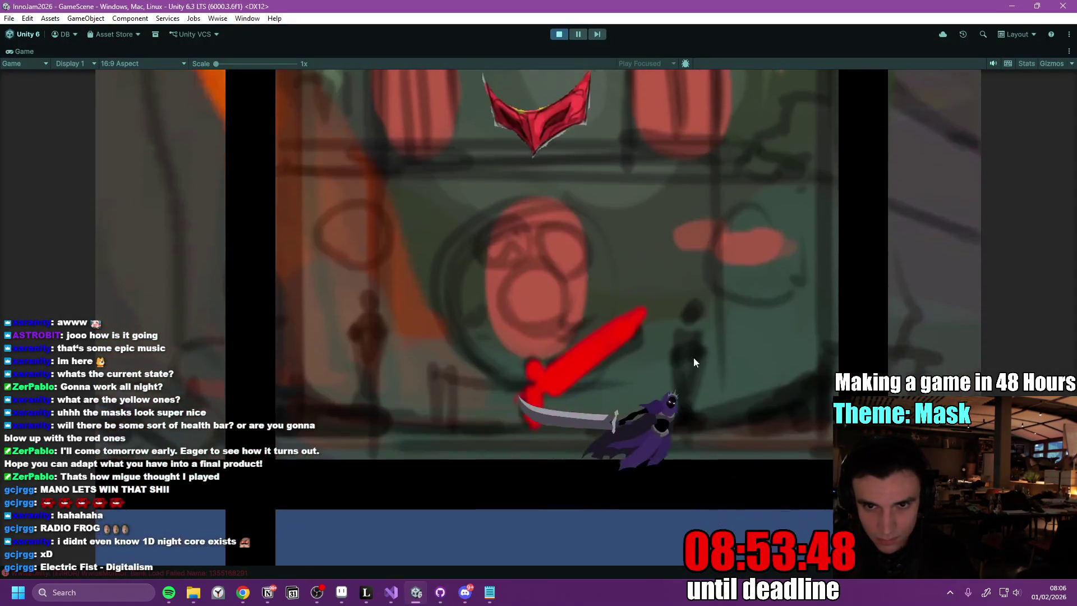
key("space")
left_click(641, 326)
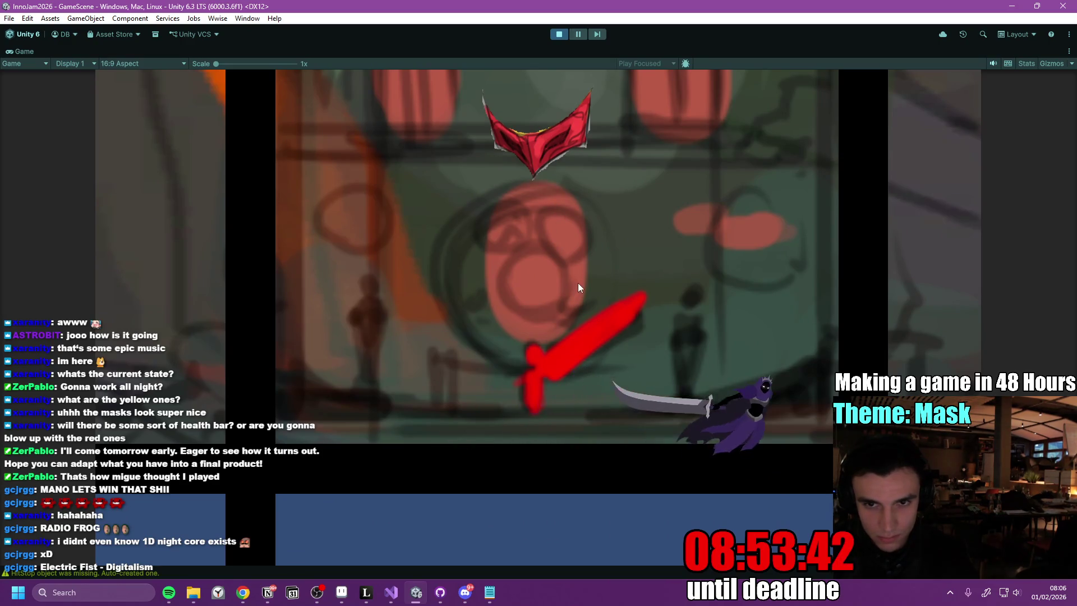
left_click(578, 282)
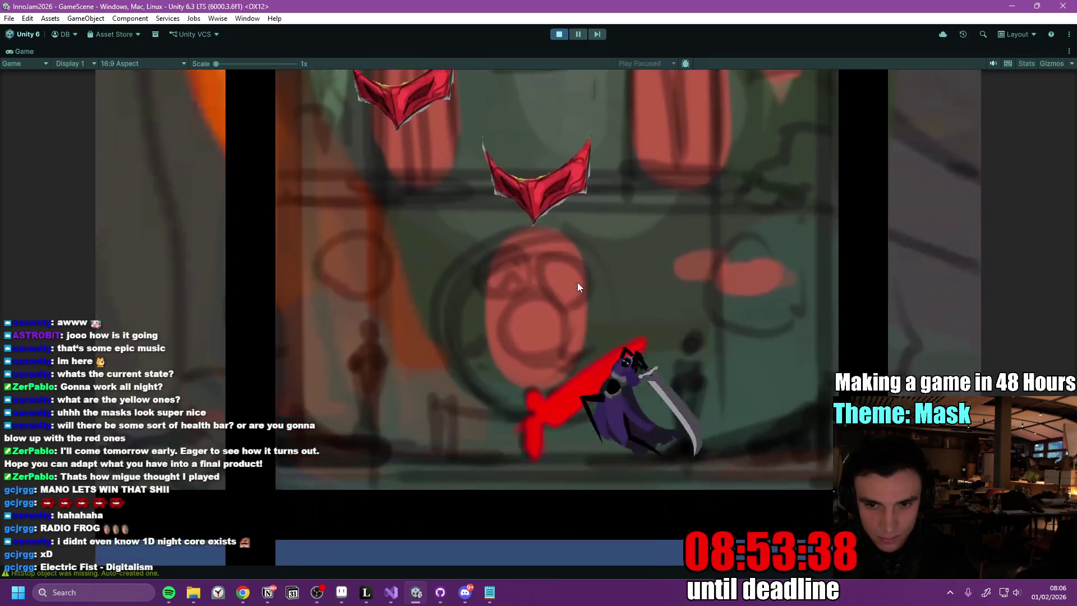
left_click(573, 282)
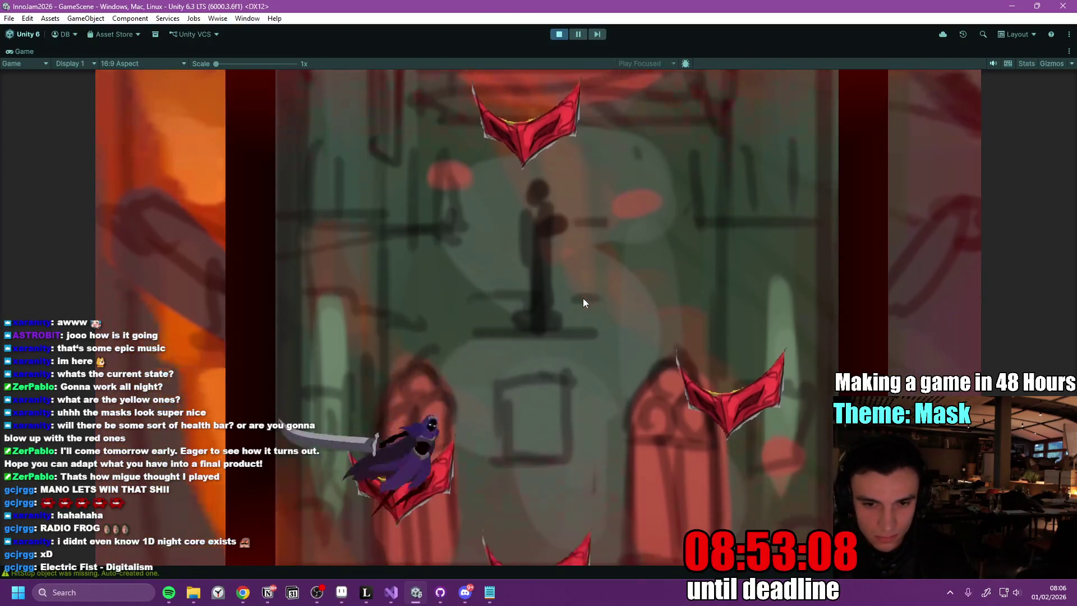
- Do three more spin attacks at the masks, then stop the playtest
key("space")
key("space")
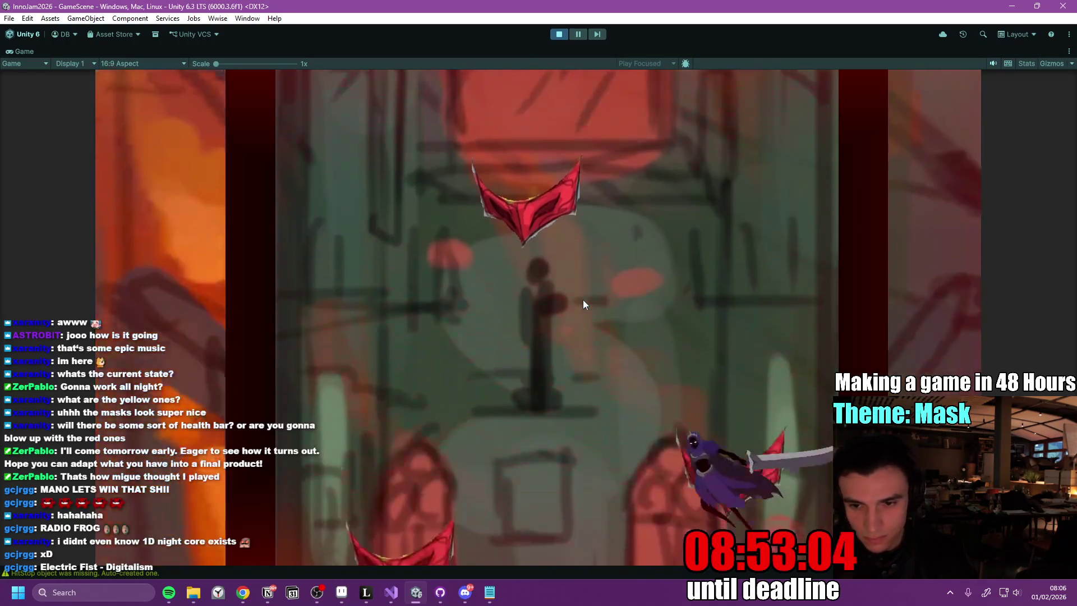
key("space")
key("space")
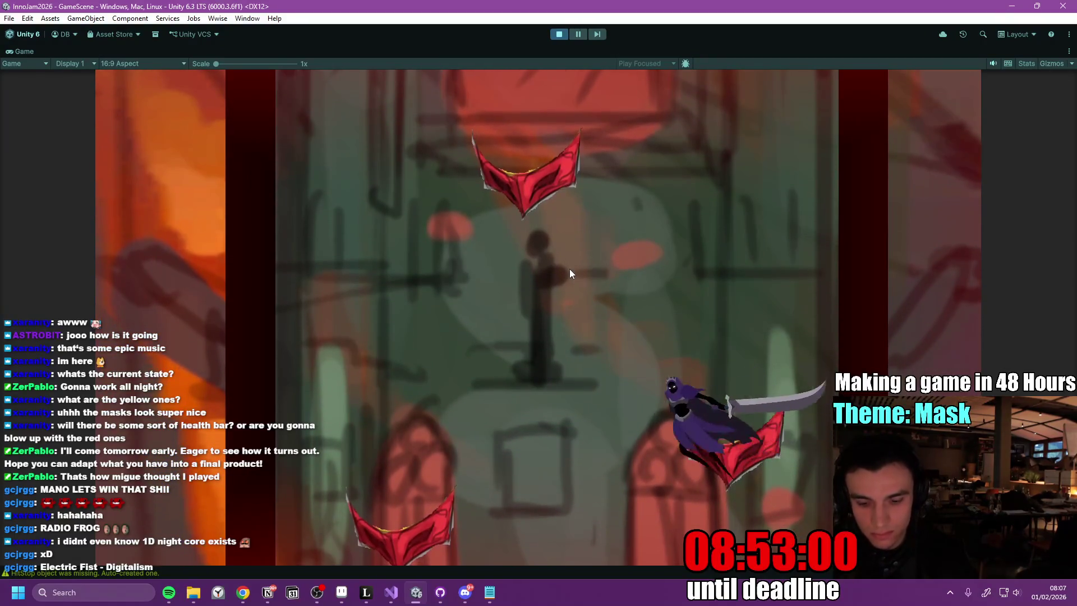
key("space")
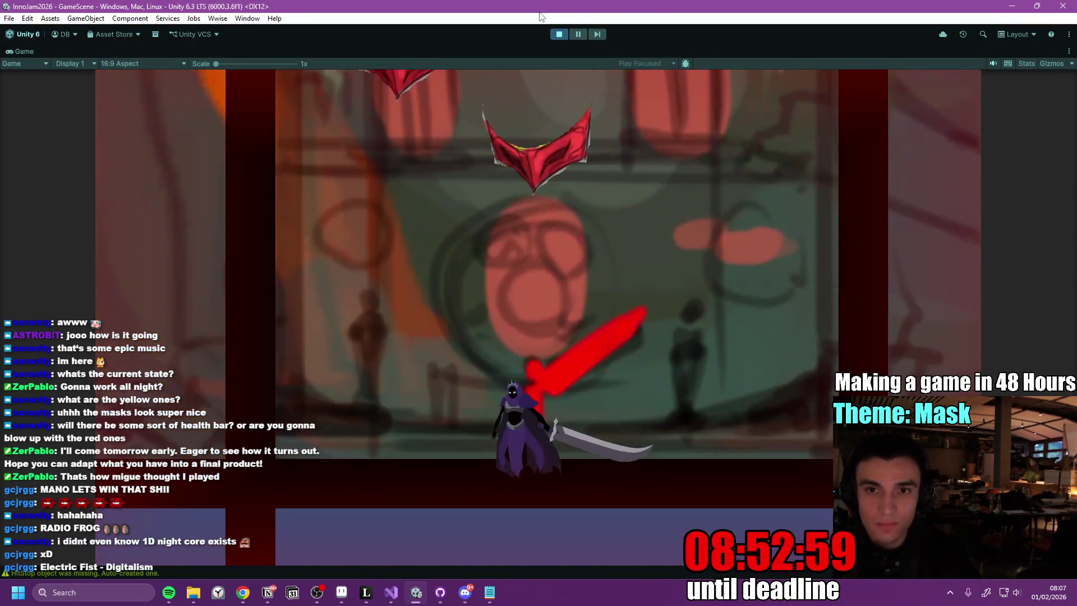
left_click(559, 34)
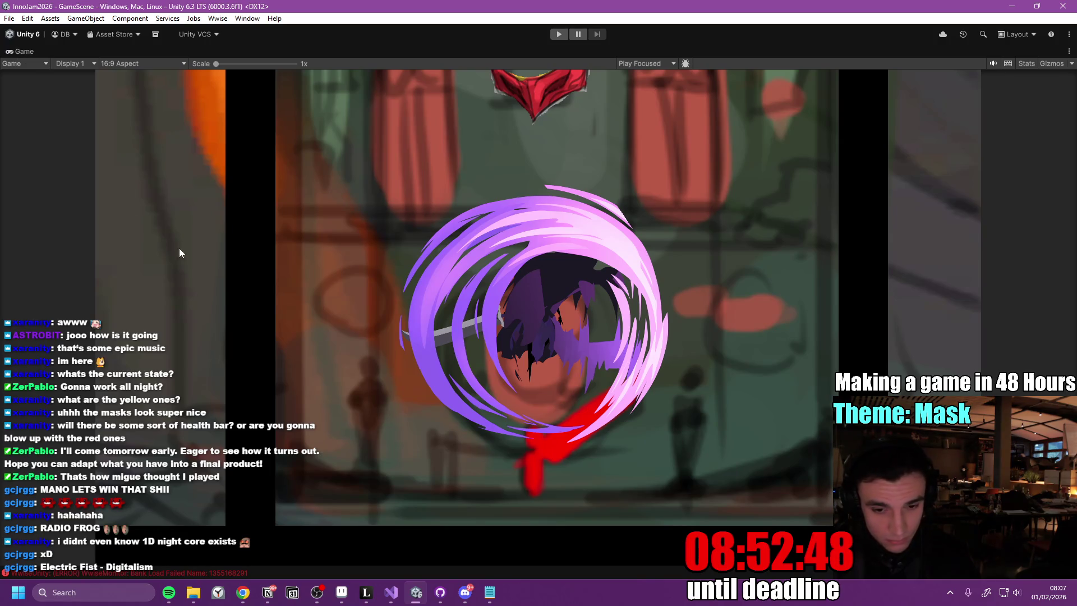
key("shift+space")
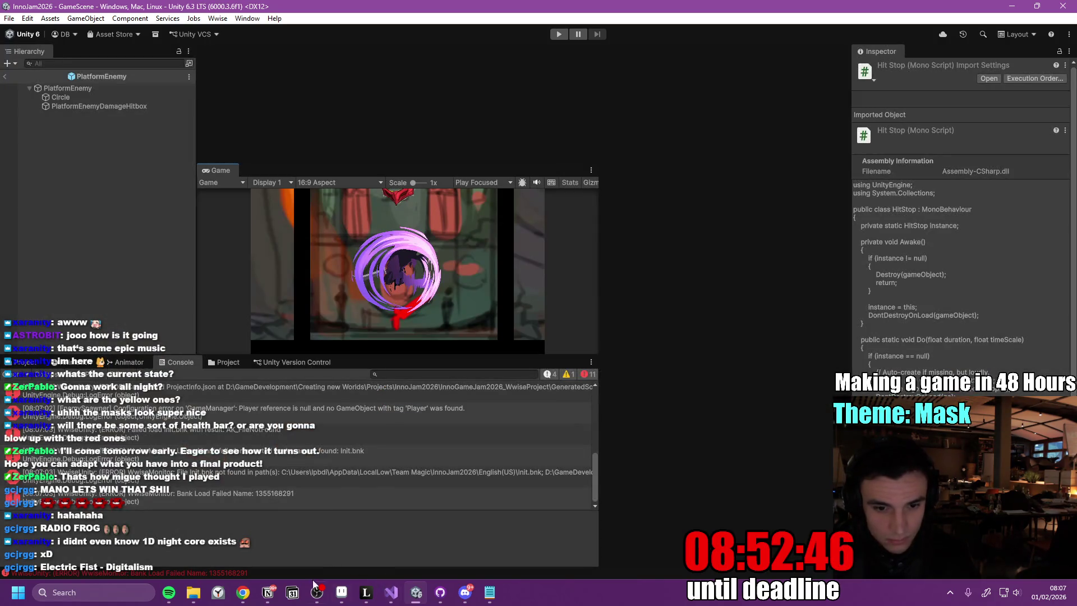
- Look over the Color Change Feedback to-do in Notion without changes, then switch back to Unity
left_click(268, 595)
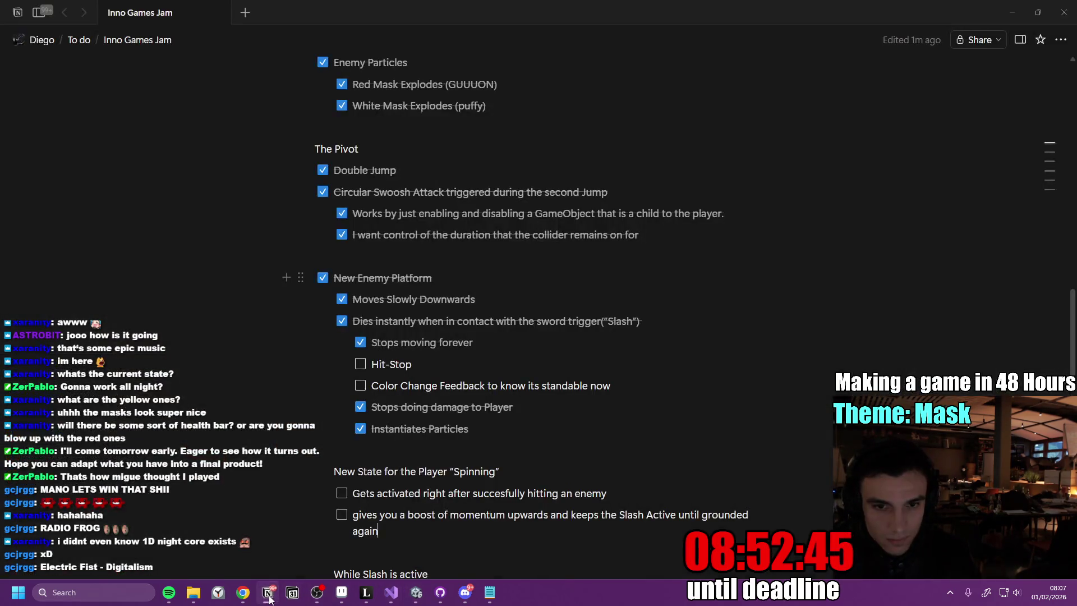
triple_click(464, 392)
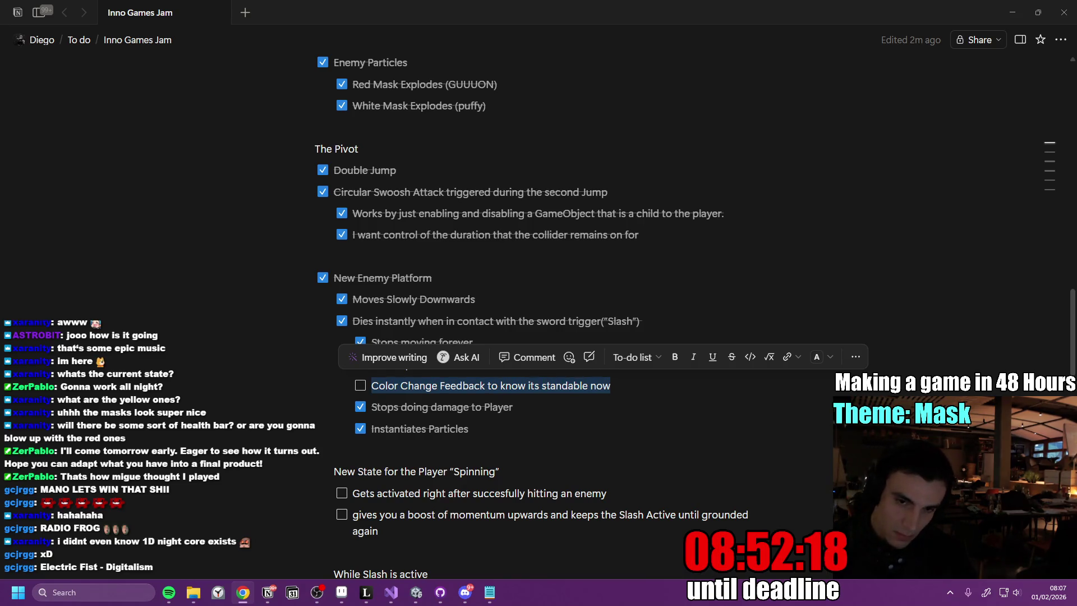
left_click(555, 404)
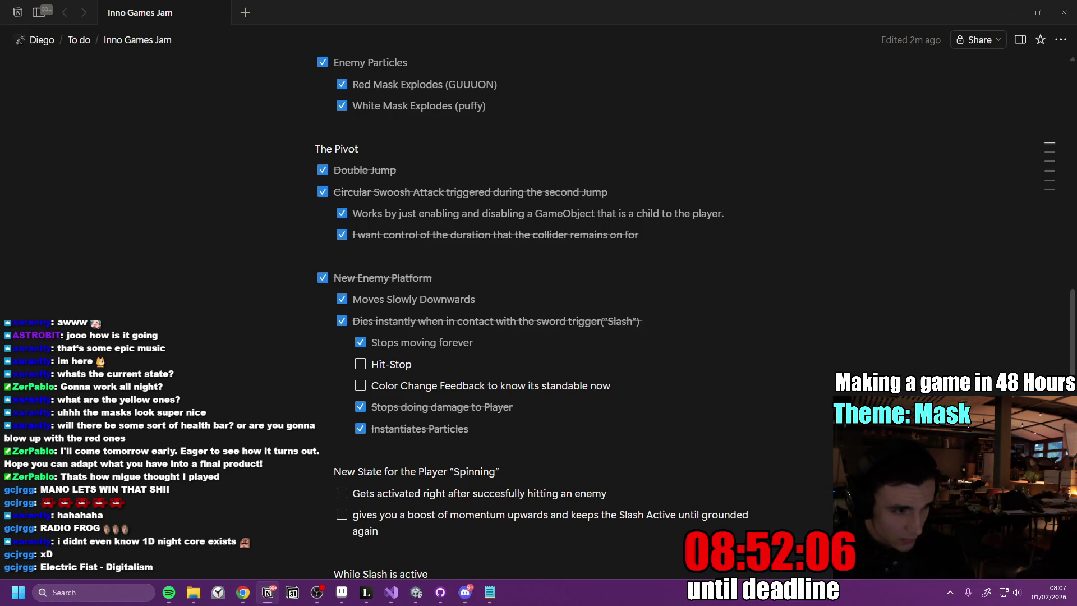
left_click(423, 594)
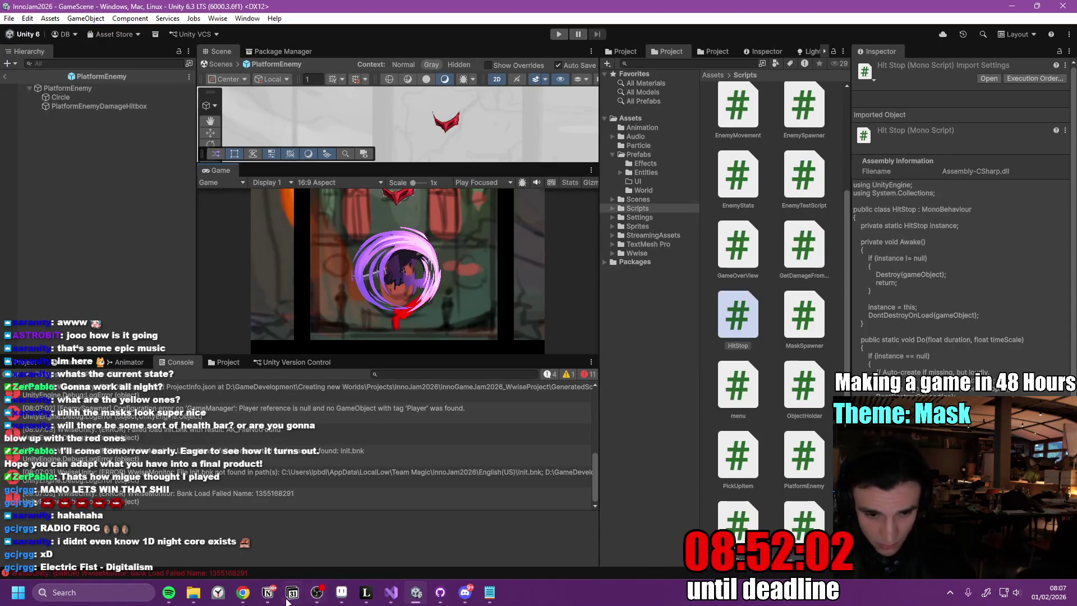
- Save PlatformEnemy.cs with its Revive helper, let Unity recompile, then bring up Notion
left_click(391, 592)
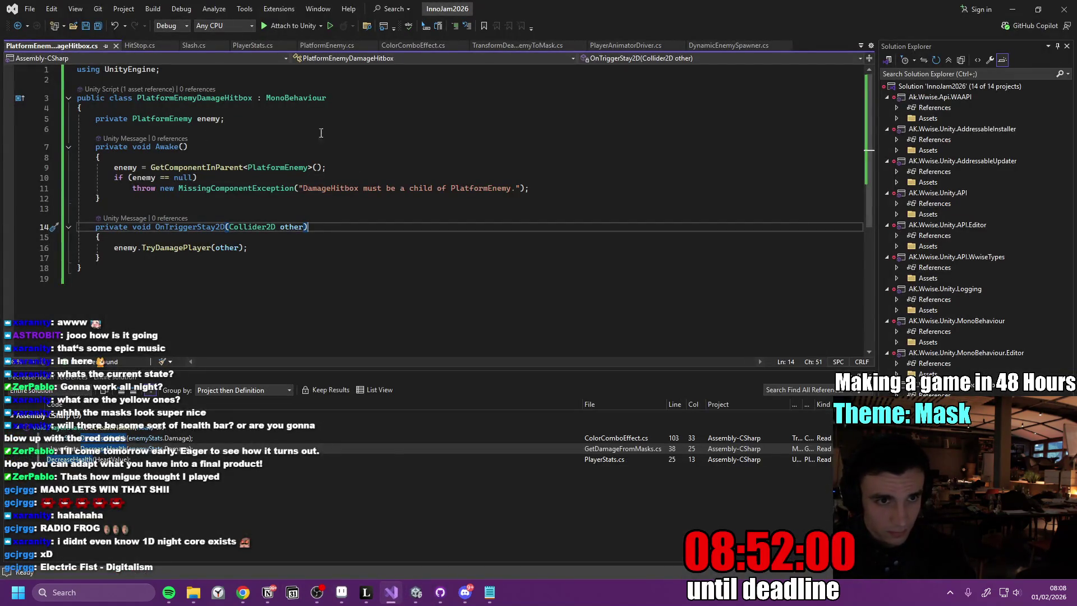
left_click(327, 45)
scroll(486, 227, "down", 2)
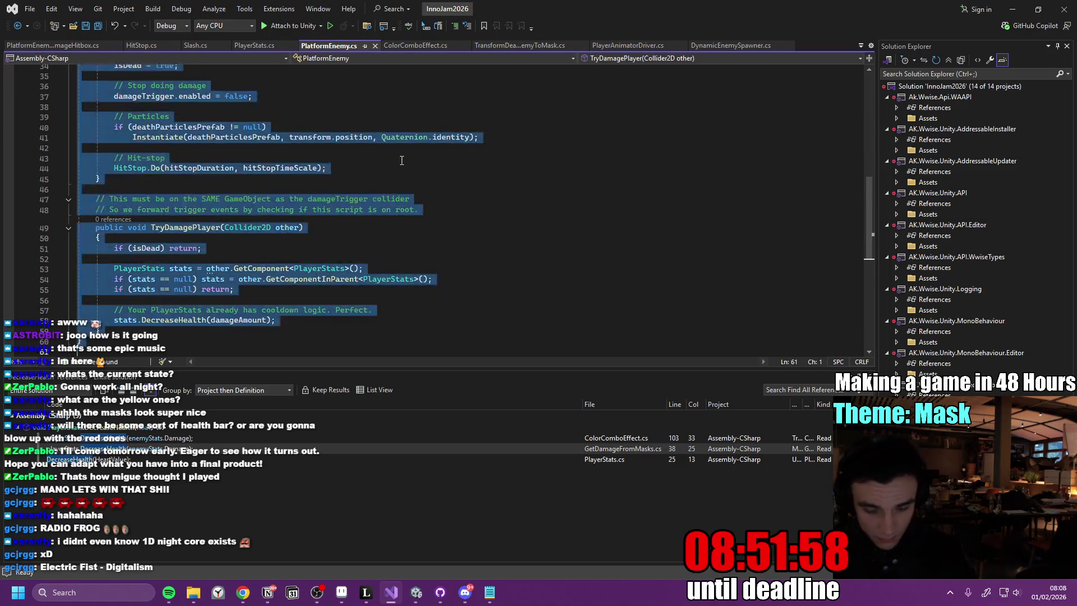
key("ctrl+s")
key("alt+Tab")
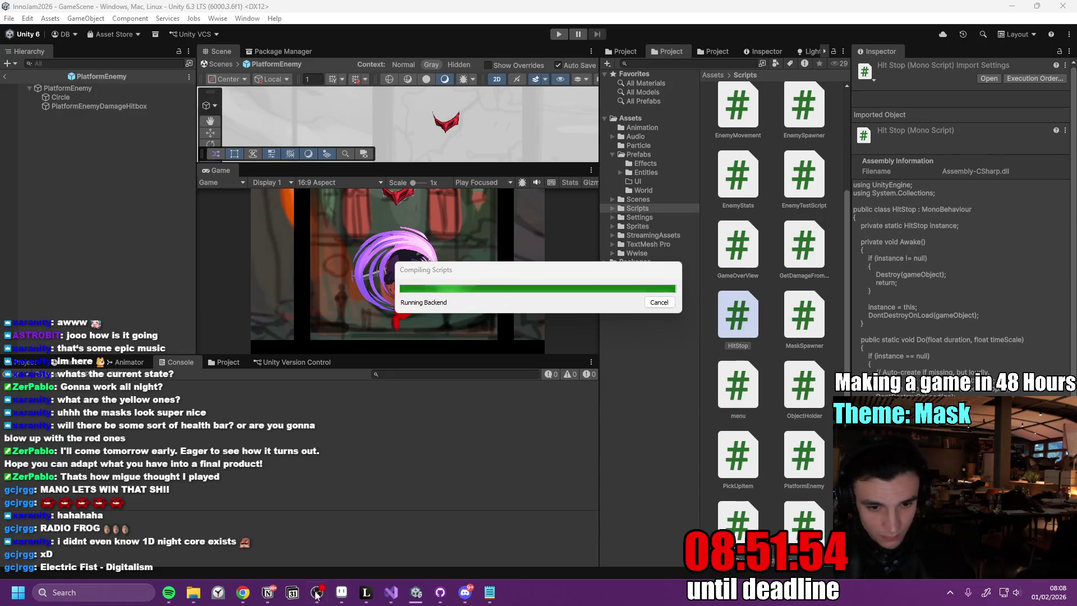
left_click(268, 592)
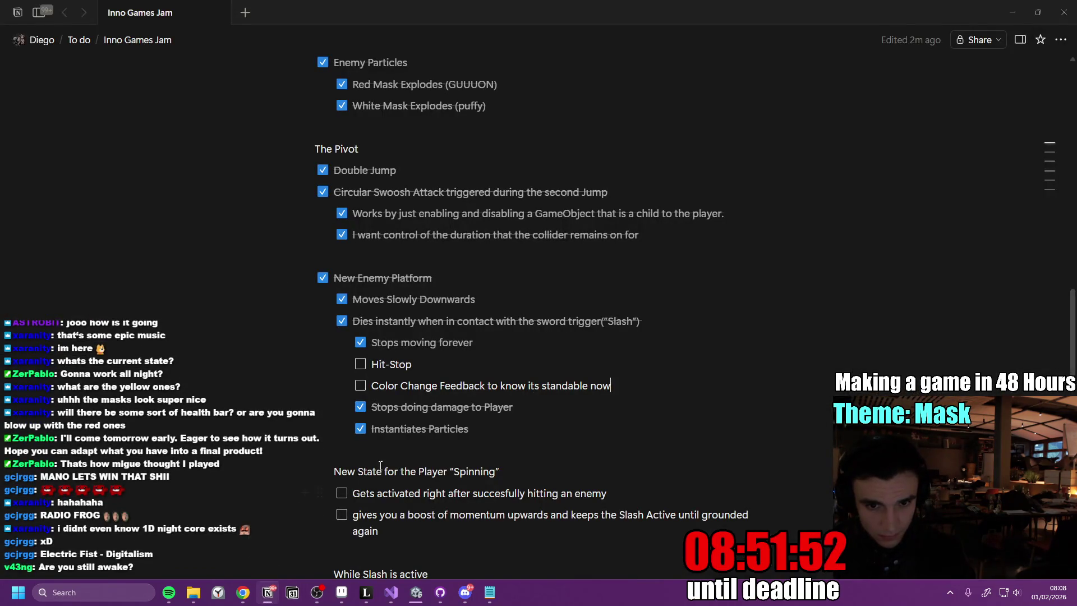
- Tick Hit-Stop and untick 'Stops doing damage to Player' in Notion, then return to Unity
left_click(360, 364)
left_click(360, 407)
mouse_move(413, 593)
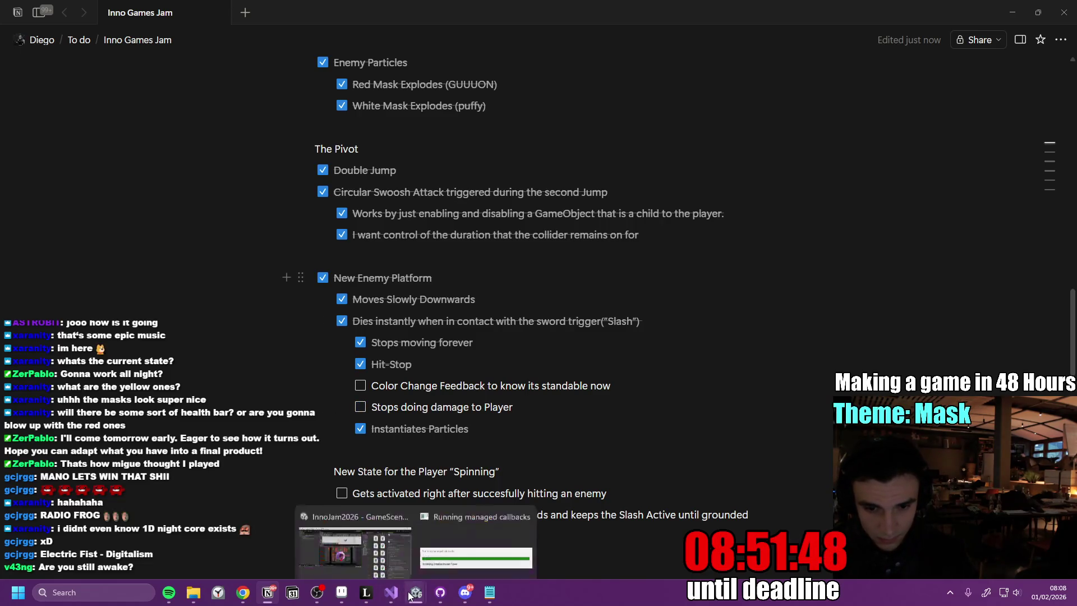
mouse_move(386, 537)
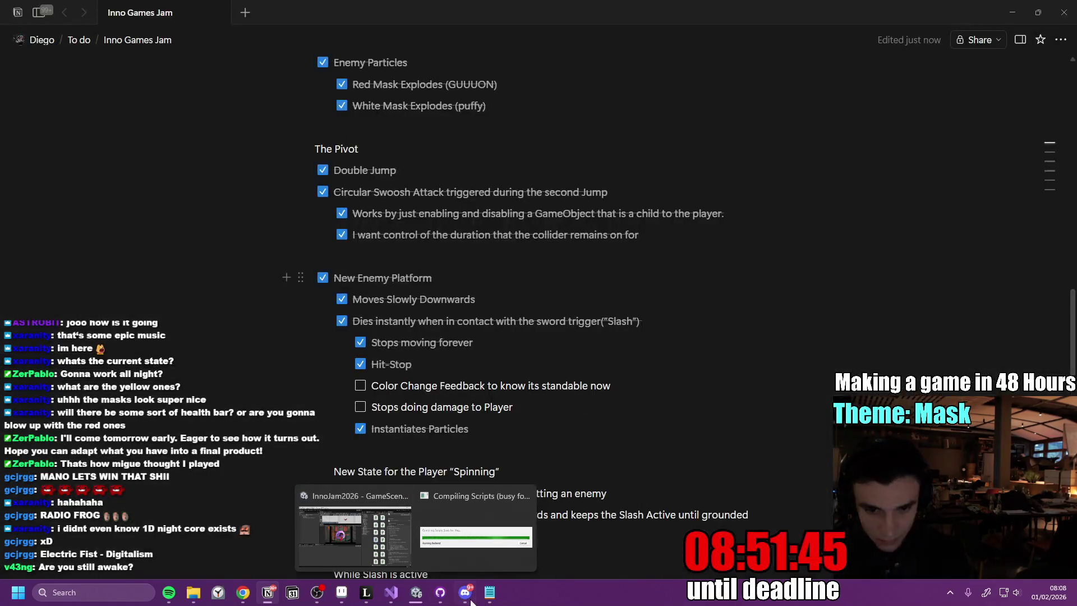
mouse_move(471, 596)
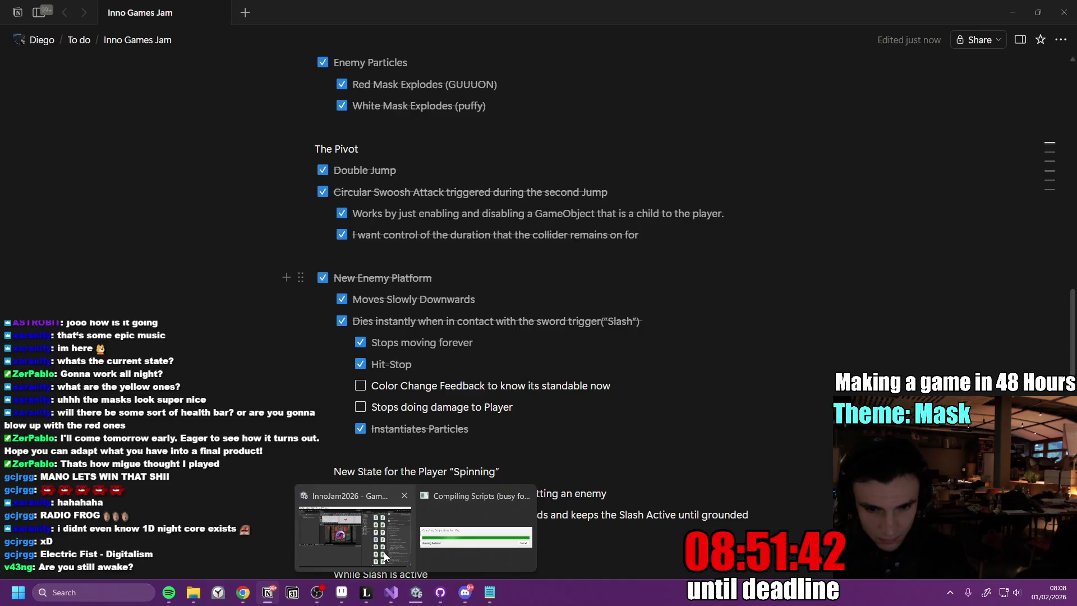
mouse_move(385, 555)
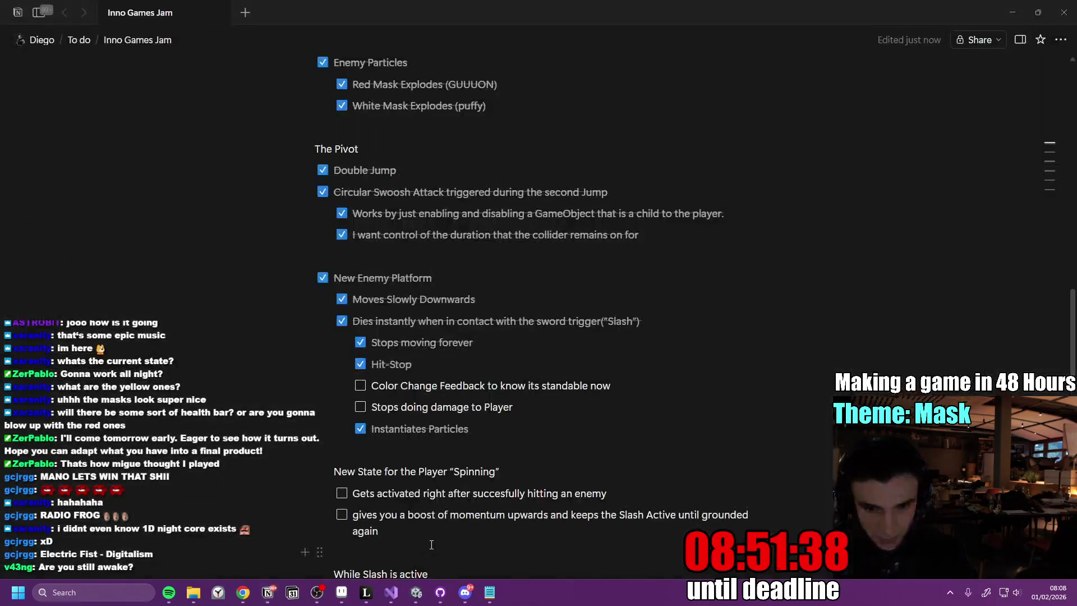
left_click(416, 592)
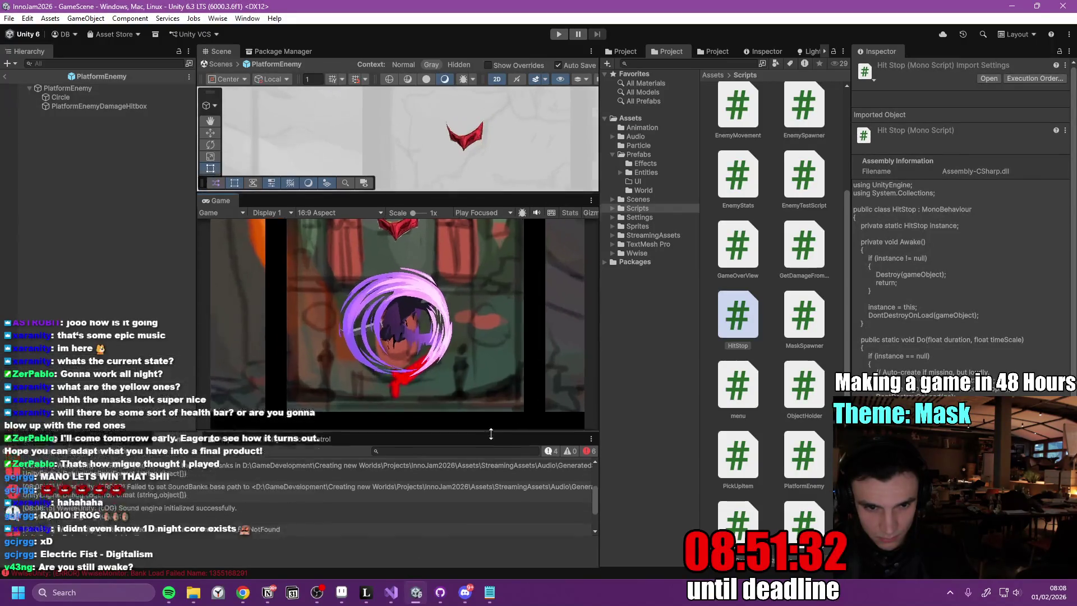
- Frame the PlatformEnemy prefab and rename its Circle child to Sprite
double_click(124, 88)
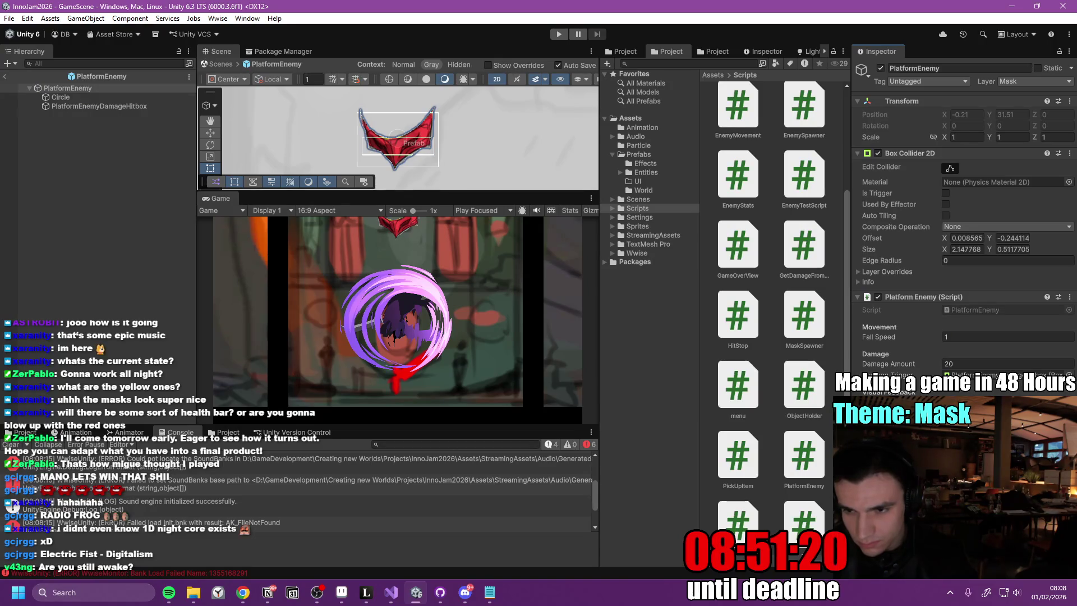
left_click(90, 100)
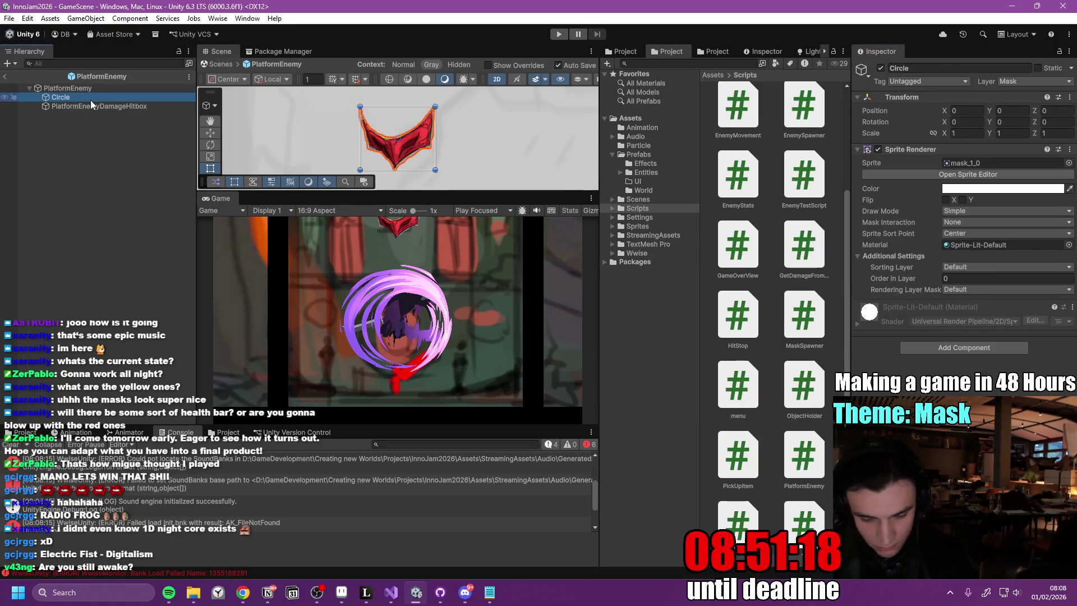
key("F2")
type("Sprite")
key("Return")
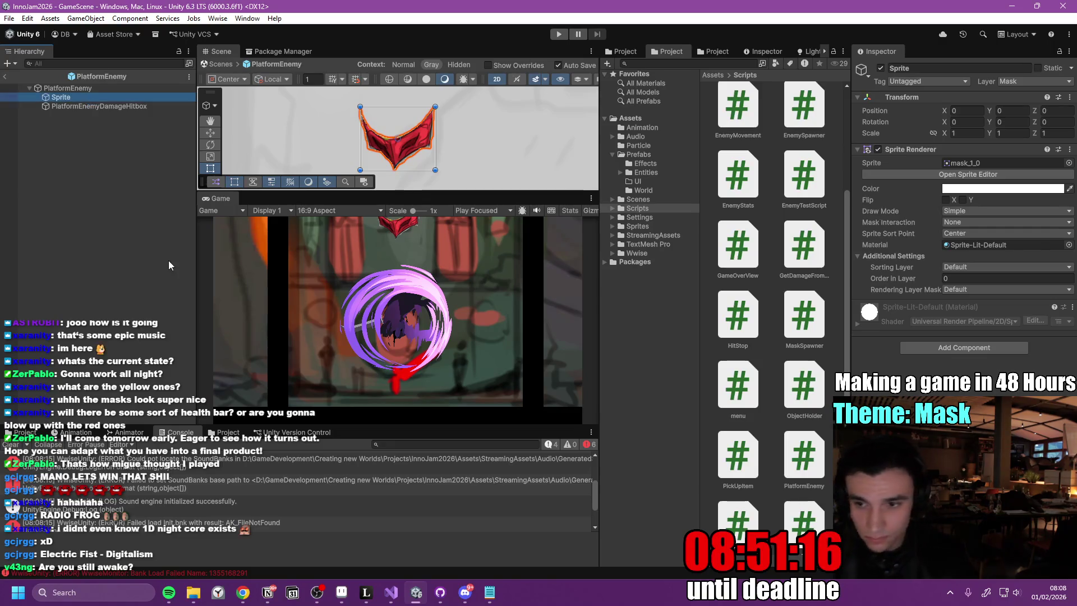
- Put the Sprite renderer on the Entity sorting layer with the Sprite-Unlit-Default material
left_click(976, 268)
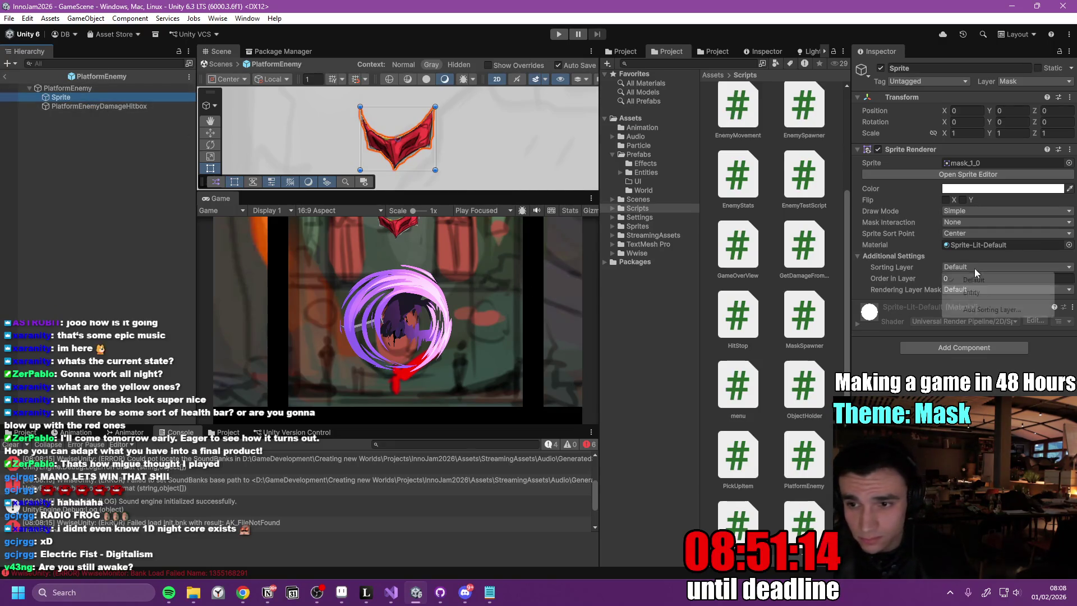
left_click(965, 293)
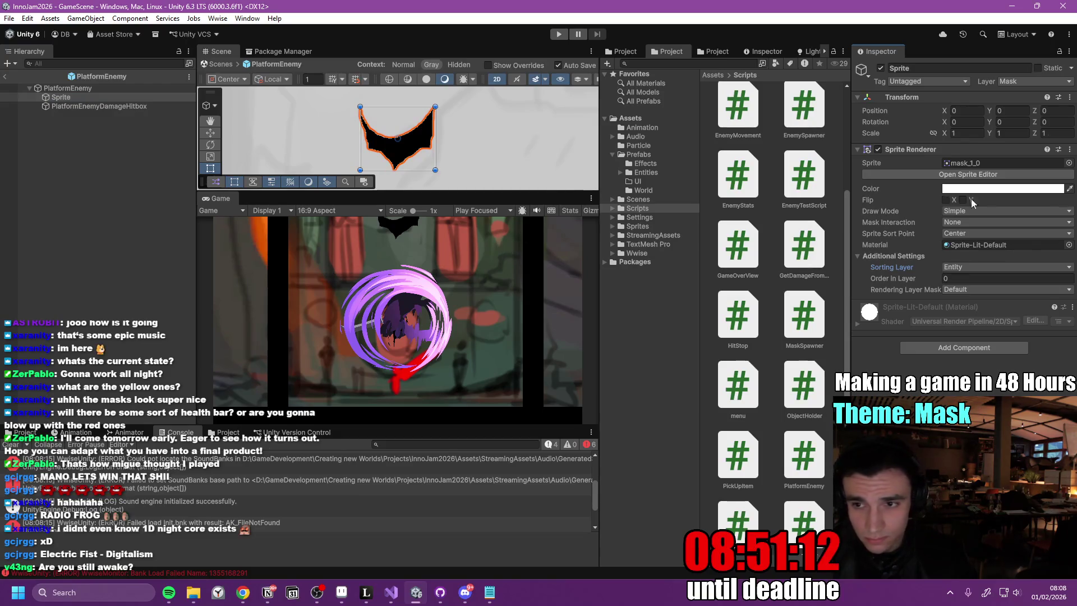
left_click(1069, 244)
left_click(829, 384)
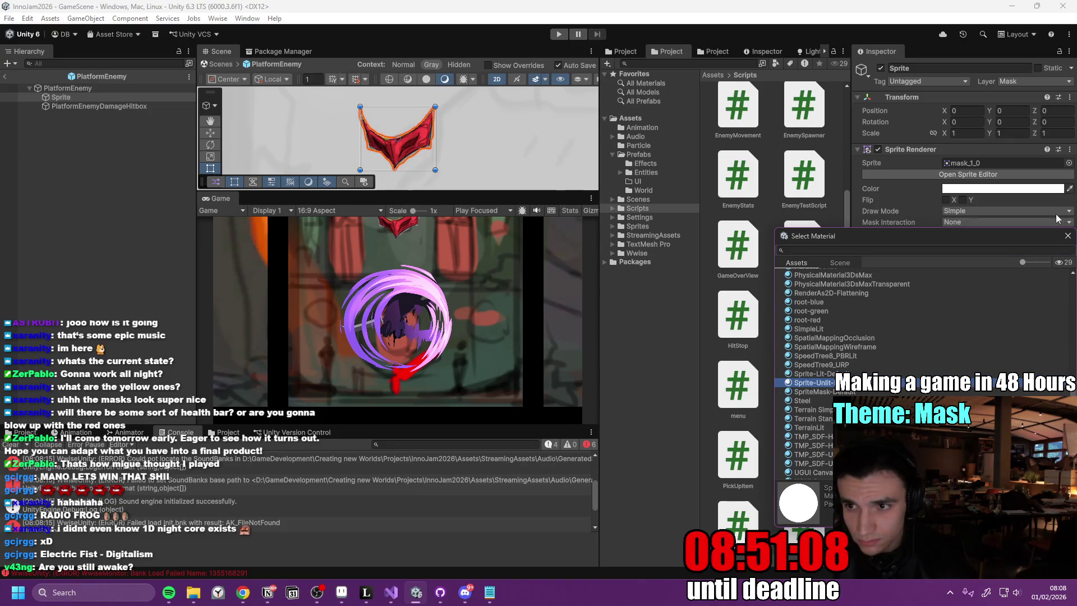
left_click(1068, 236)
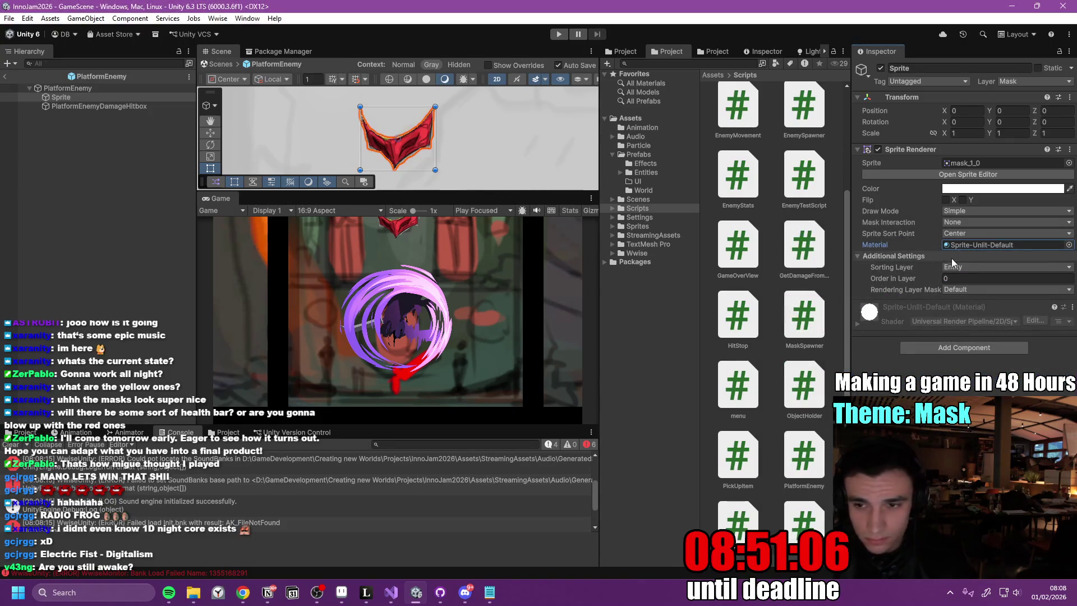
- Give the PlatformEnemy root a brighter green colour and start a playtest
left_click(107, 87)
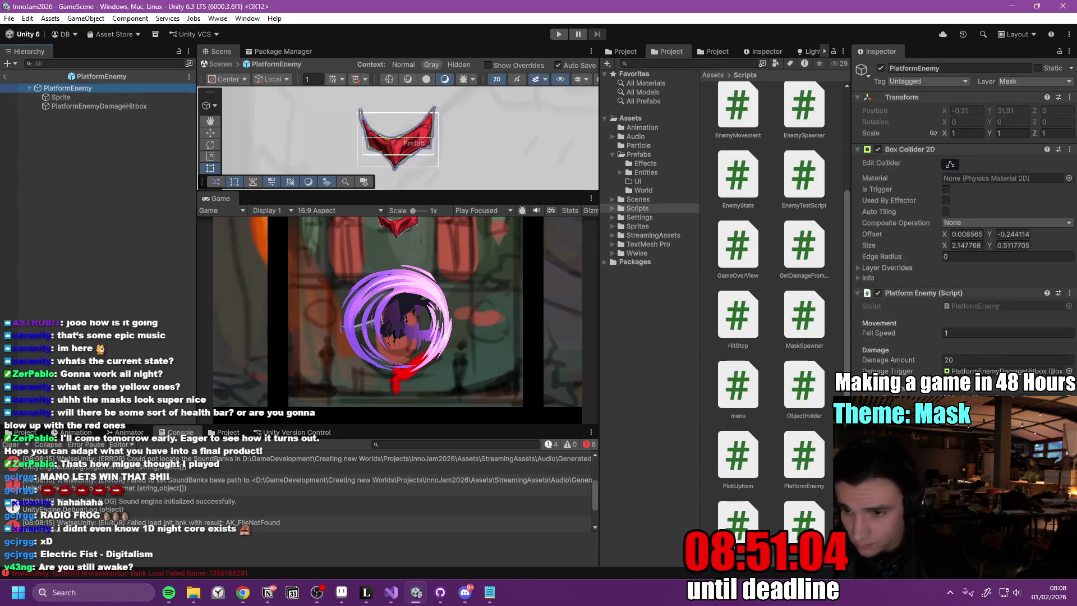
left_click(1025, 279)
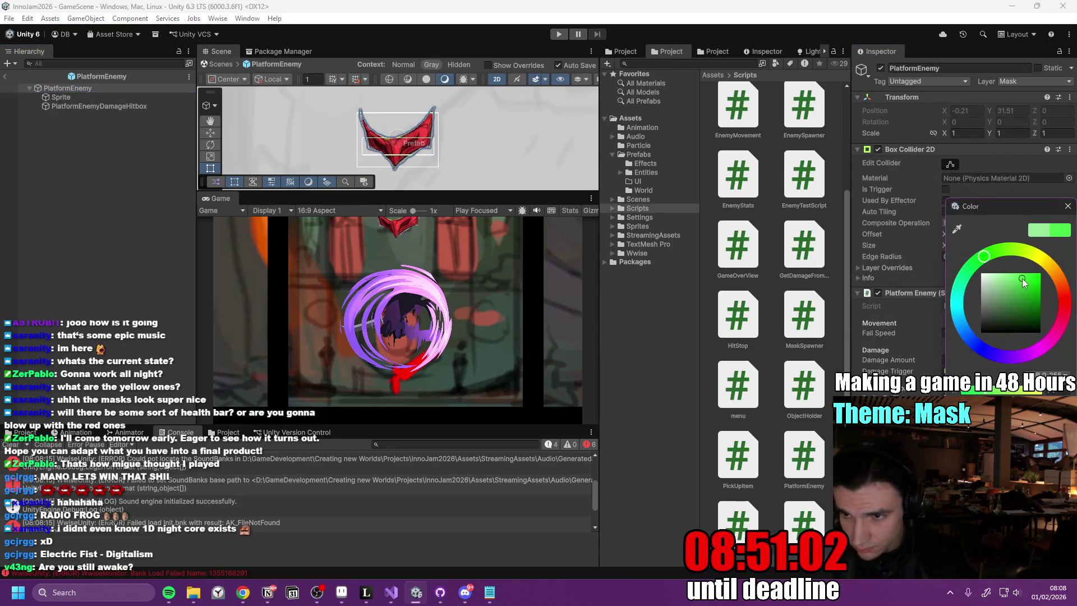
left_click(1067, 206)
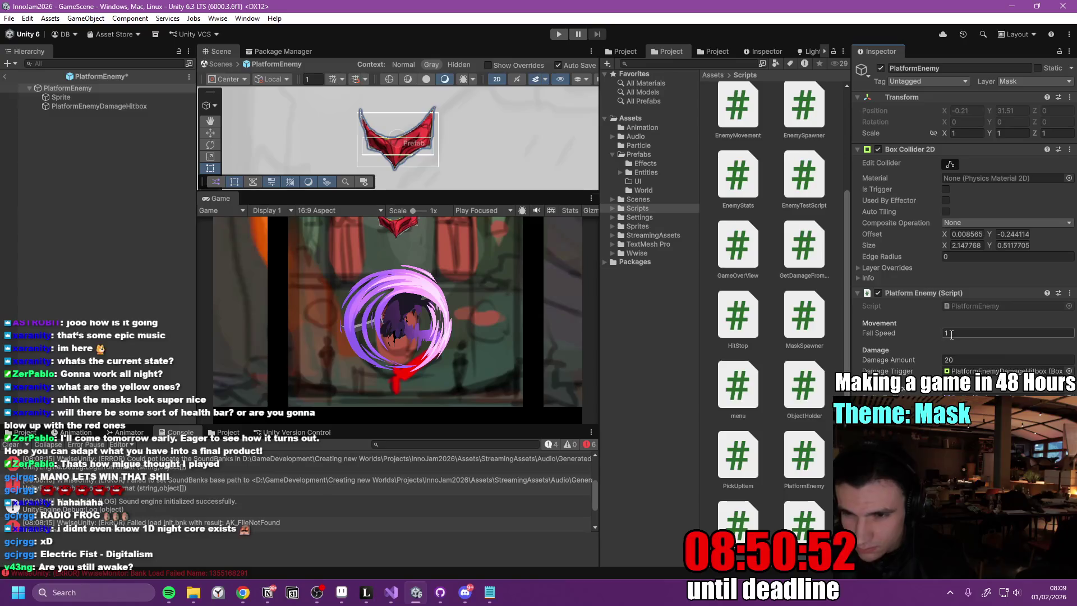
left_click(114, 162)
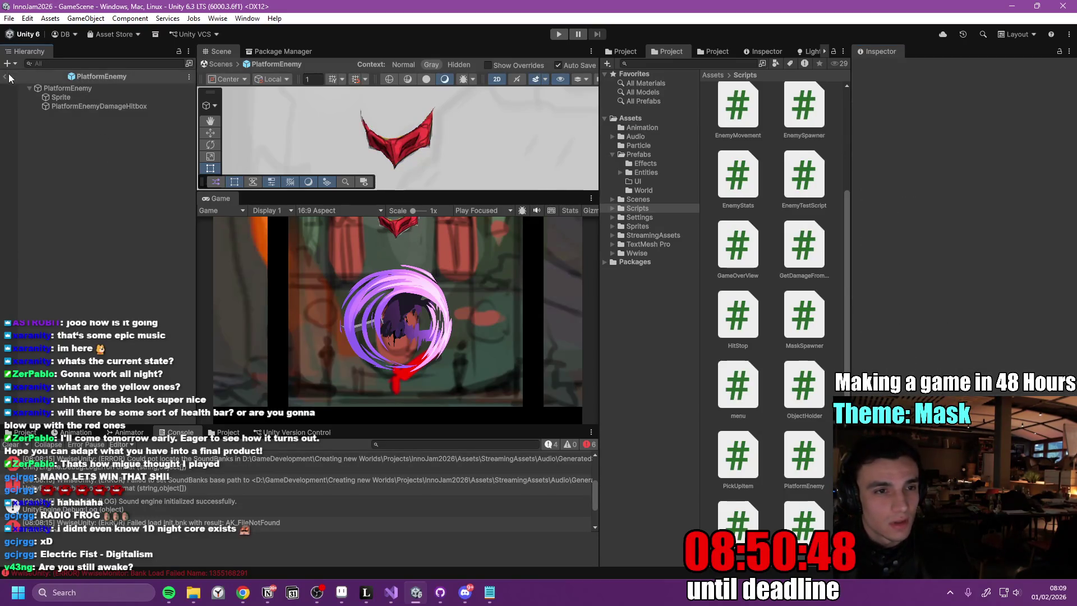
left_click(559, 34)
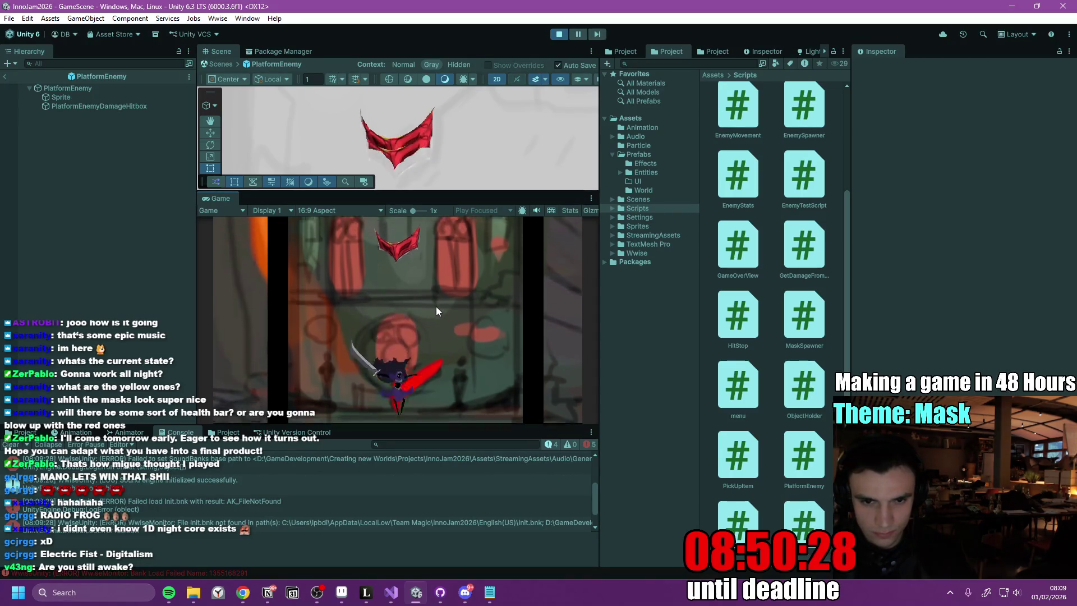
- Move, jump and swirl-attack to slash and destroy the mask enemies
key("d")
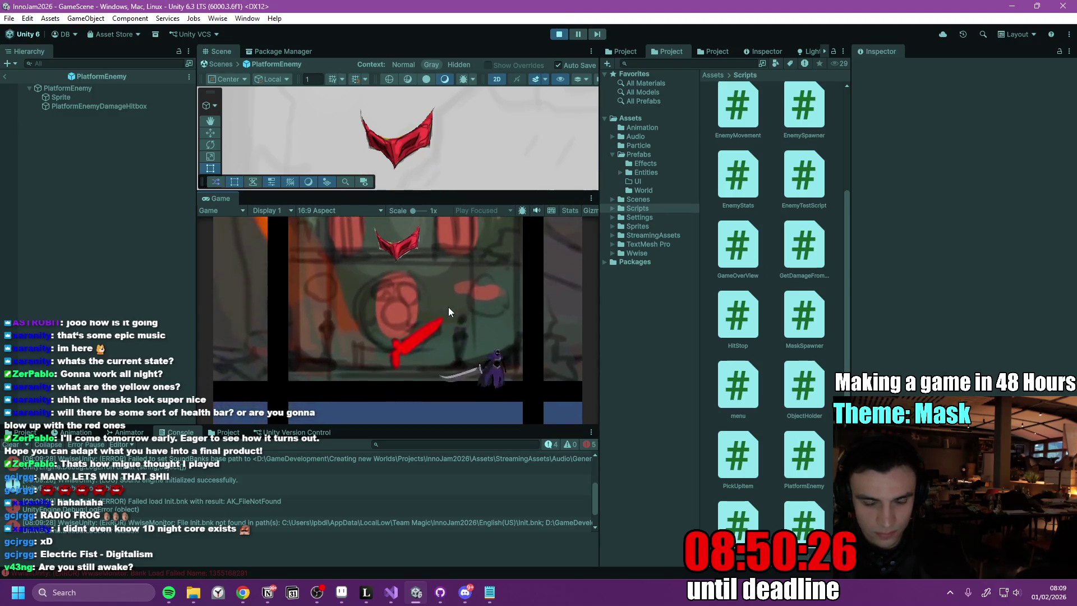
key("a")
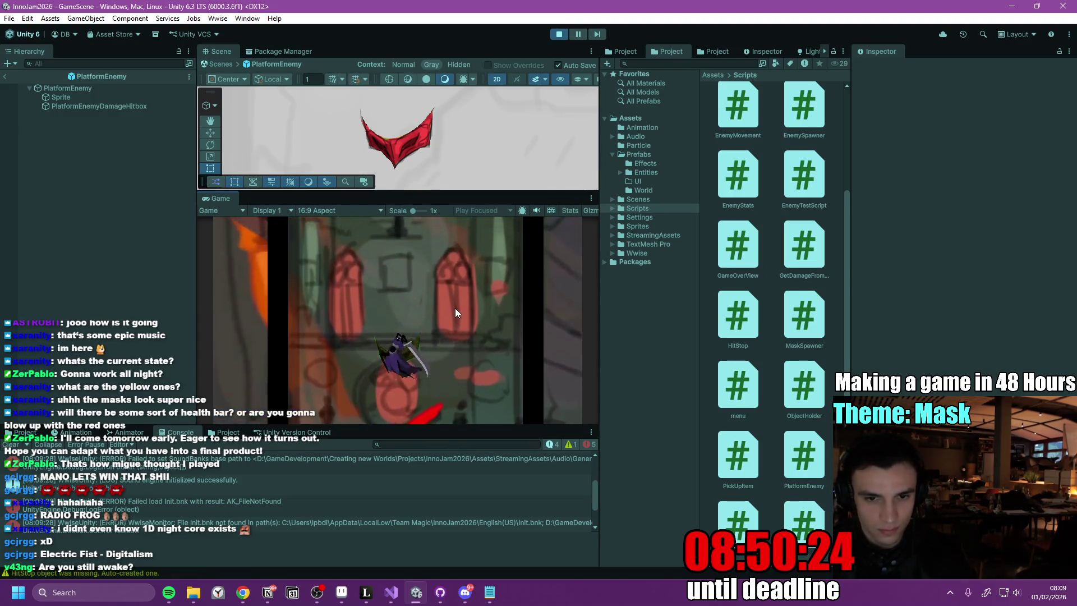
key("space")
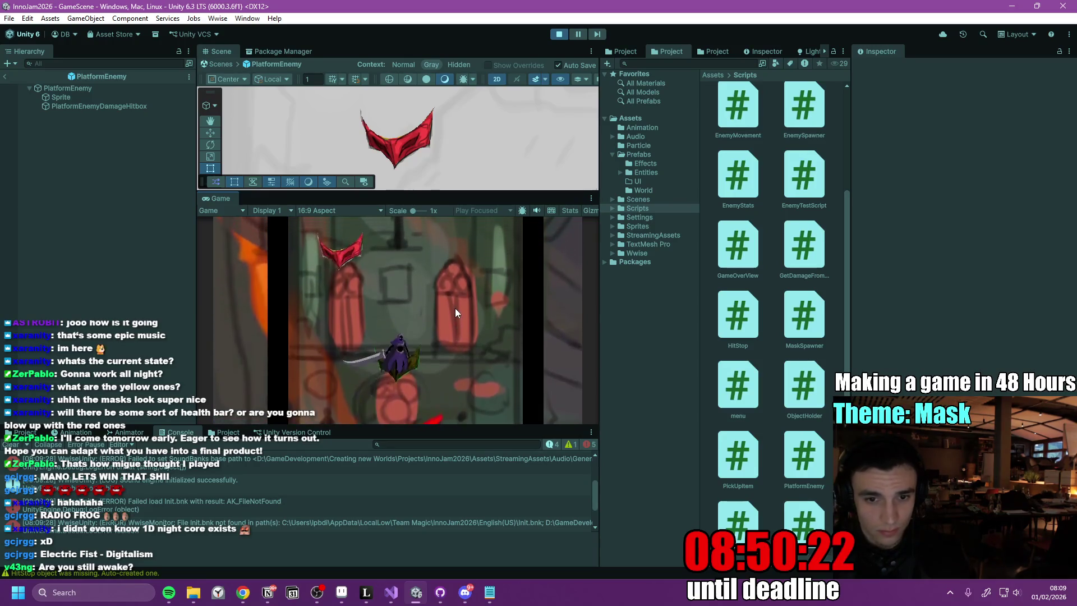
key("d")
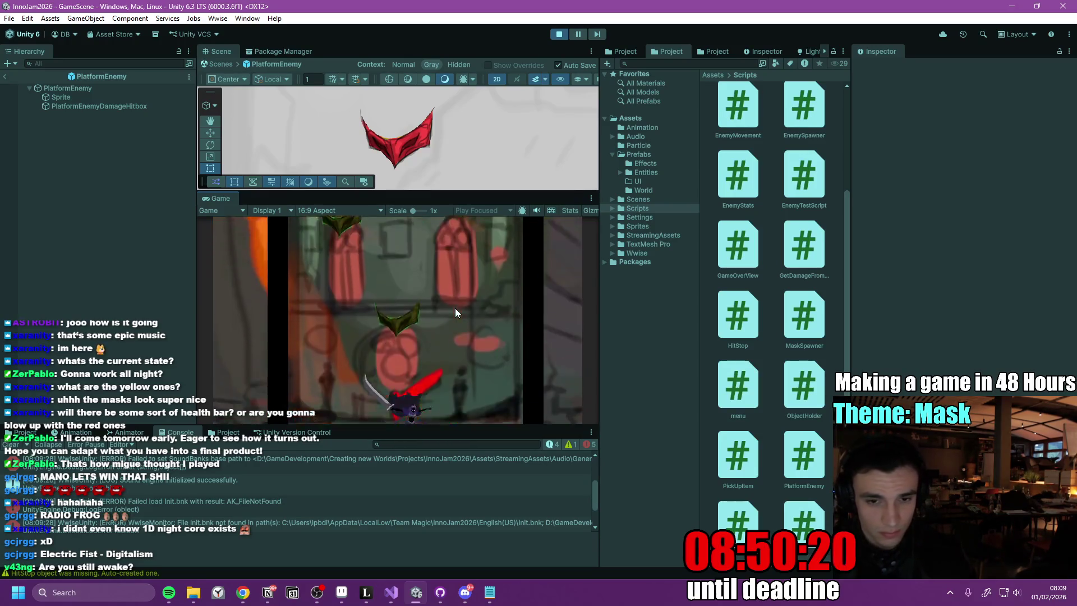
key("a")
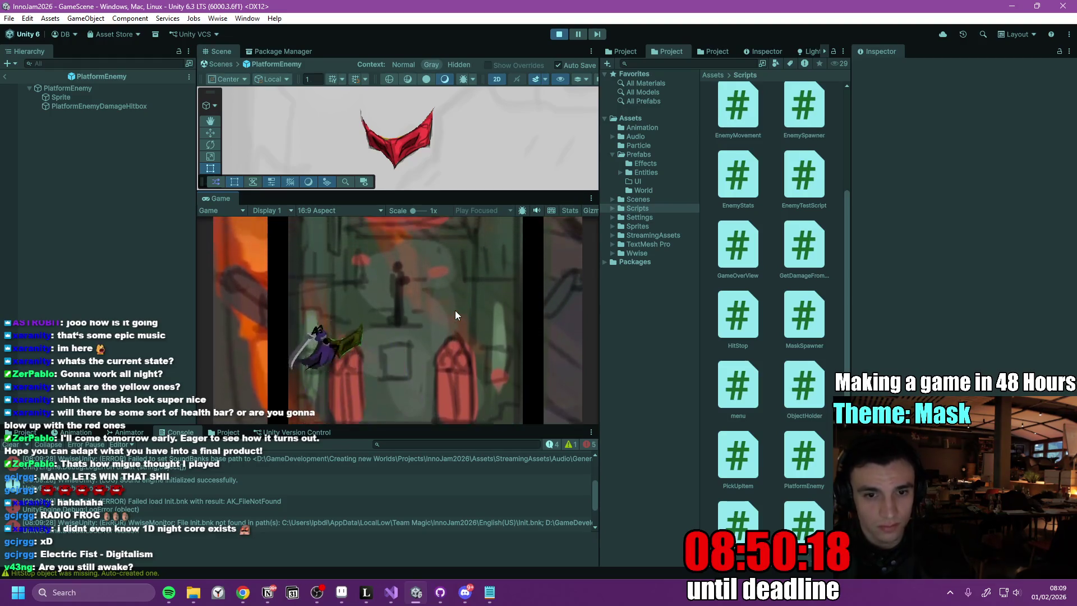
key("d")
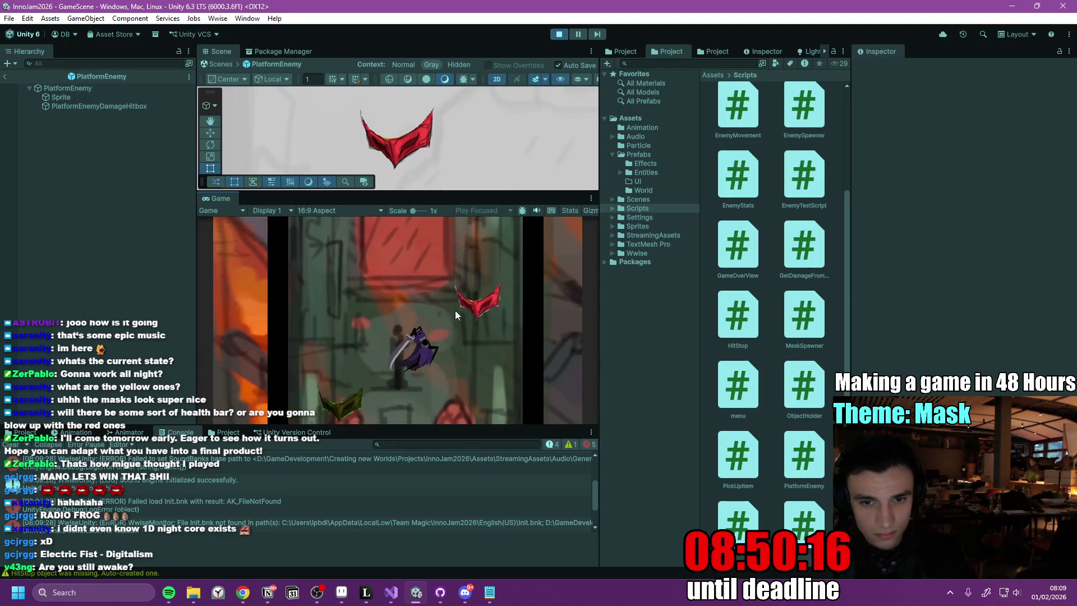
key("d")
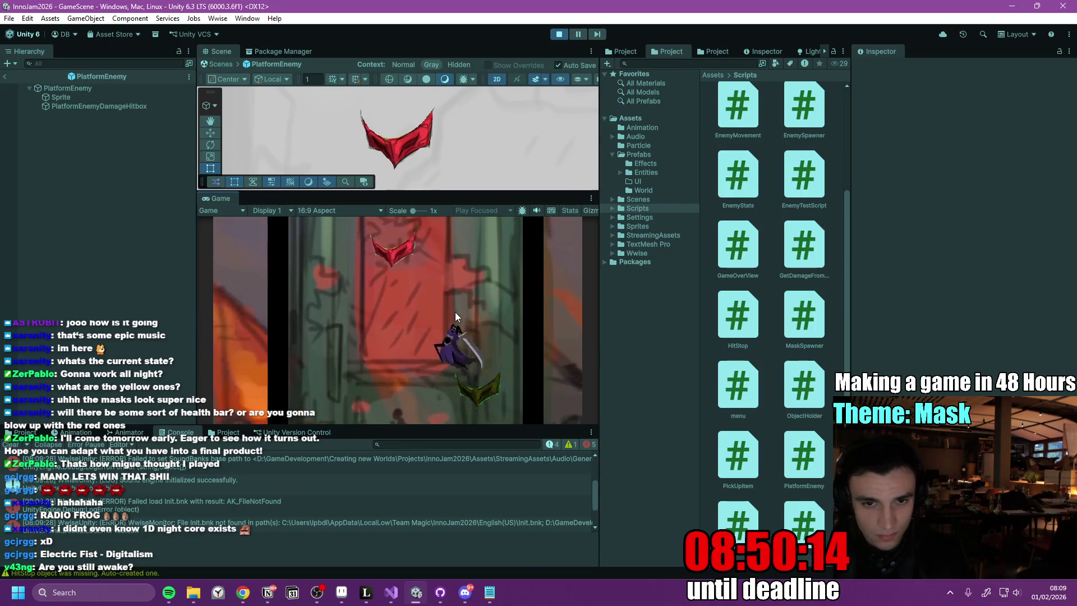
key("a")
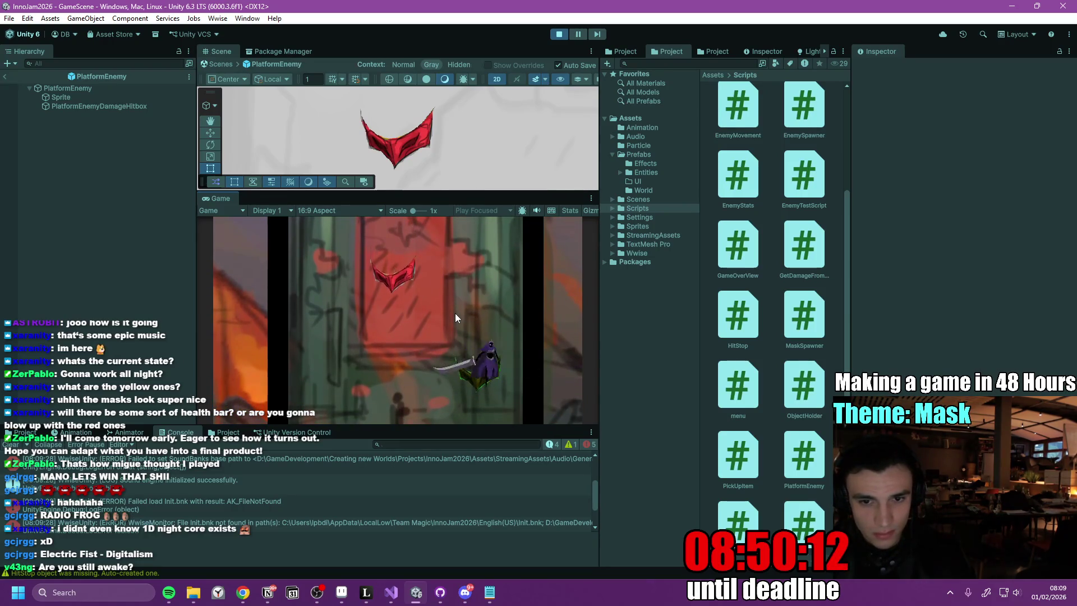
key("a")
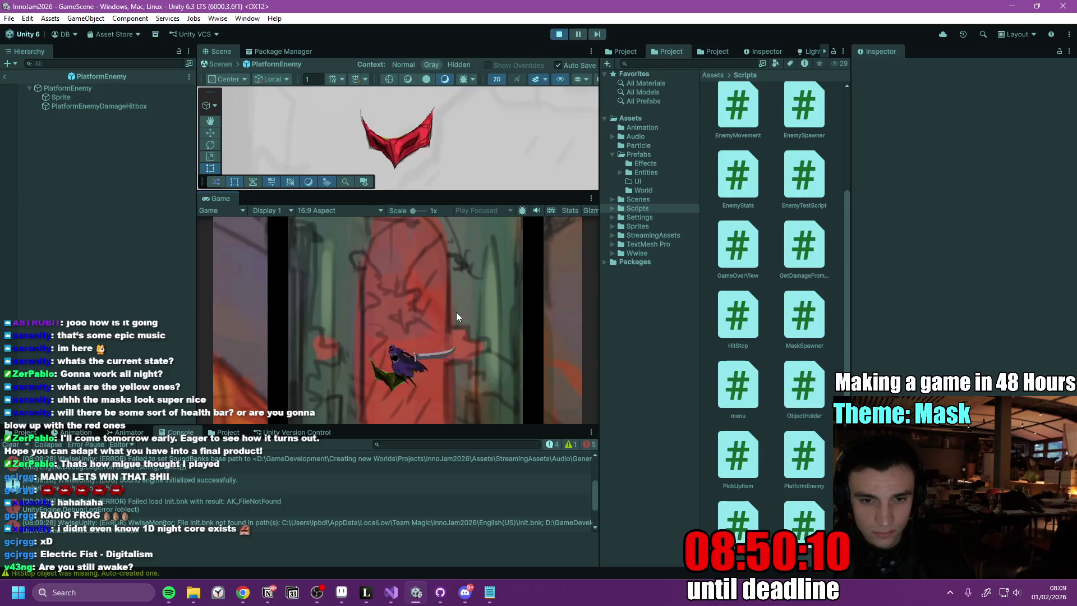
key("d")
key("a")
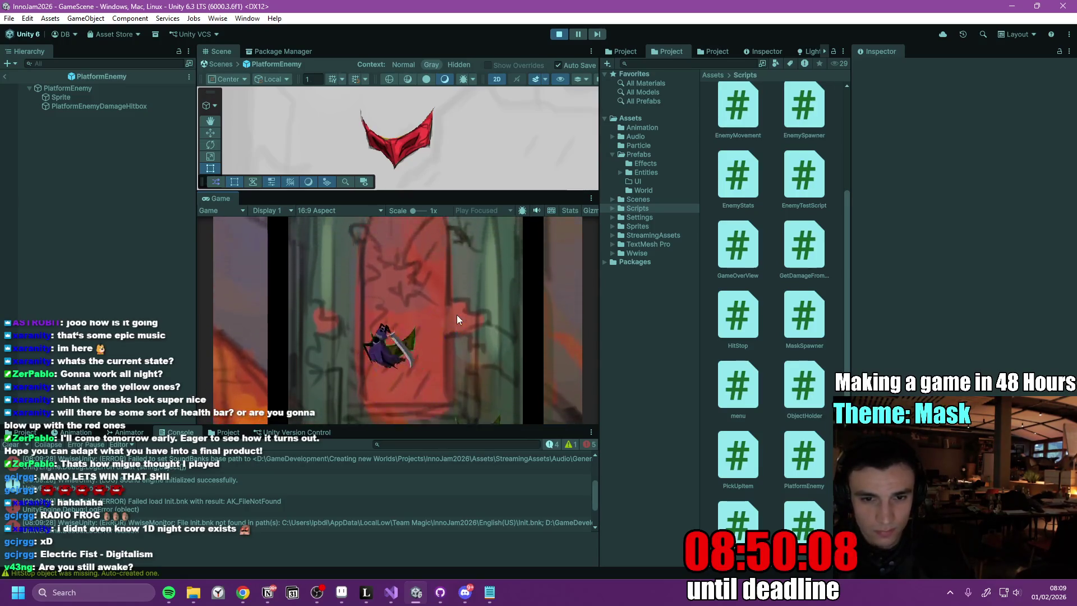
- Keep running, jumping and spin-attacking around the room, then stop play mode
key("a")
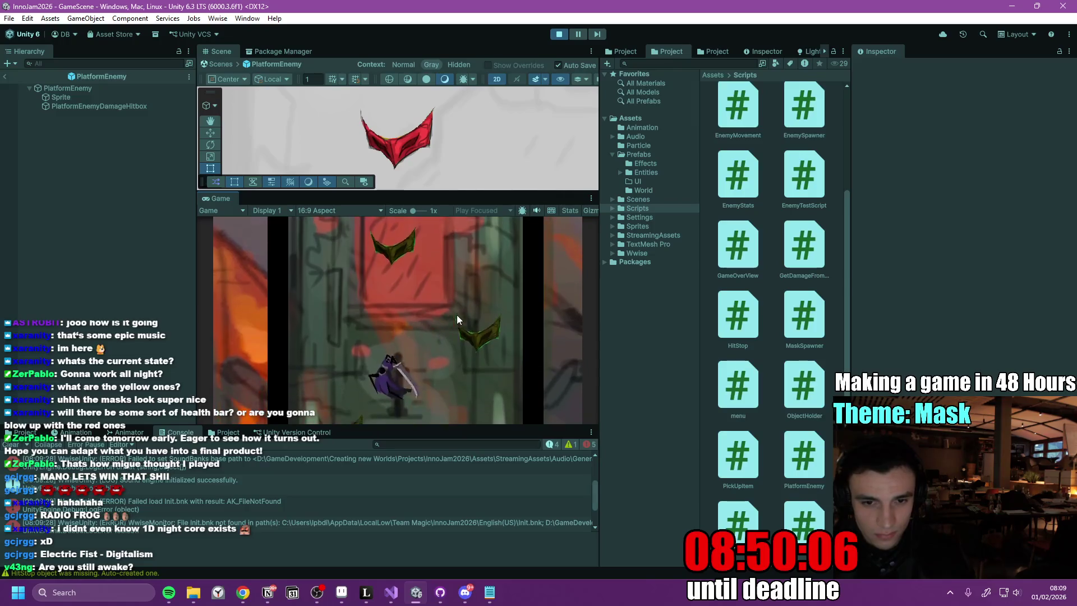
key("d")
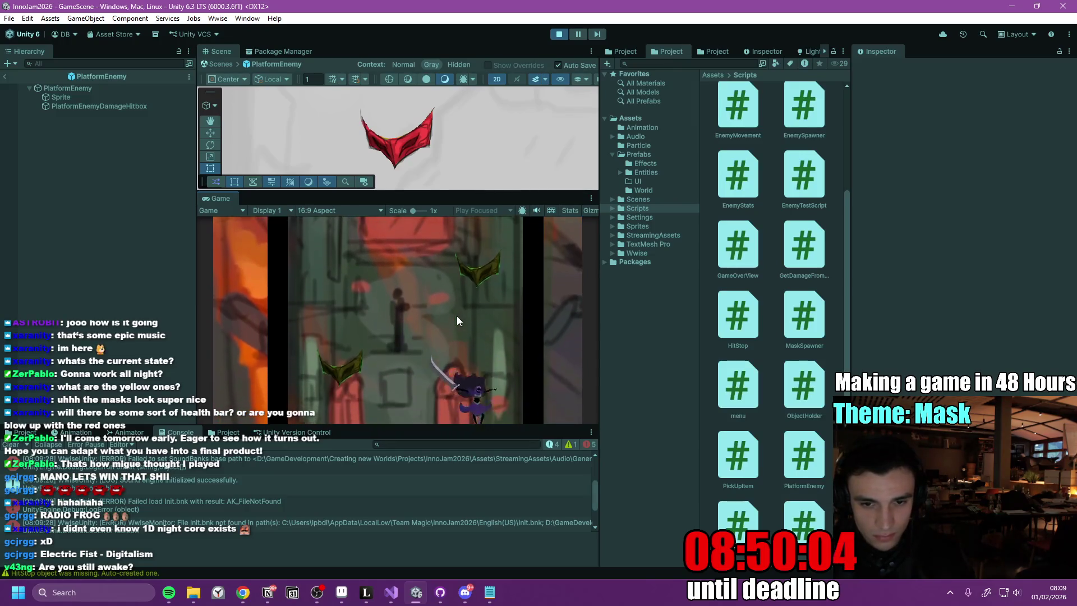
key("d")
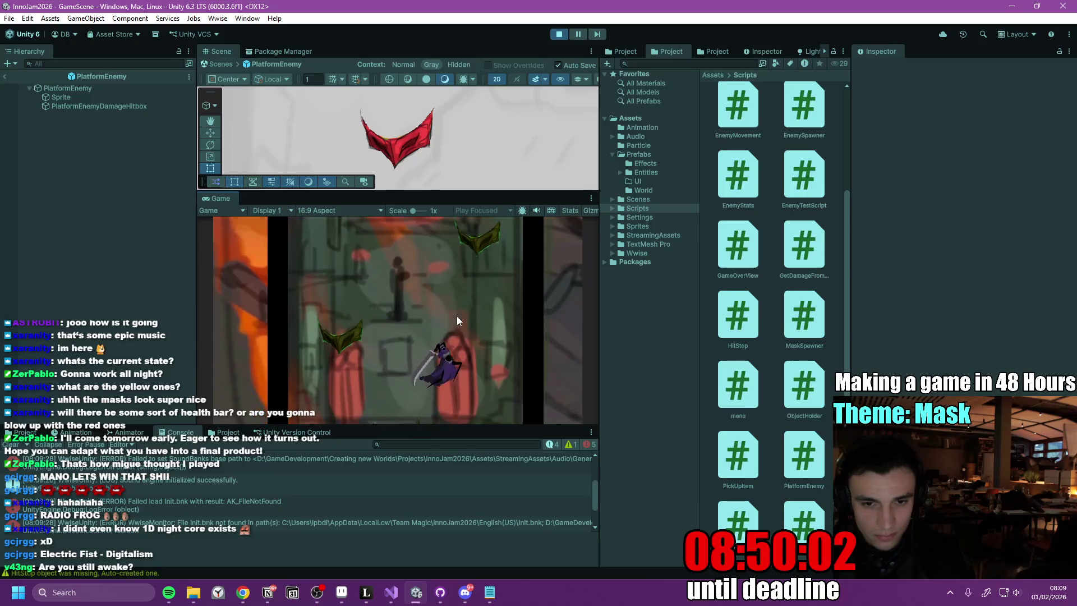
key("a")
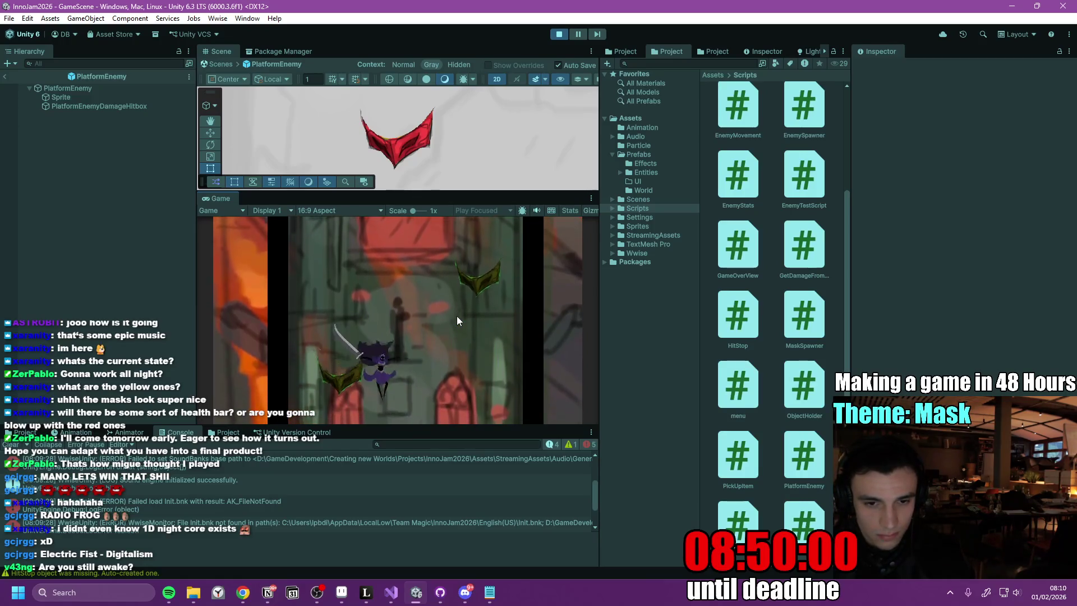
key("d")
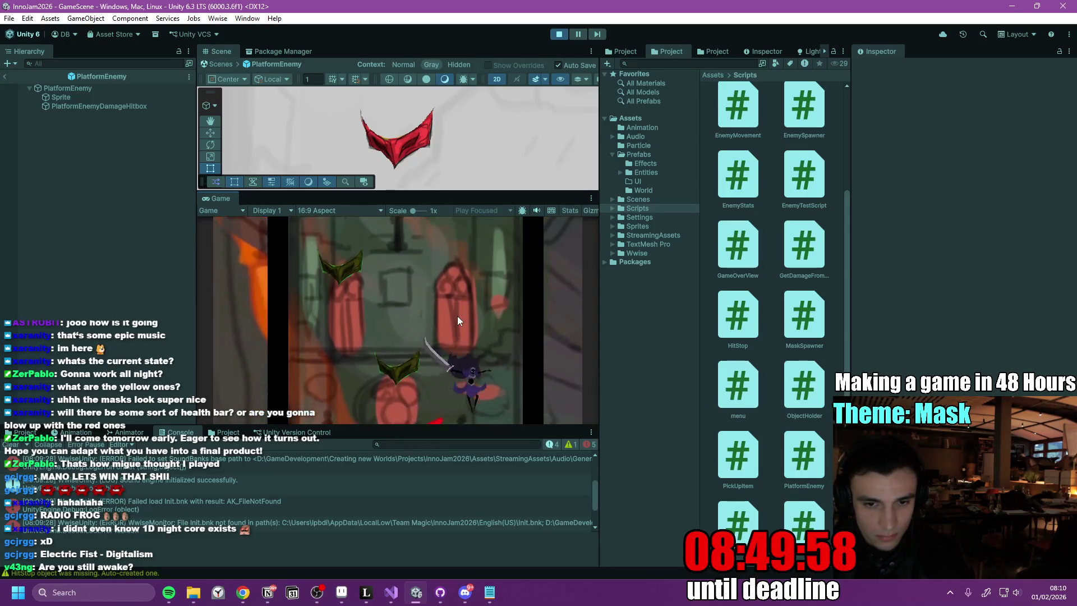
key("a")
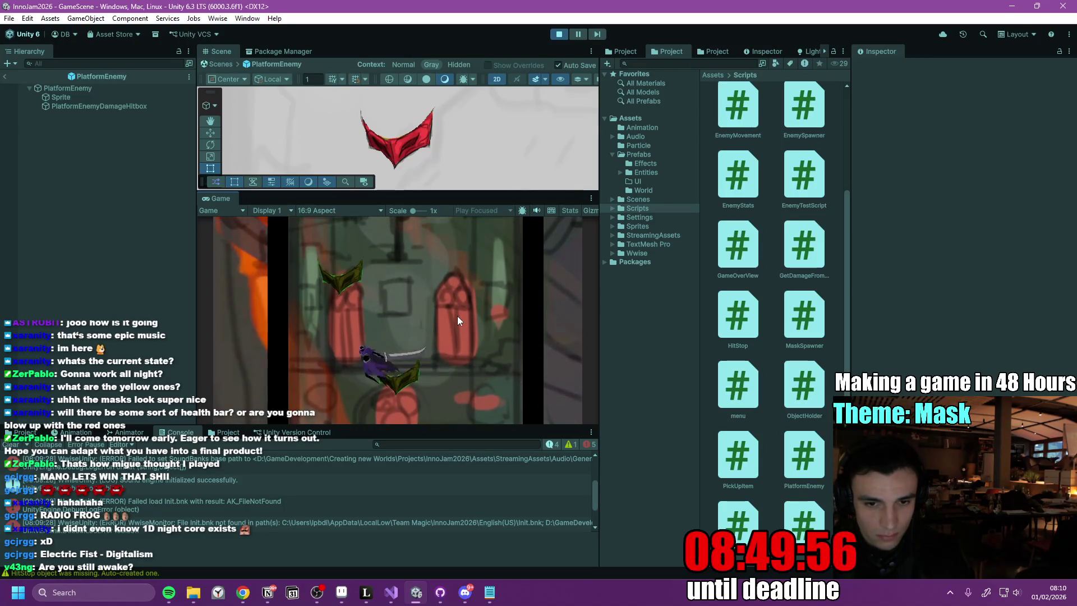
key("d")
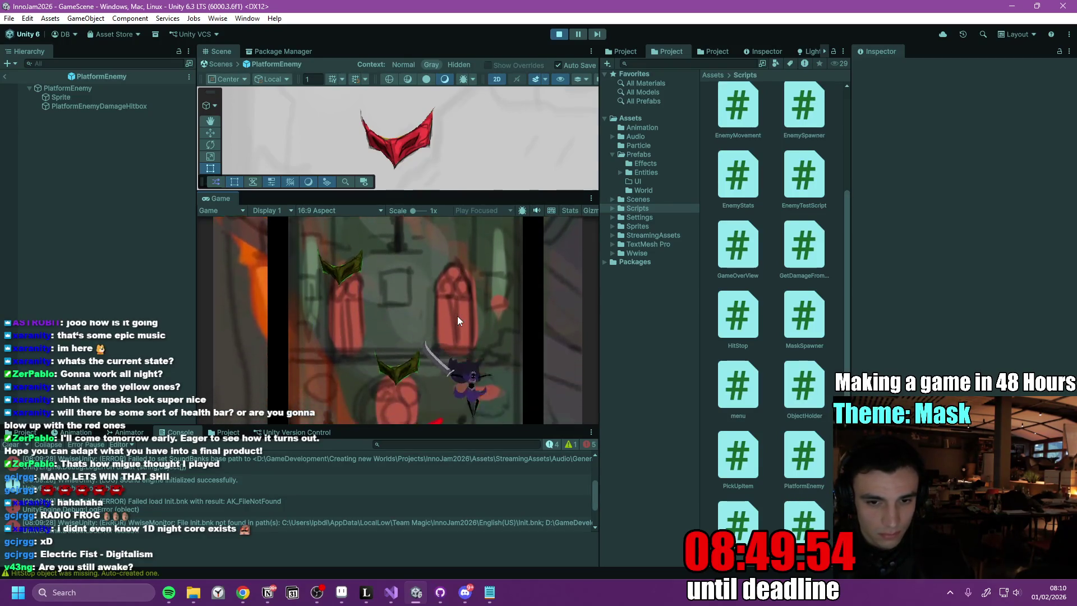
key("a")
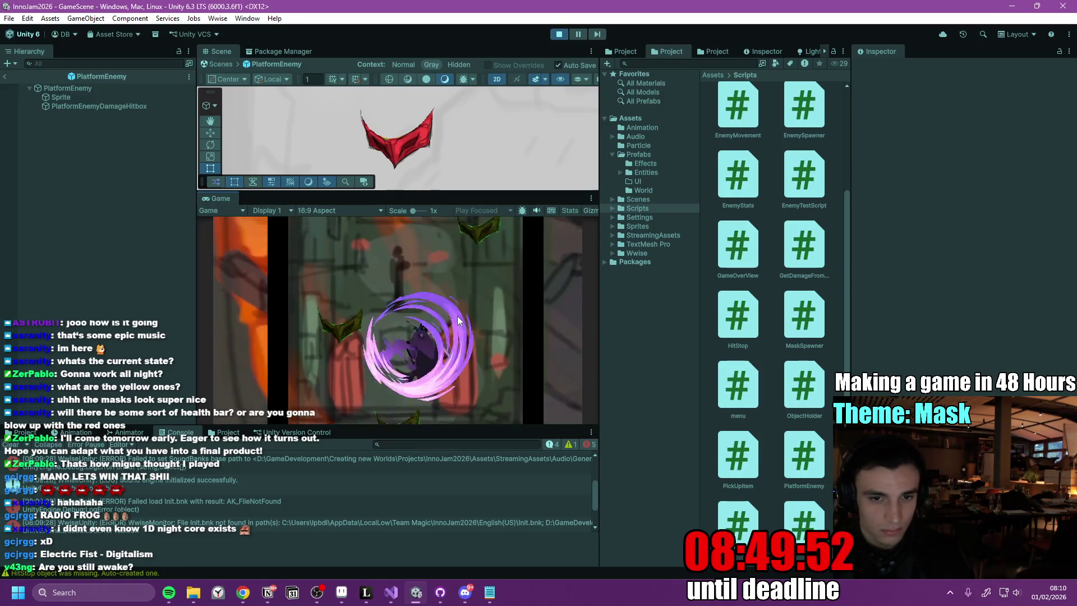
key("space")
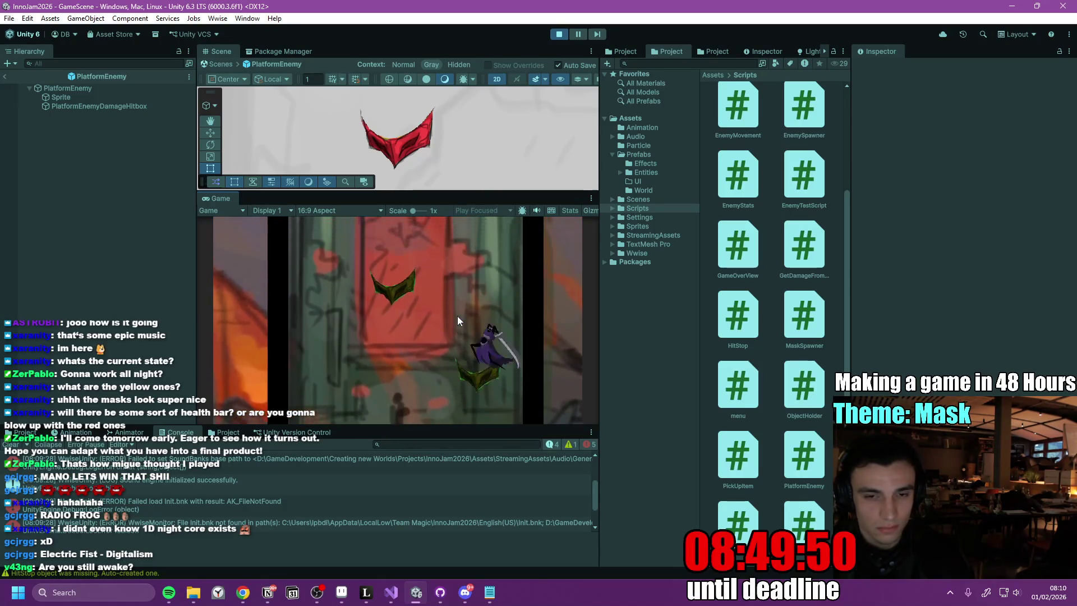
key("a")
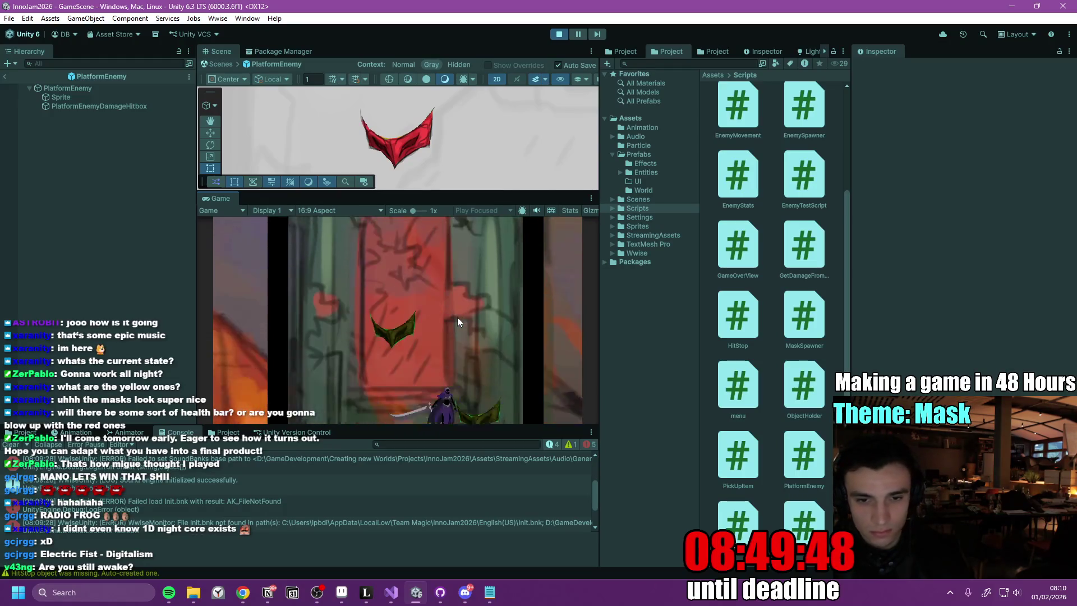
left_click(561, 36)
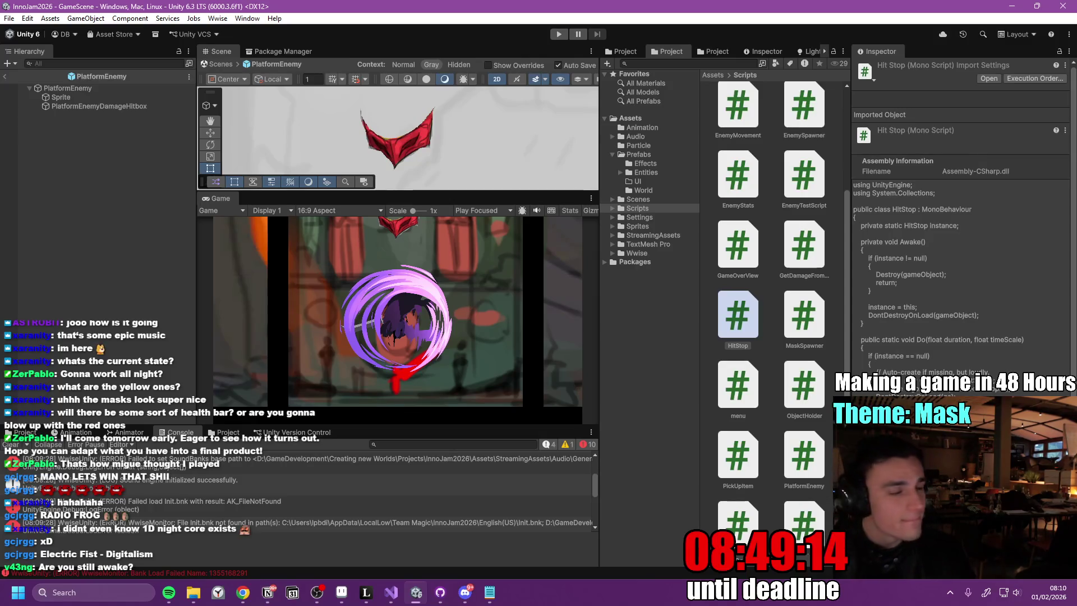
- Switch from Unity to Discord's GGJ - 2026 #art channel
key("alt+Tab")
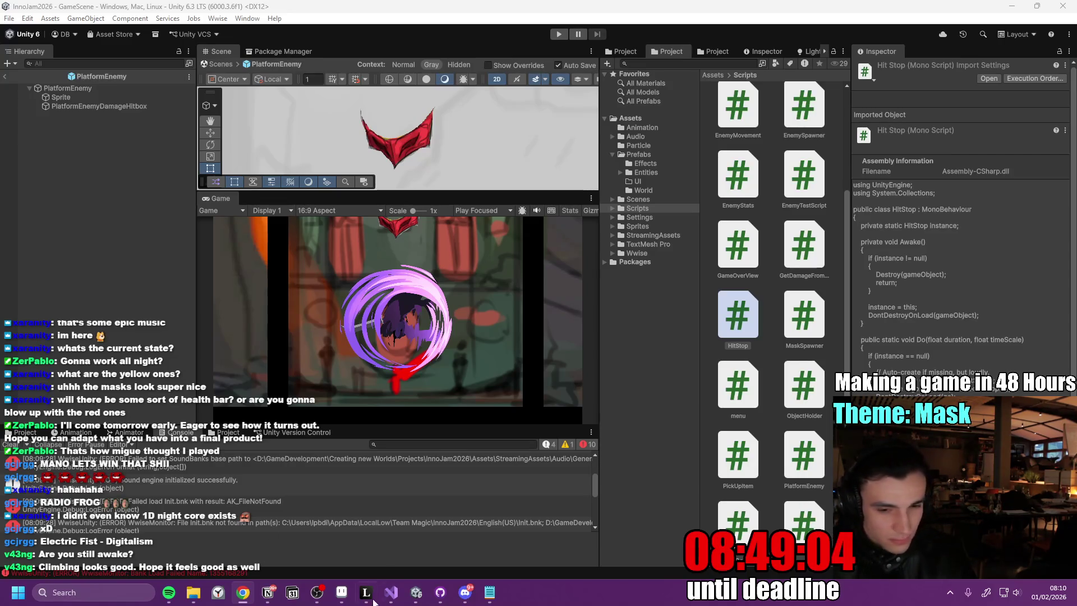
mouse_move(414, 594)
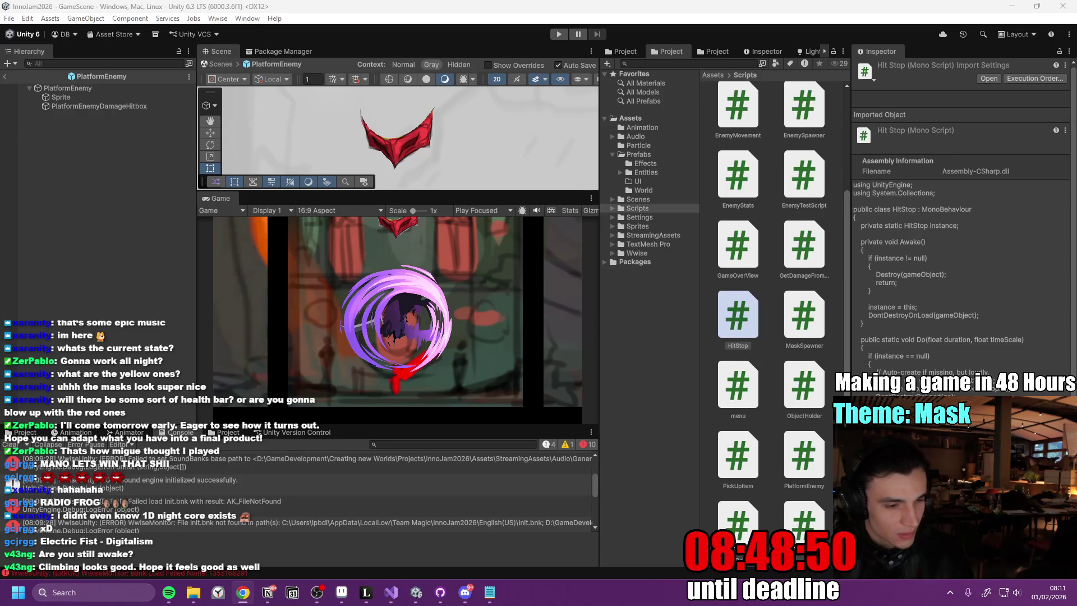
left_click(465, 593)
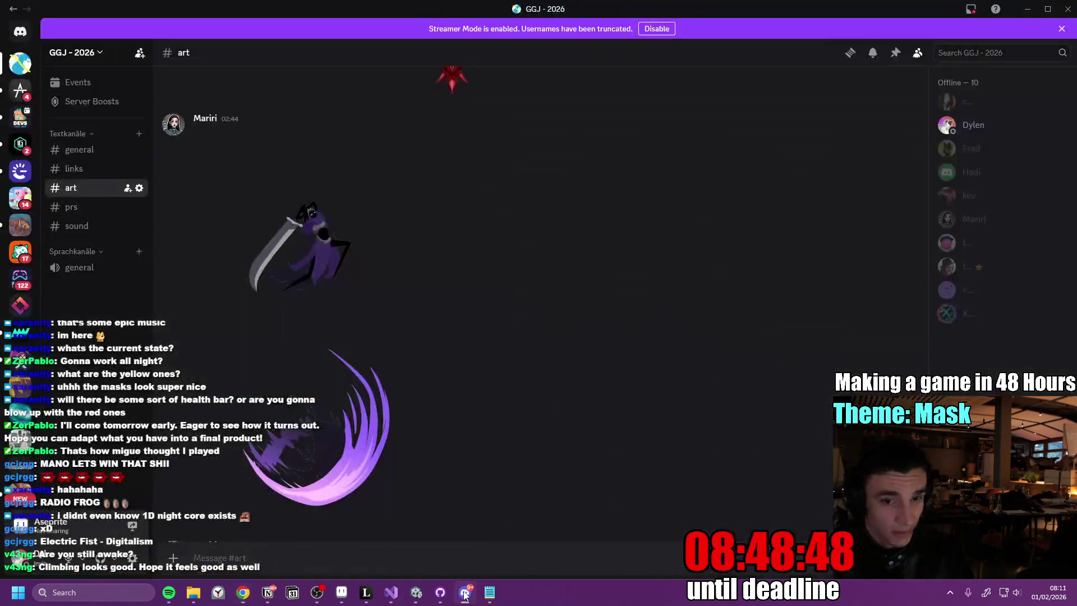
- Resize Unity's panels: taller Scene, narrower Hierarchy, wider Project grid, smaller Console
left_click(465, 595)
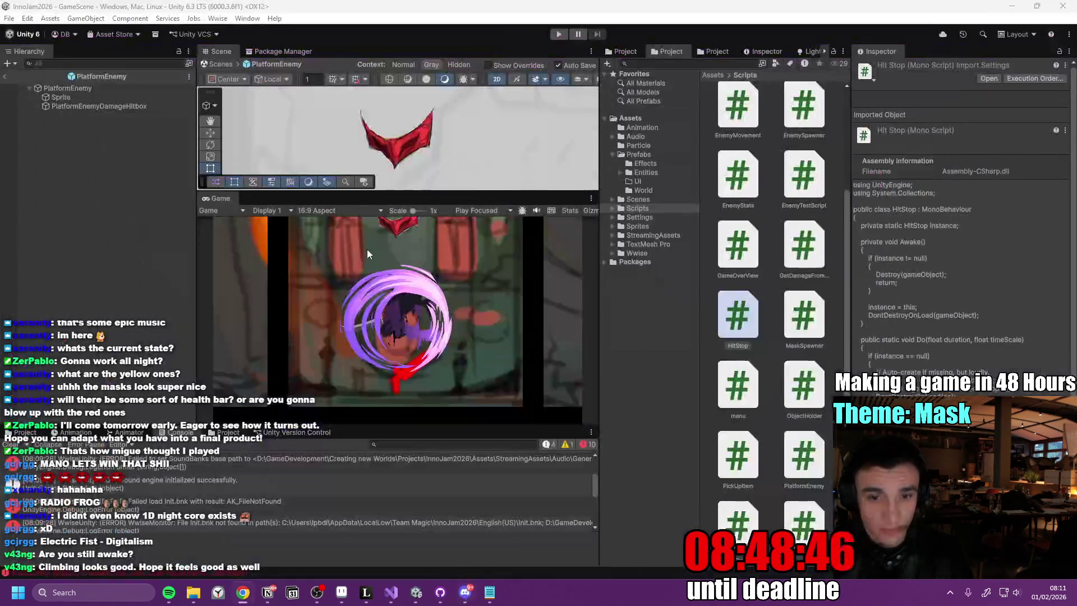
mouse_move(456, 193)
left_mouse_down()
mouse_move(427, 240)
mouse_move(373, 259)
left_mouse_up()
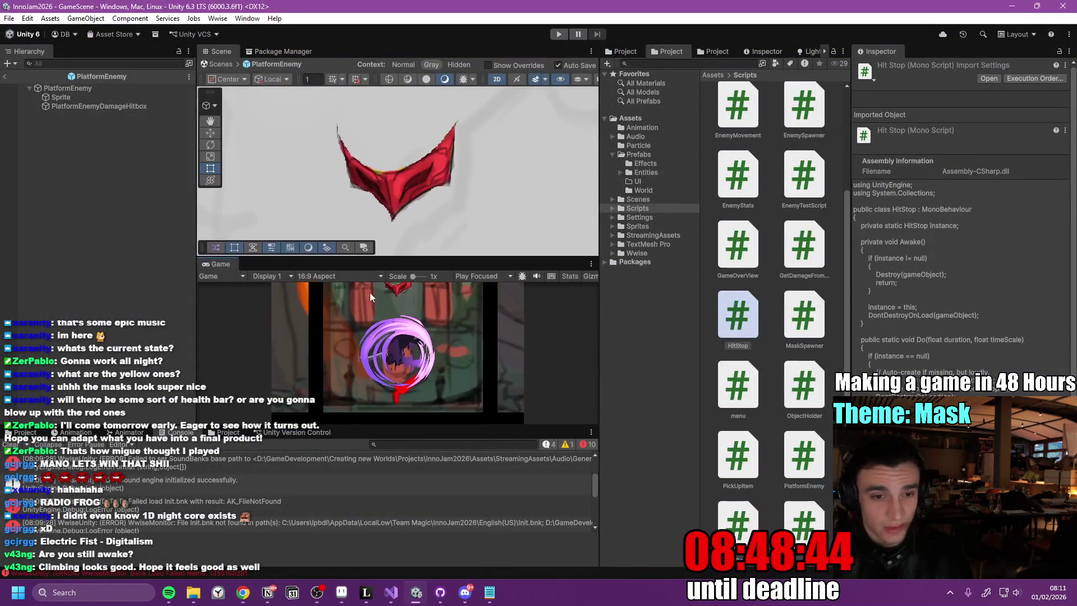
left_click_drag(198, 331, 129, 330)
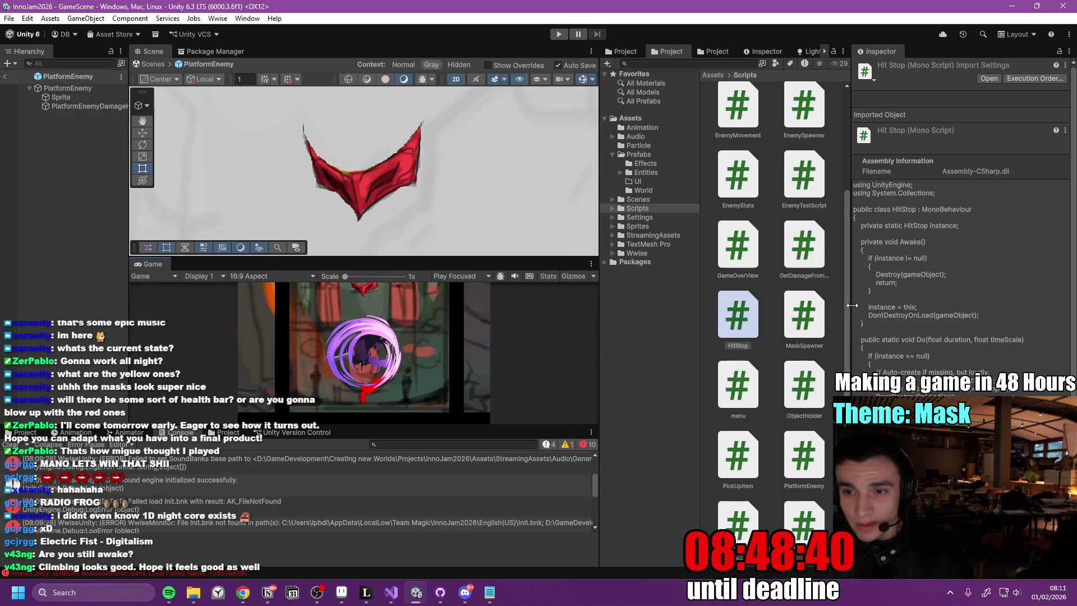
left_click_drag(850, 312, 892, 316)
left_click_drag(700, 303, 784, 310)
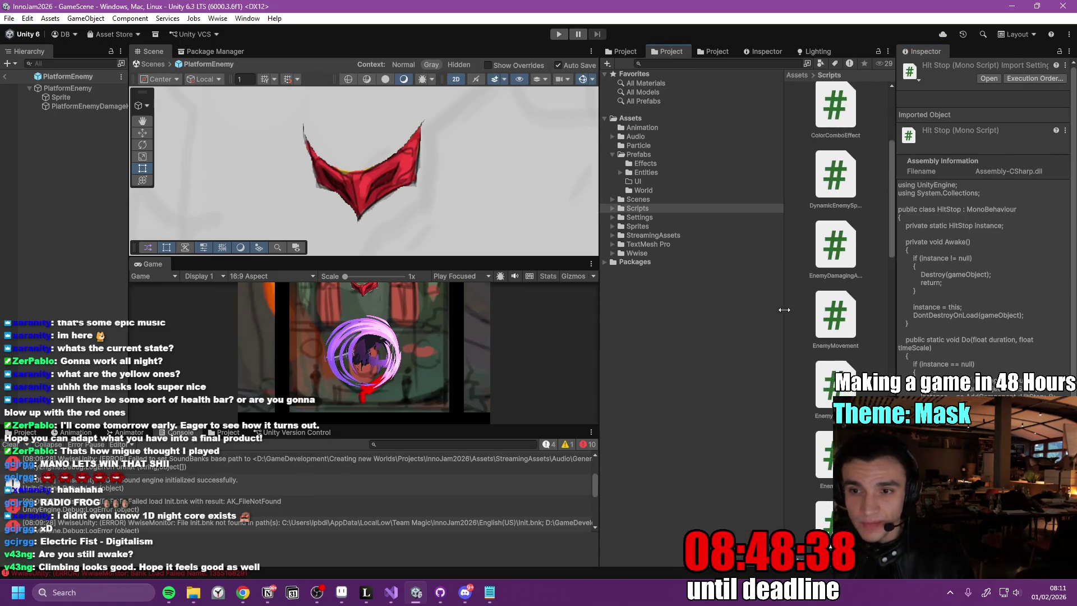
left_click_drag(606, 310, 716, 298)
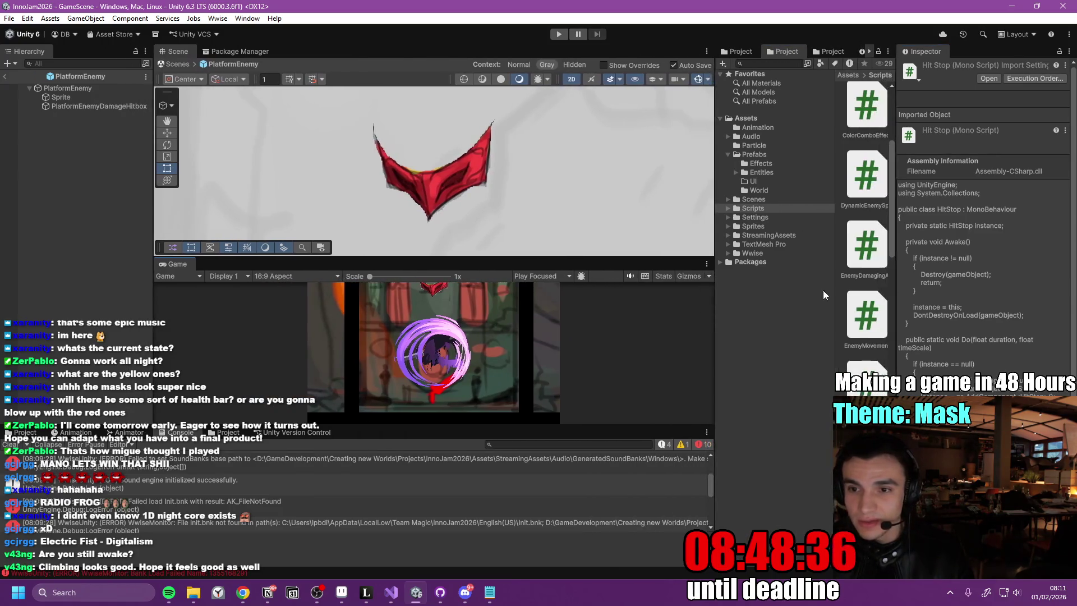
left_click_drag(834, 285, 793, 305)
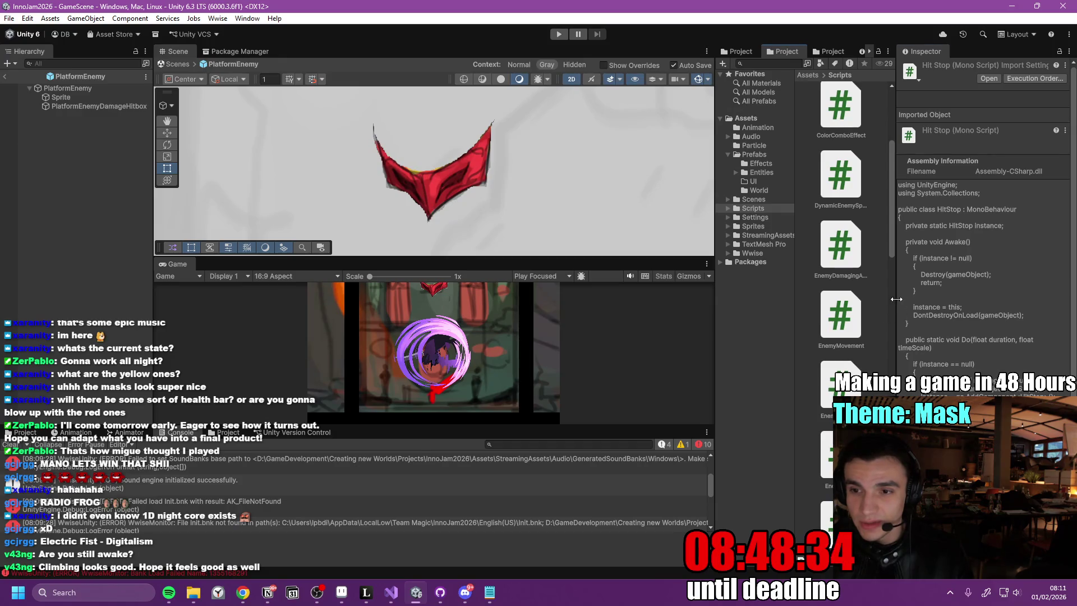
left_click_drag(897, 299, 928, 311)
left_click_drag(716, 310, 679, 315)
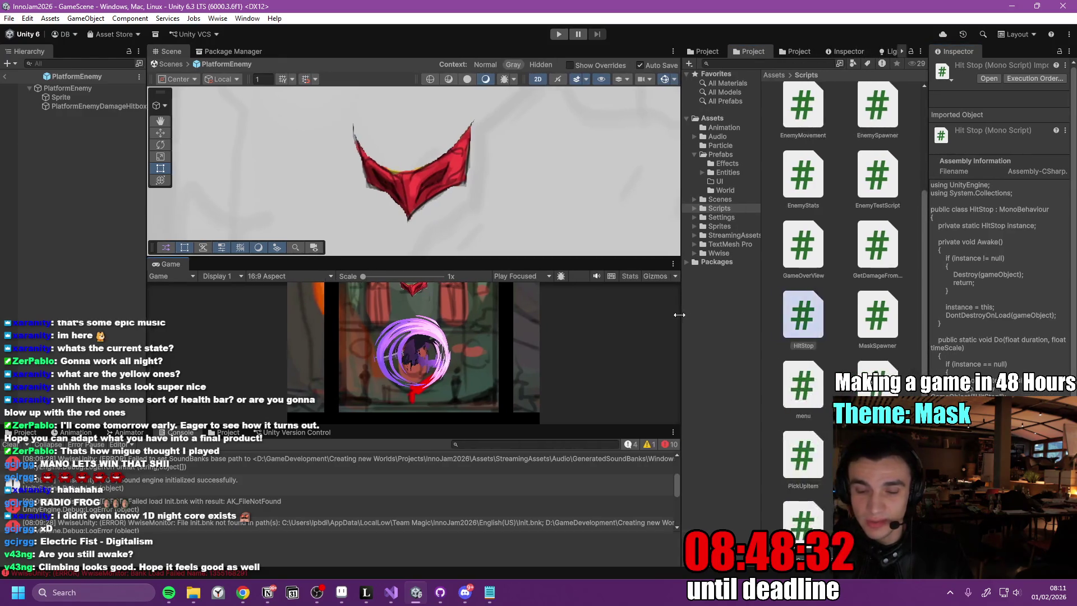
left_click_drag(146, 303, 129, 311)
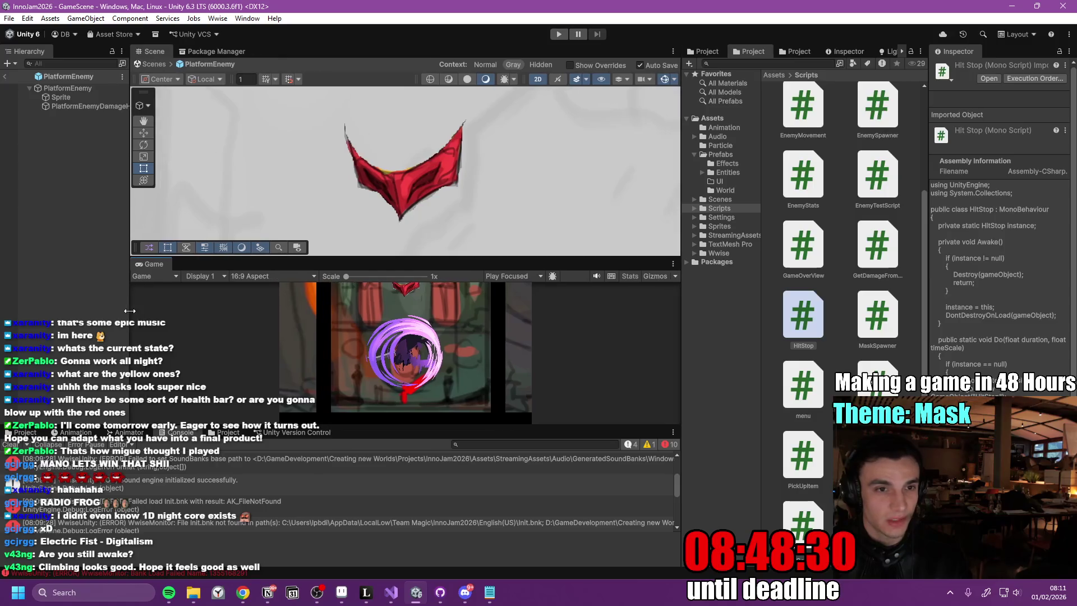
left_click_drag(436, 427, 436, 468)
left_click_drag(515, 283, 529, 272)
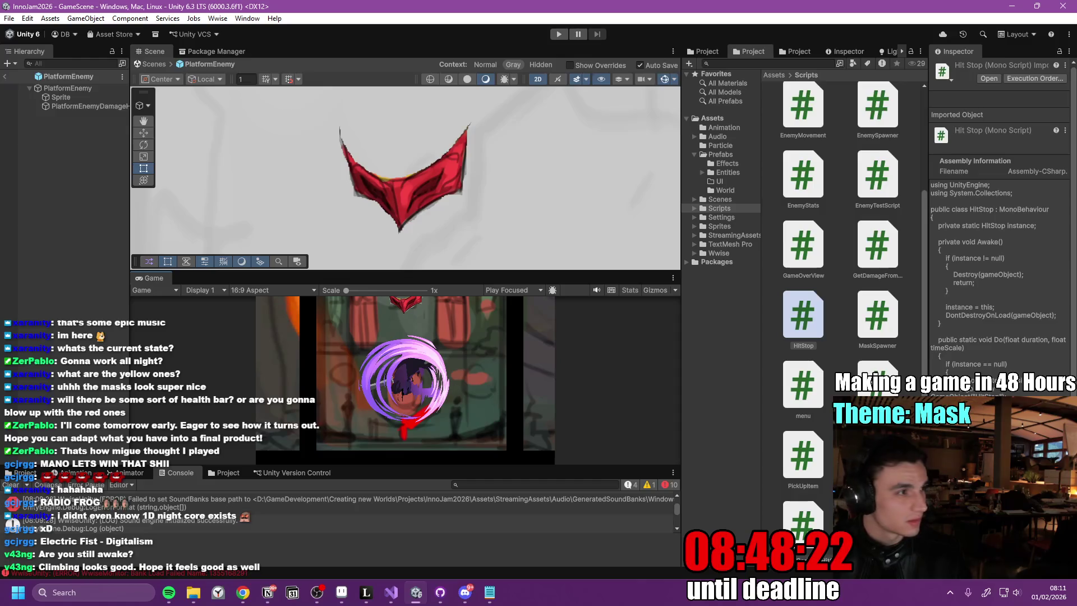
- Briefly check the music player, then start a new playtest
key("alt+Tab")
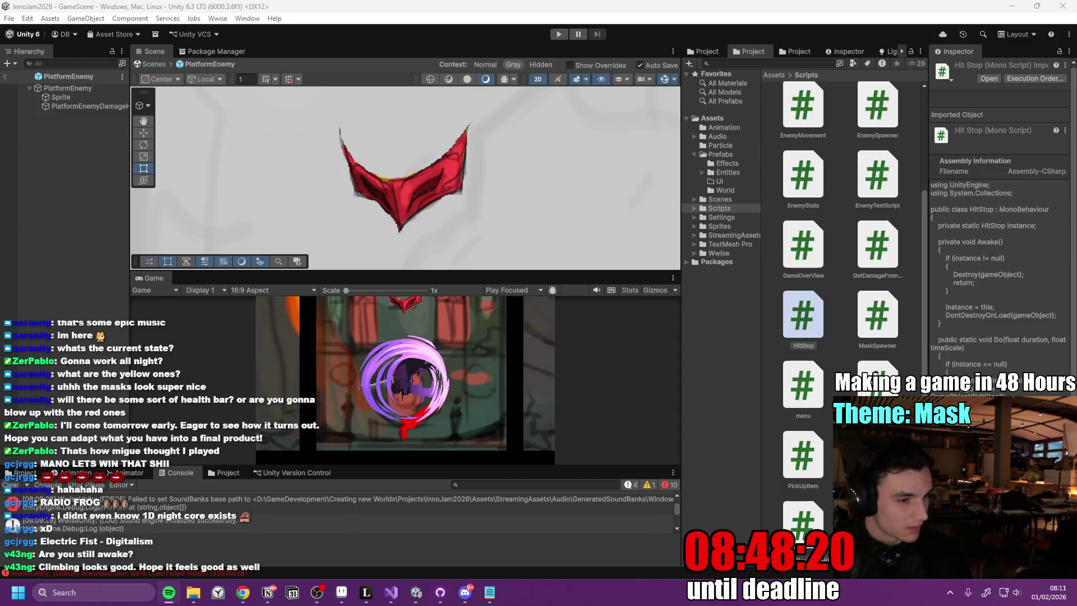
key("alt+Tab")
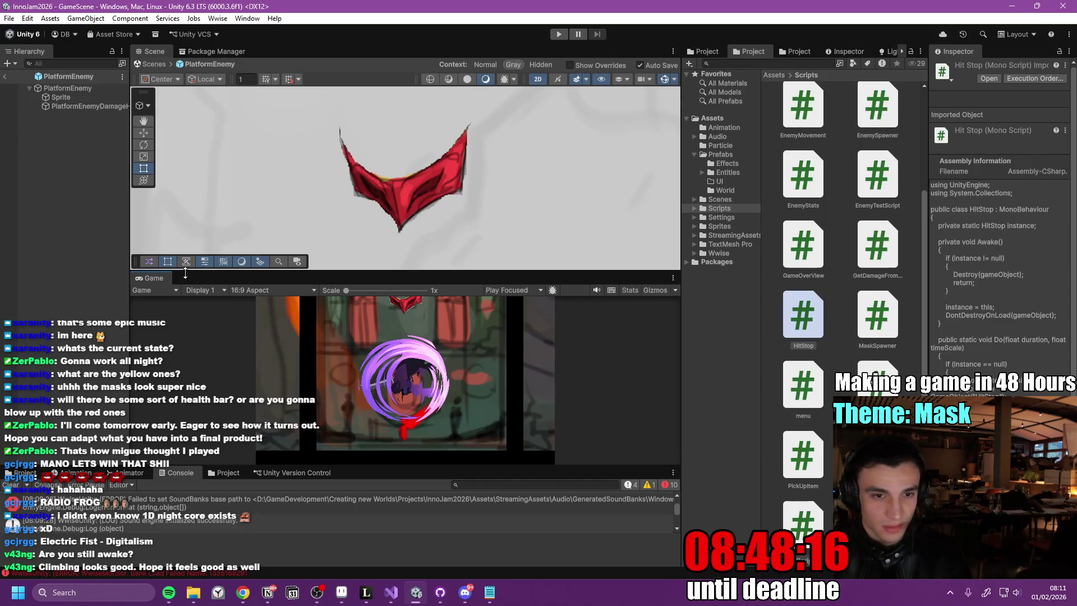
left_click(559, 34)
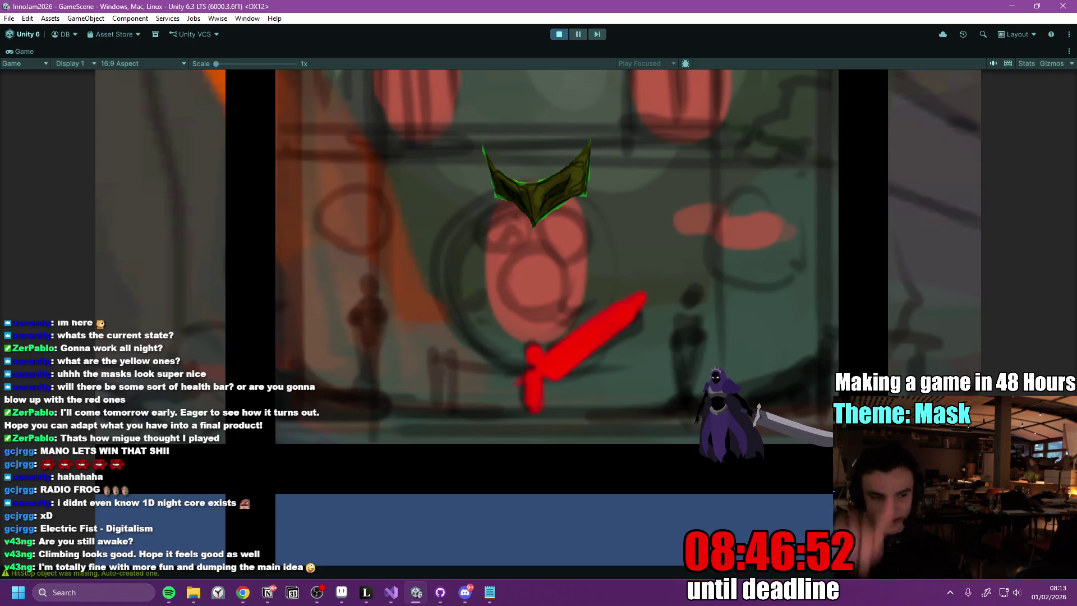
- Jump, dash left and right, and trigger mid-air spin attacks
key("space")
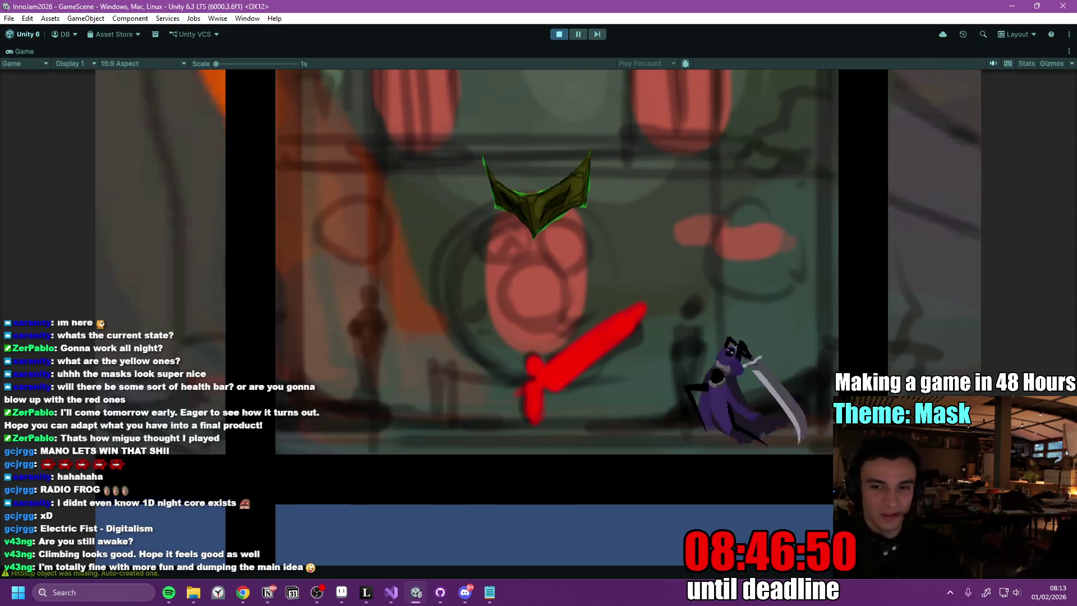
key("a")
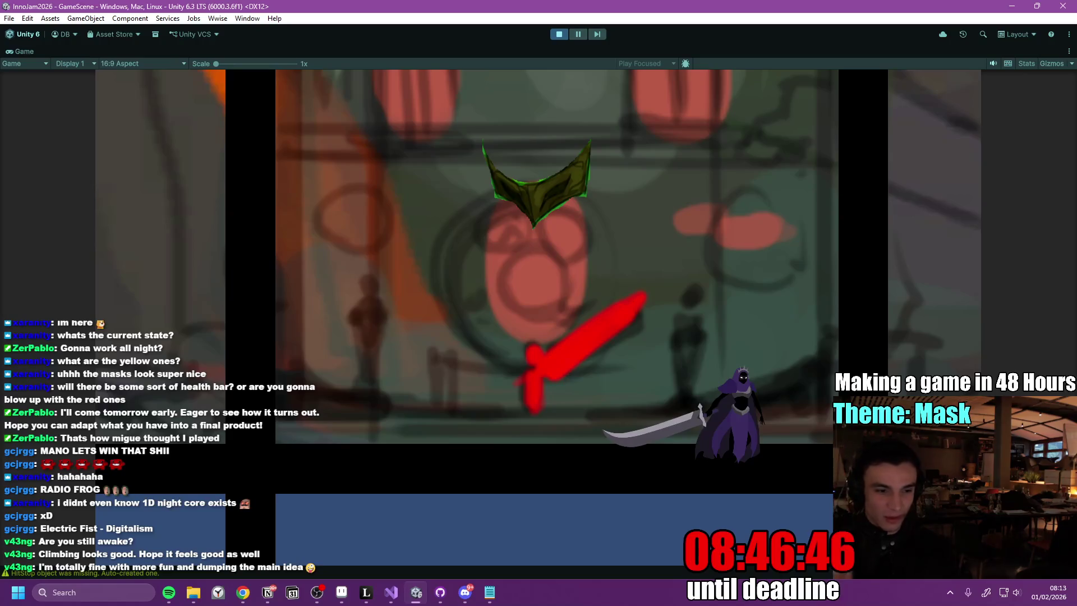
key("space")
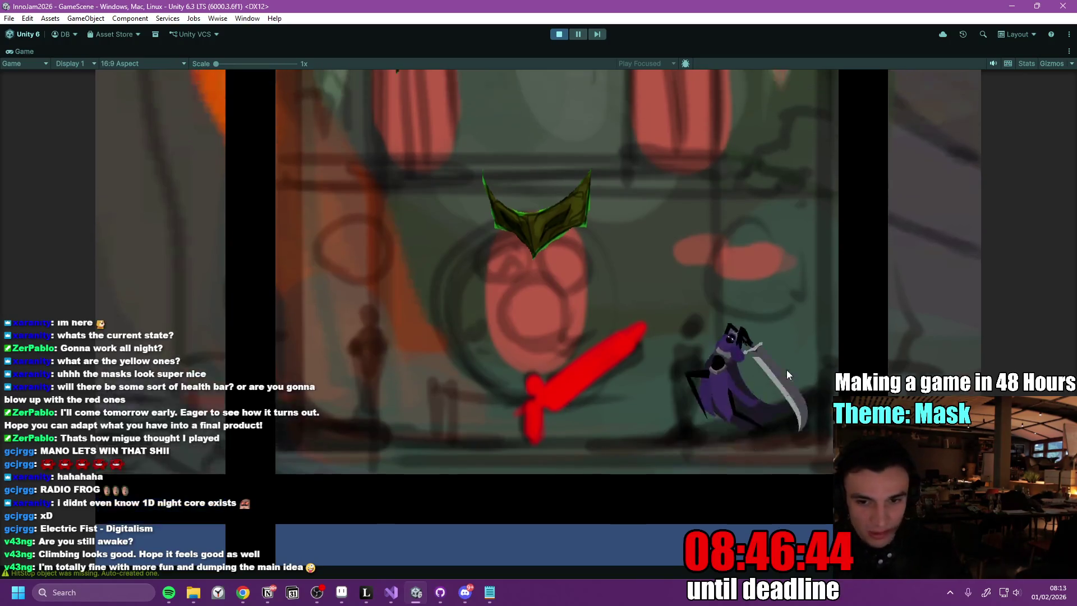
left_click(787, 369)
key("d")
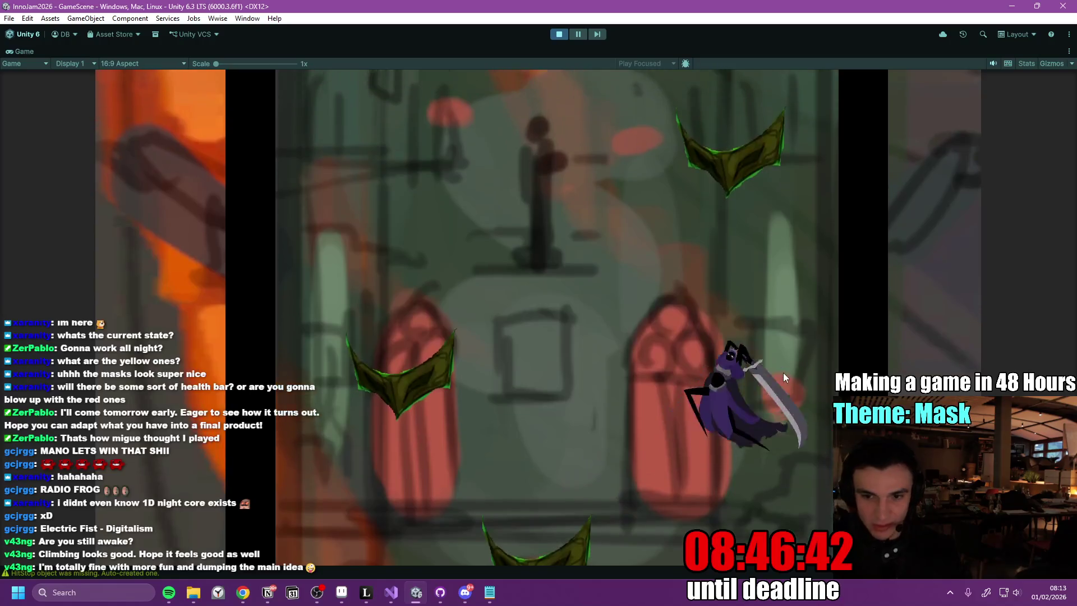
key("a")
key("space")
- Climb upward with purple swirl jumps and dashes, drop back down, then stop the playtest
key("d")
key("space")
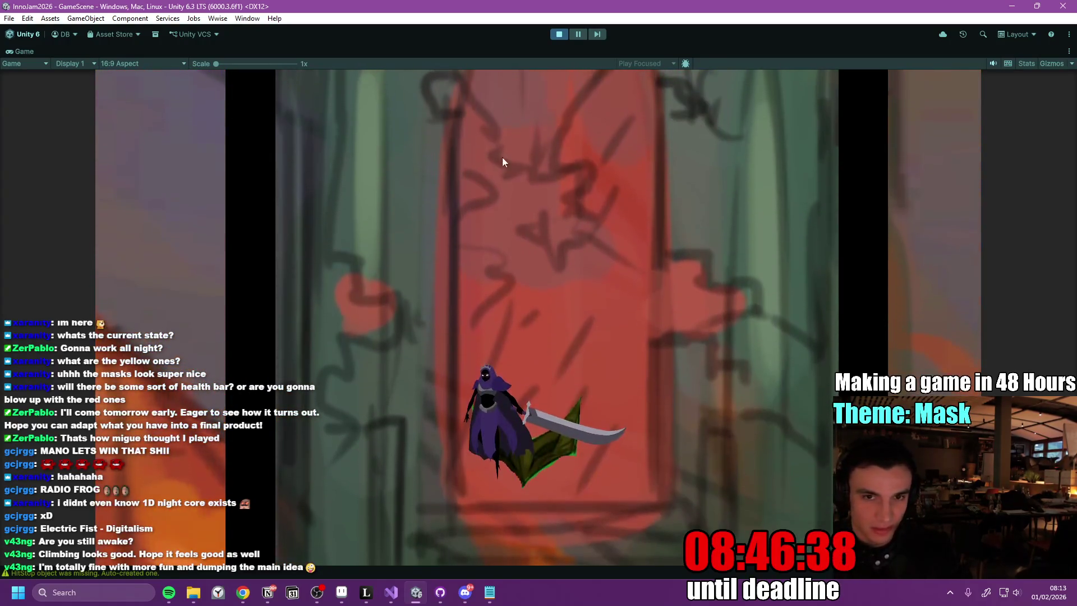
left_click(544, 160)
key("space")
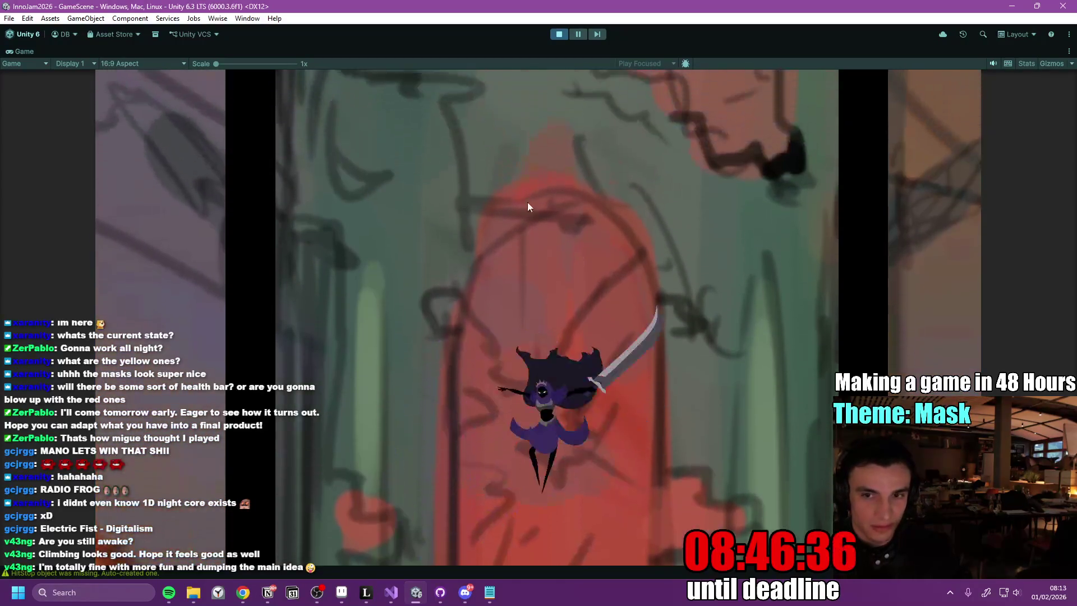
key("d")
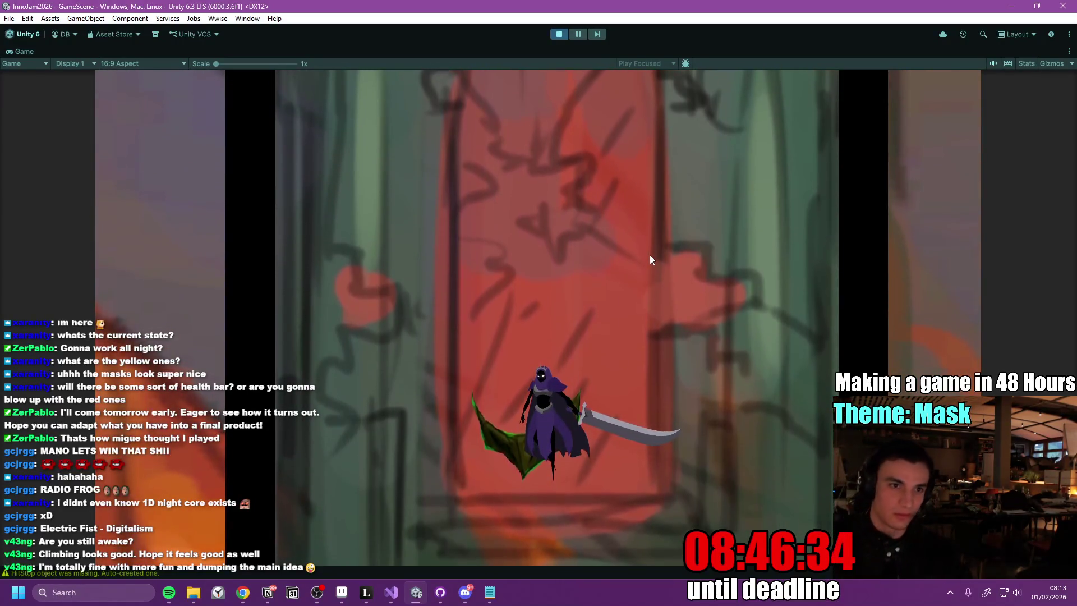
key("a")
key("d")
key("a")
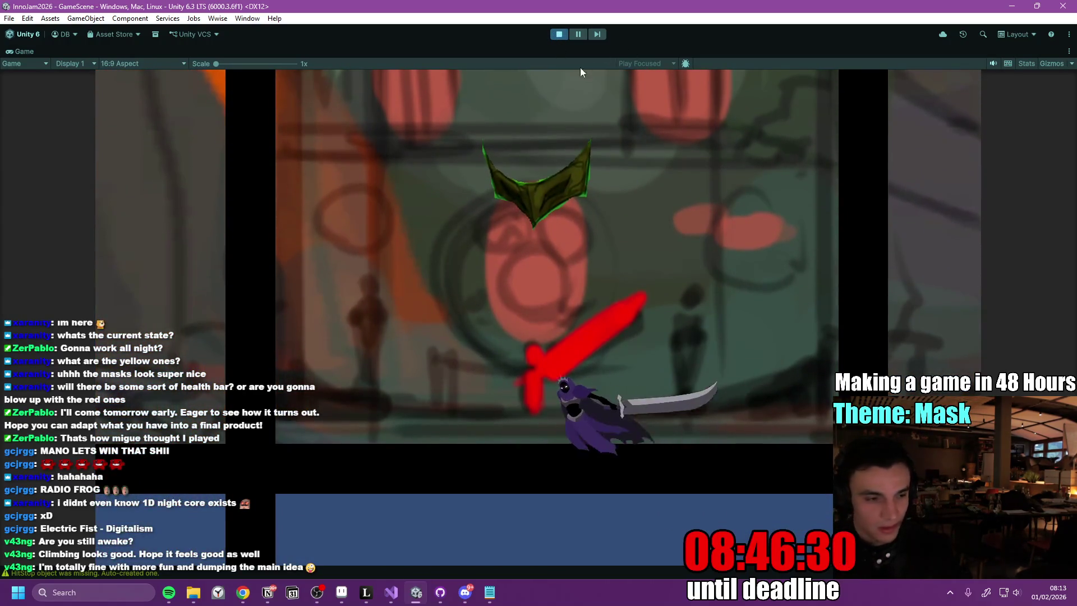
key("space")
key("space")
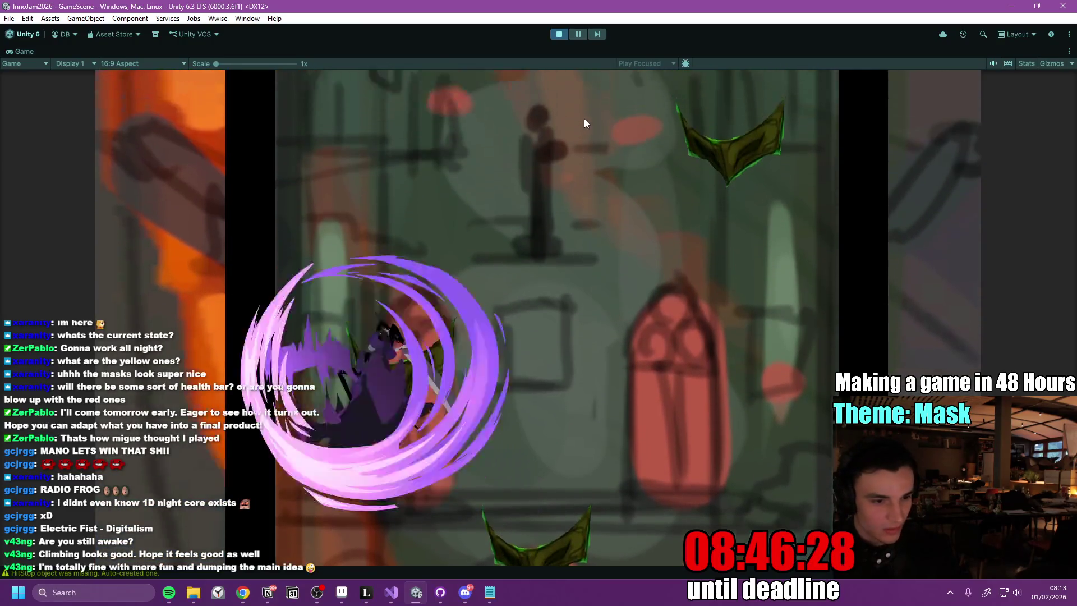
key("space")
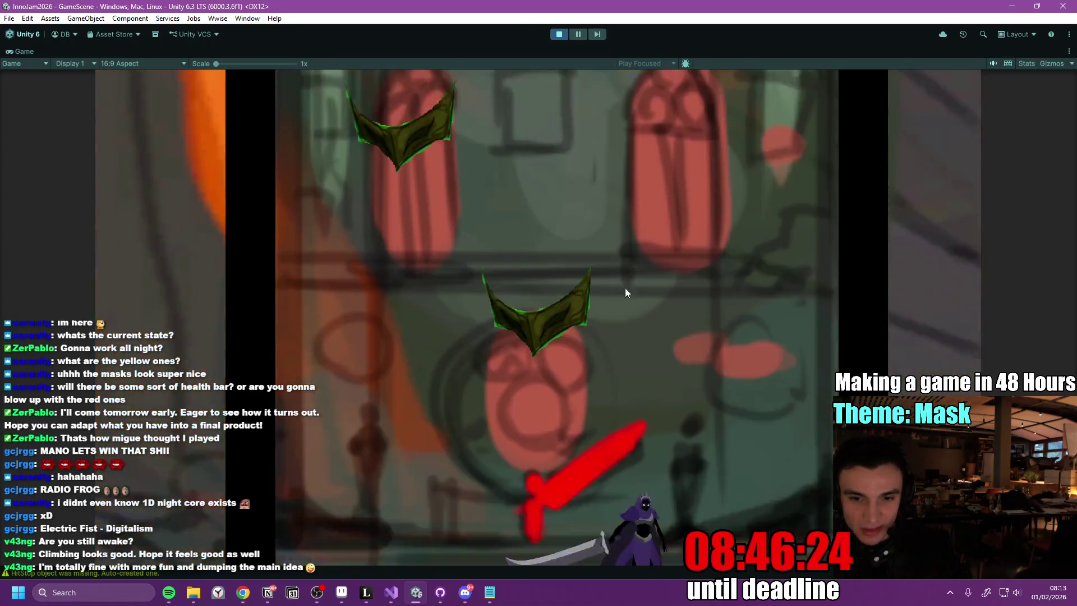
key("space")
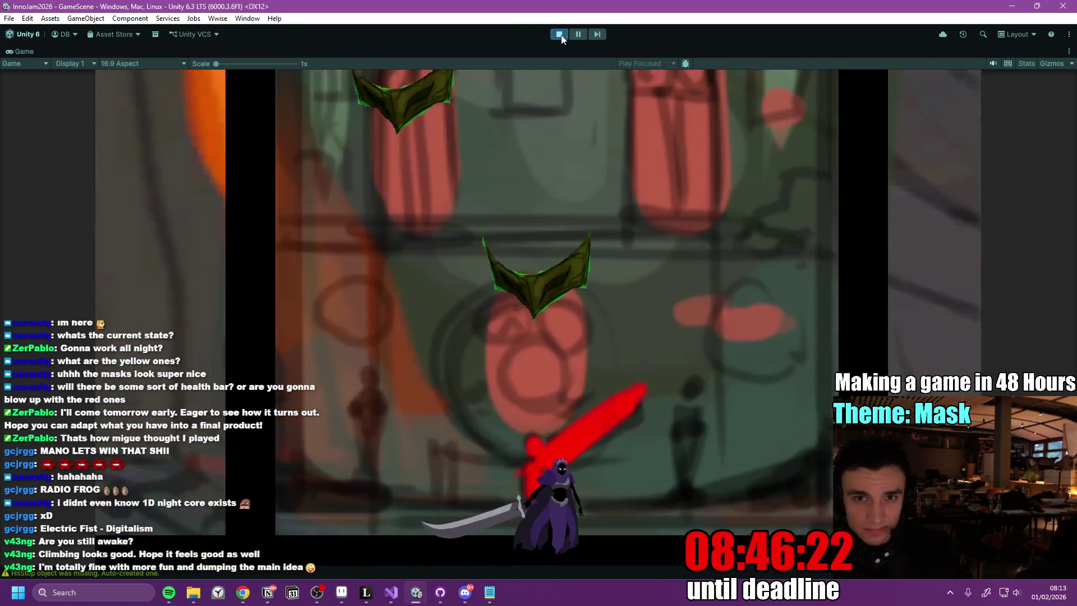
left_click(559, 35)
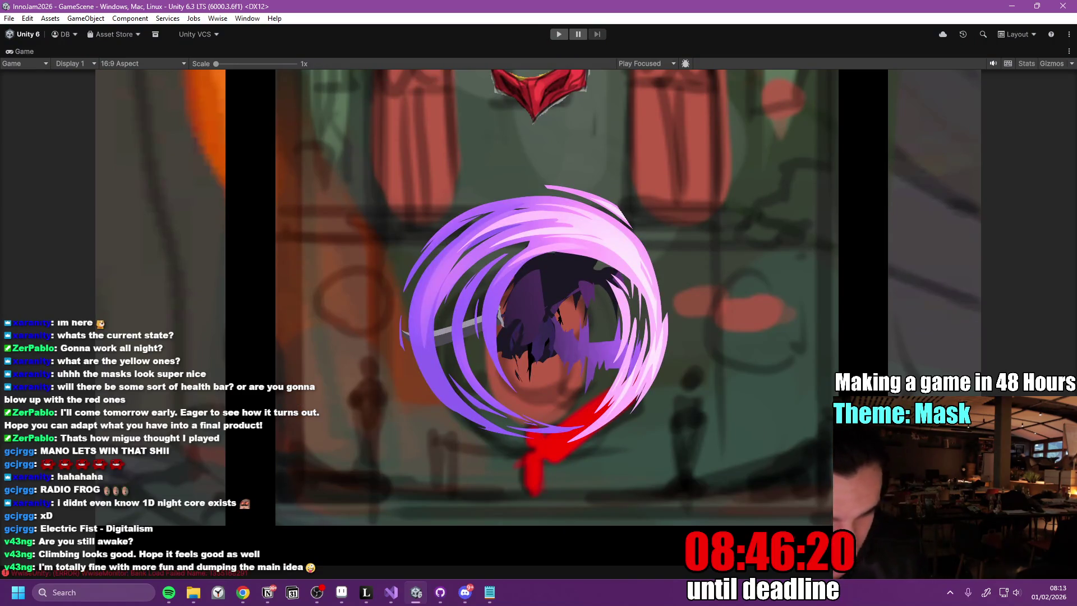
- Heart-react to the gold, white and red mask artworks in #art, then return to Unity
left_click(465, 592)
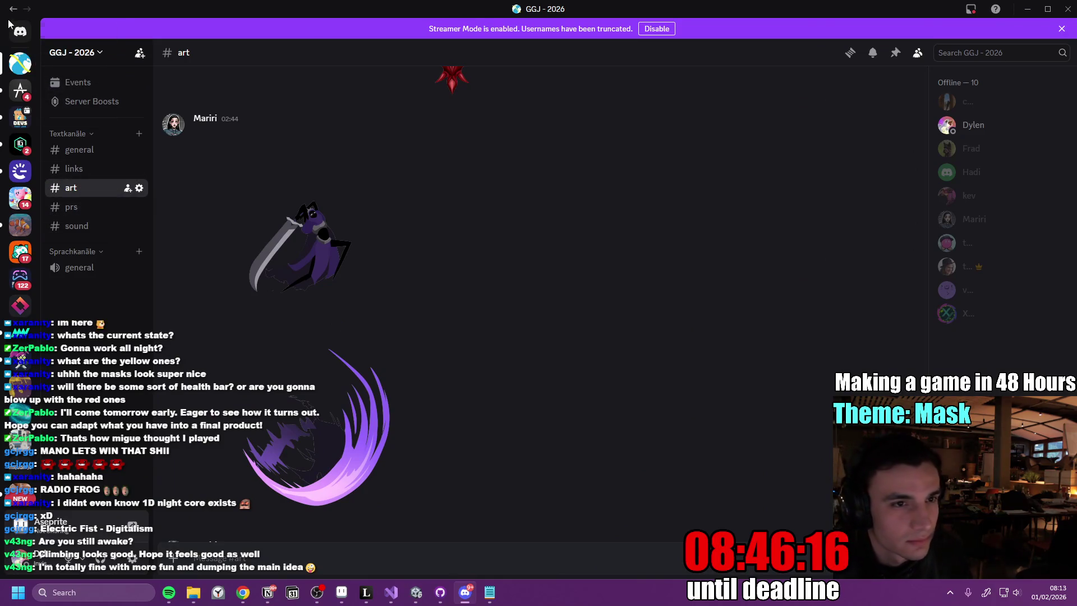
left_click(27, 33)
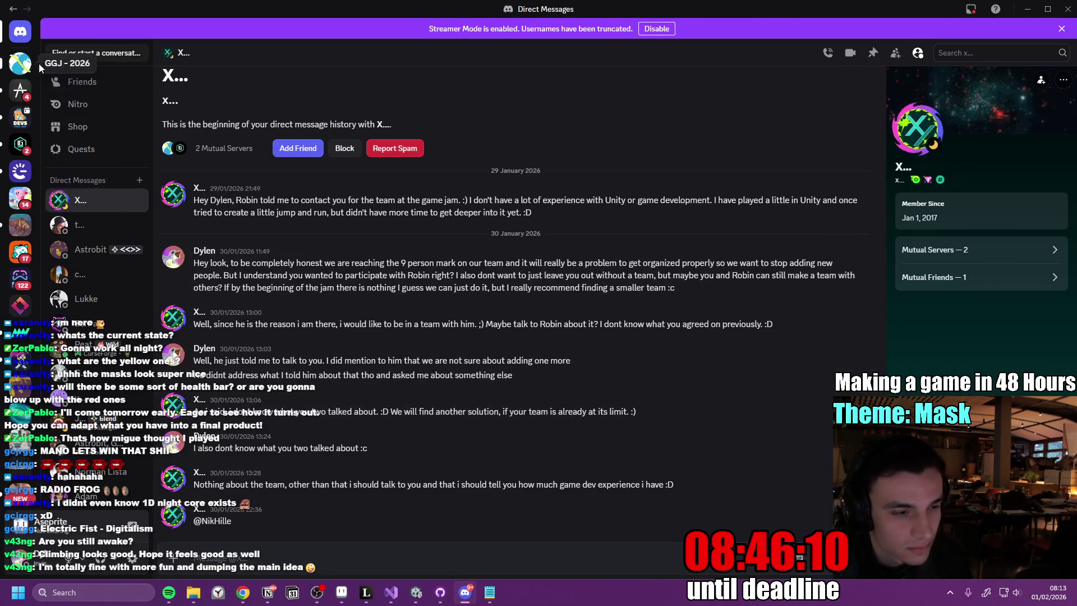
left_click(22, 68)
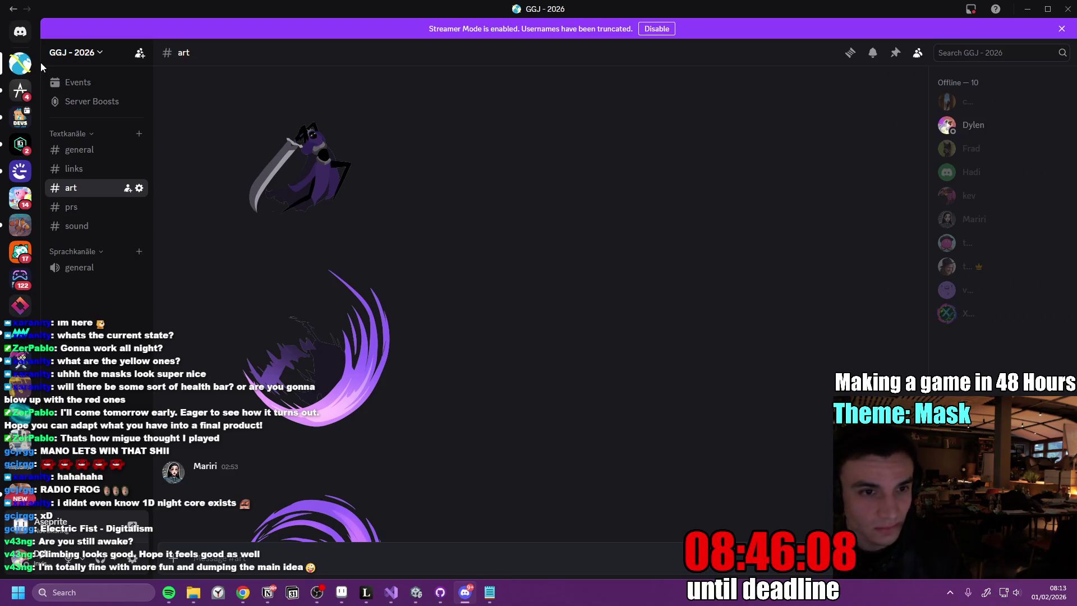
scroll(670, 358, "down", 5)
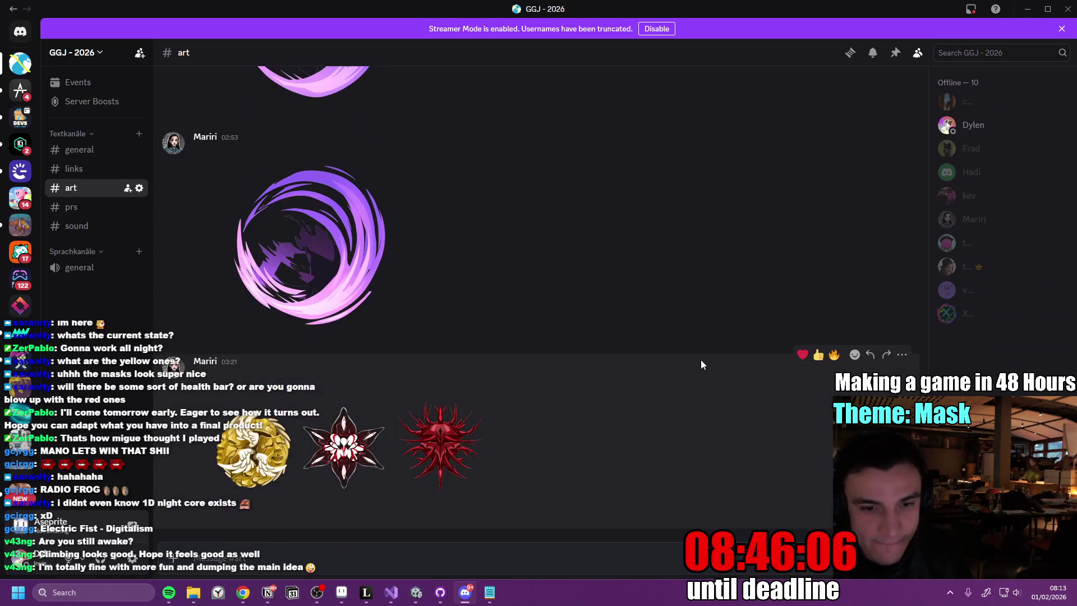
left_click(803, 355)
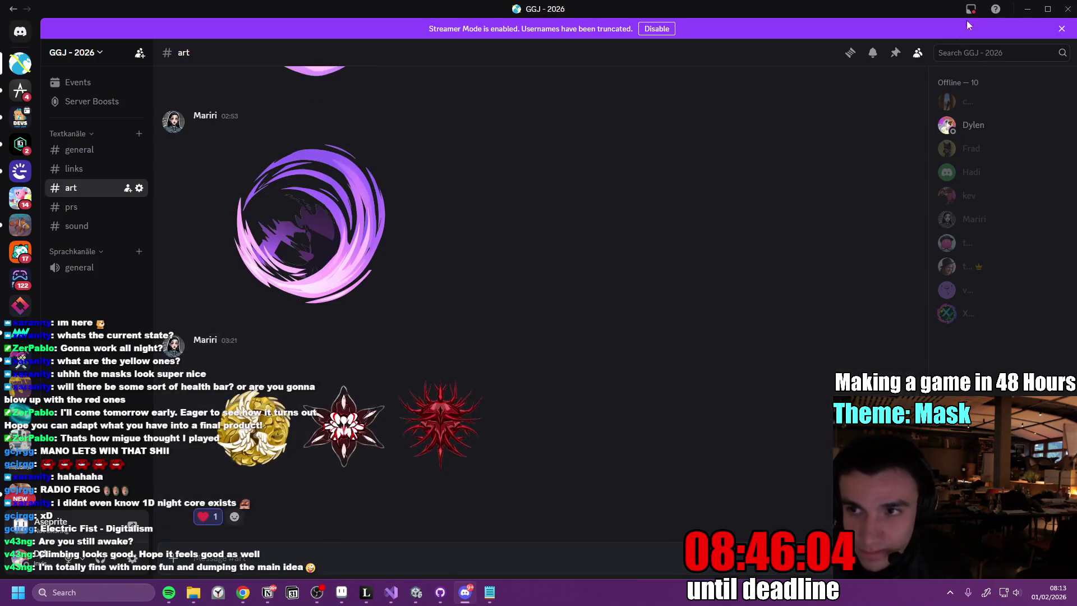
key("alt+Tab")
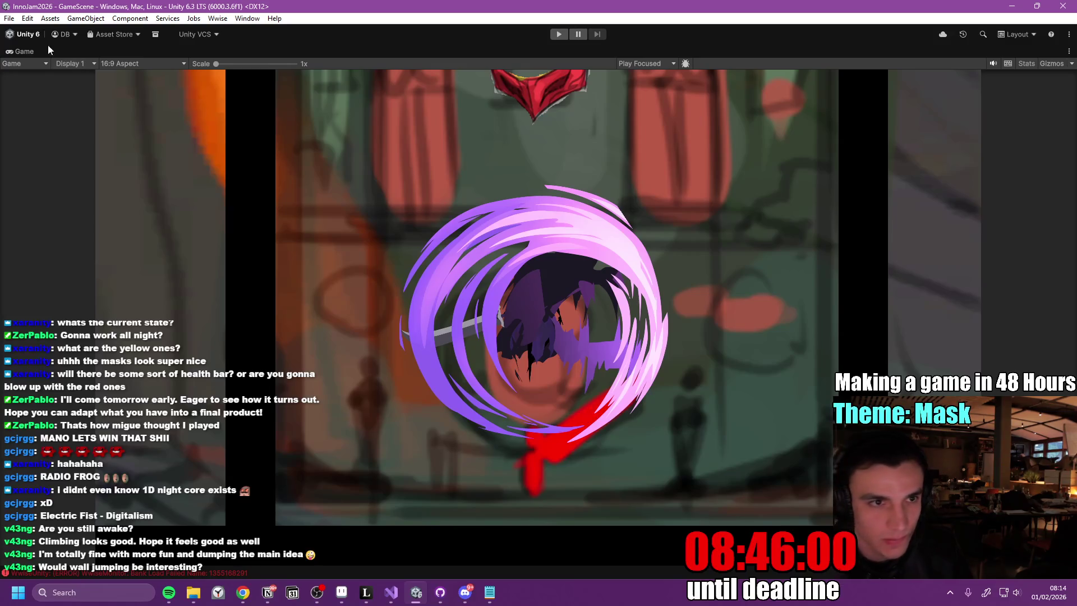
- Un-maximize the Game view, enlarge the Scene and Game panels, and play with the Game view maximized
double_click(30, 51)
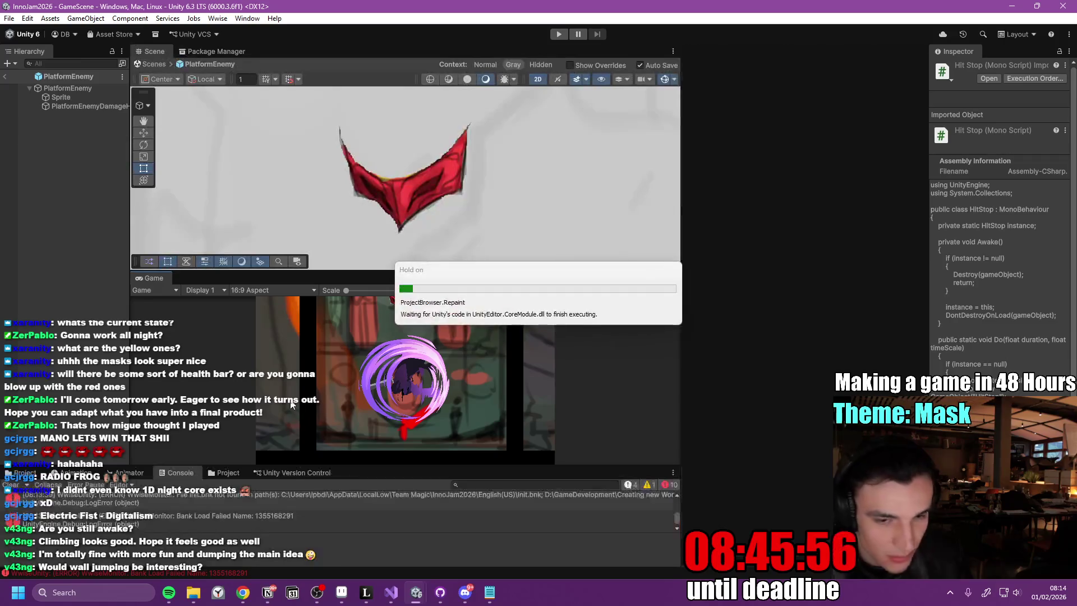
mouse_move(416, 598)
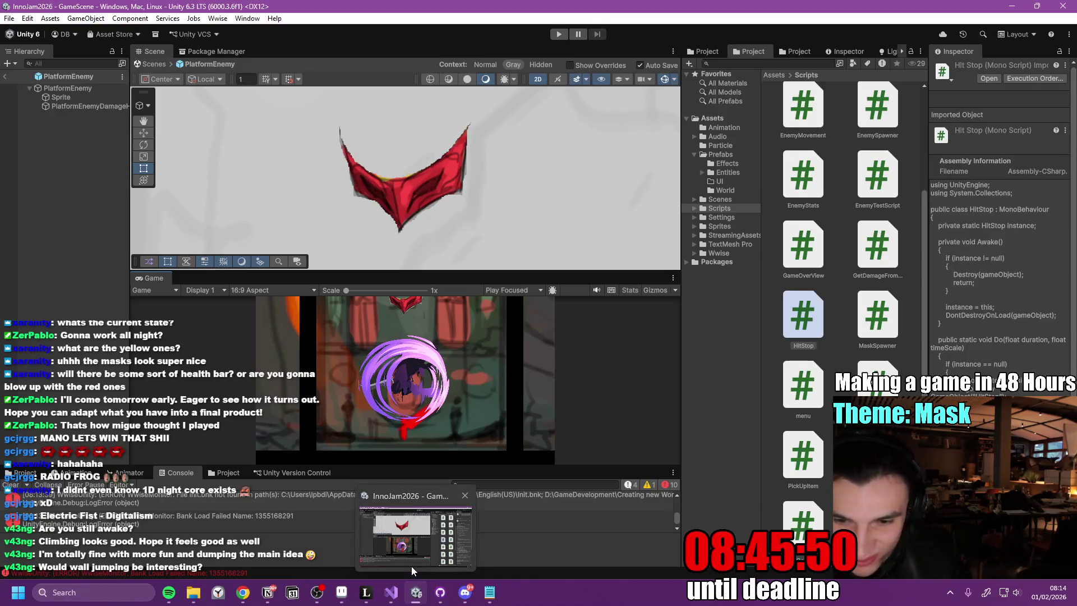
left_click_drag(682, 419, 720, 404)
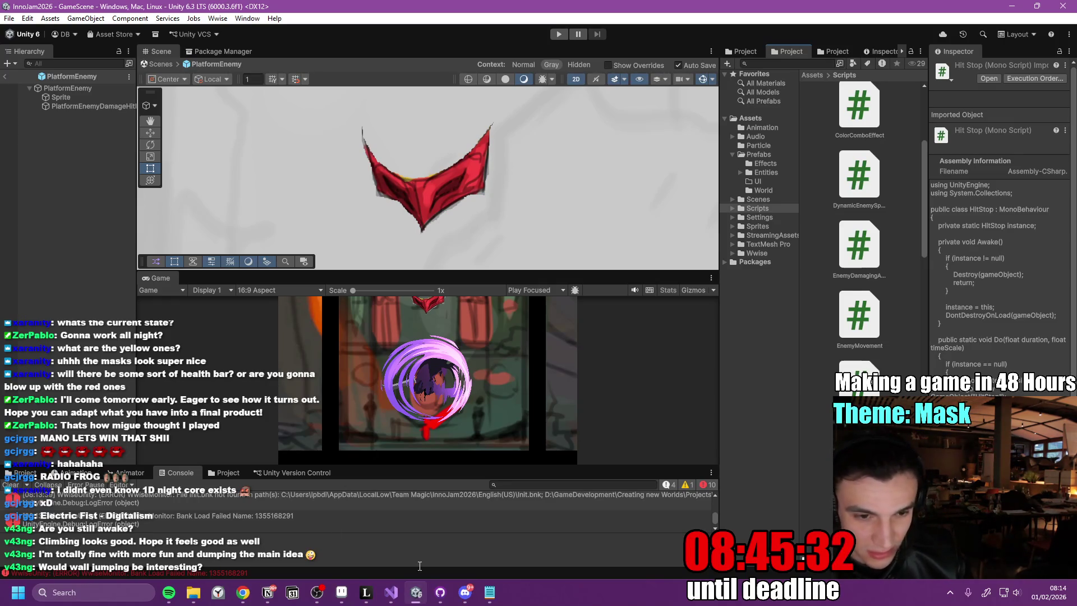
mouse_move(408, 270)
left_mouse_down()
mouse_move(409, 314)
mouse_move(410, 287)
left_mouse_up()
key("ctrl+p")
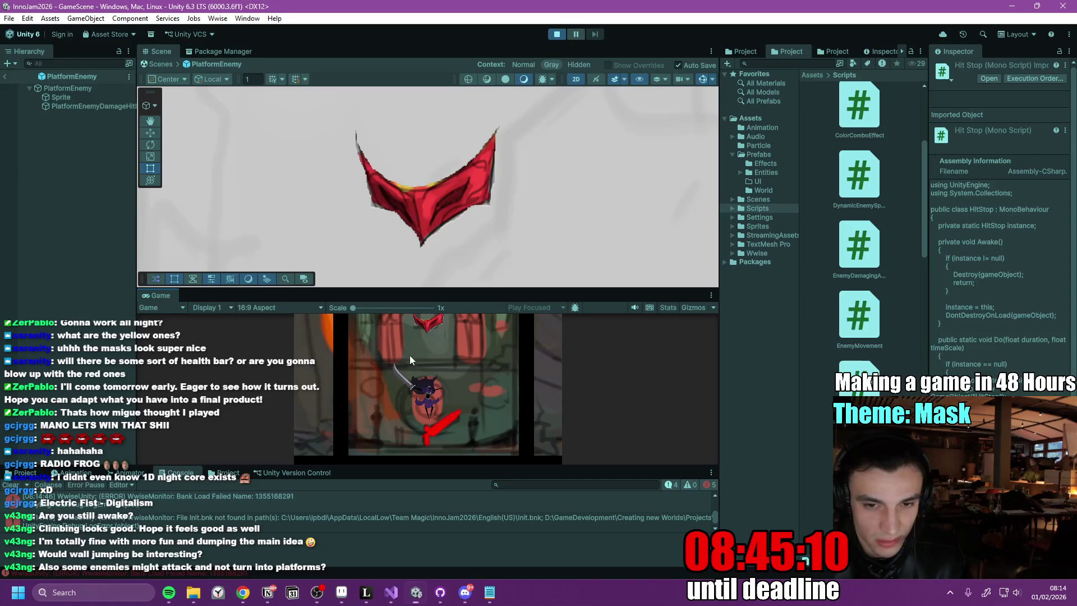
key("shift+space")
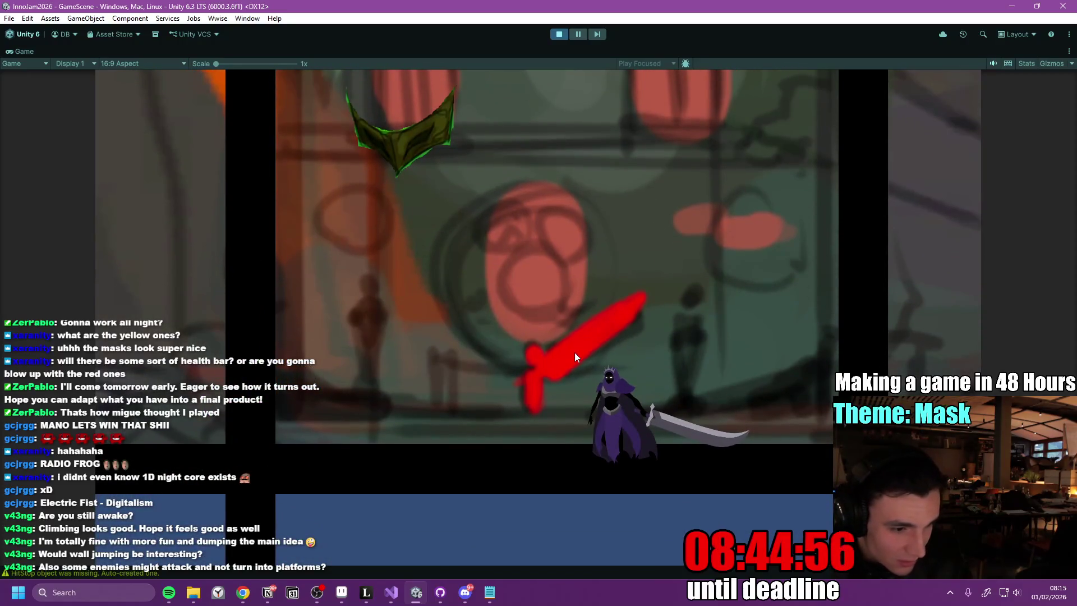
- Swing one slash, view the three mask artworks enlarged in Discord, and return to the game
left_click(575, 357)
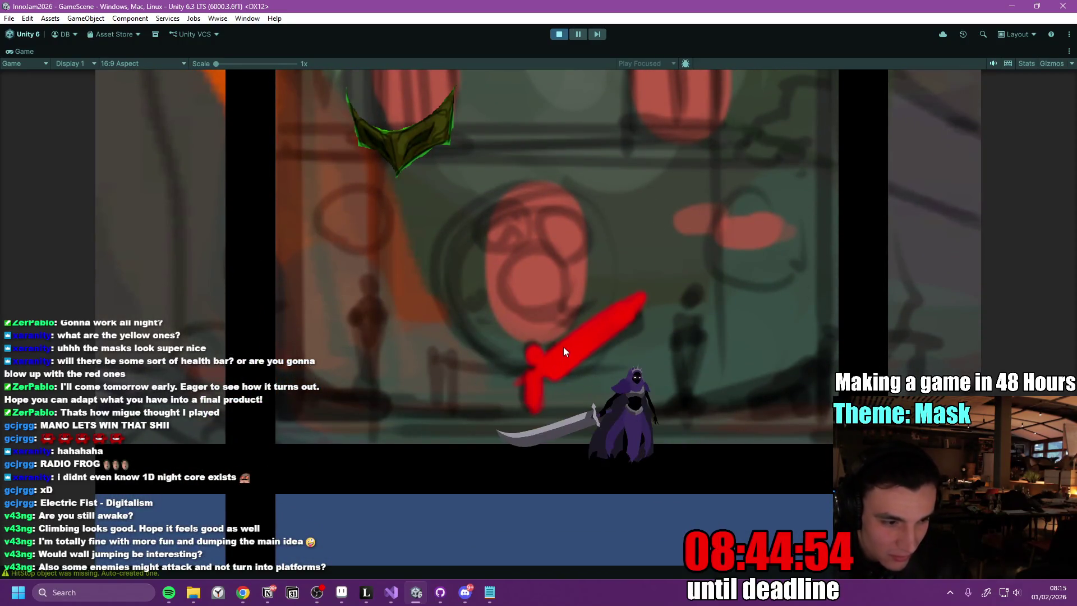
left_click(465, 592)
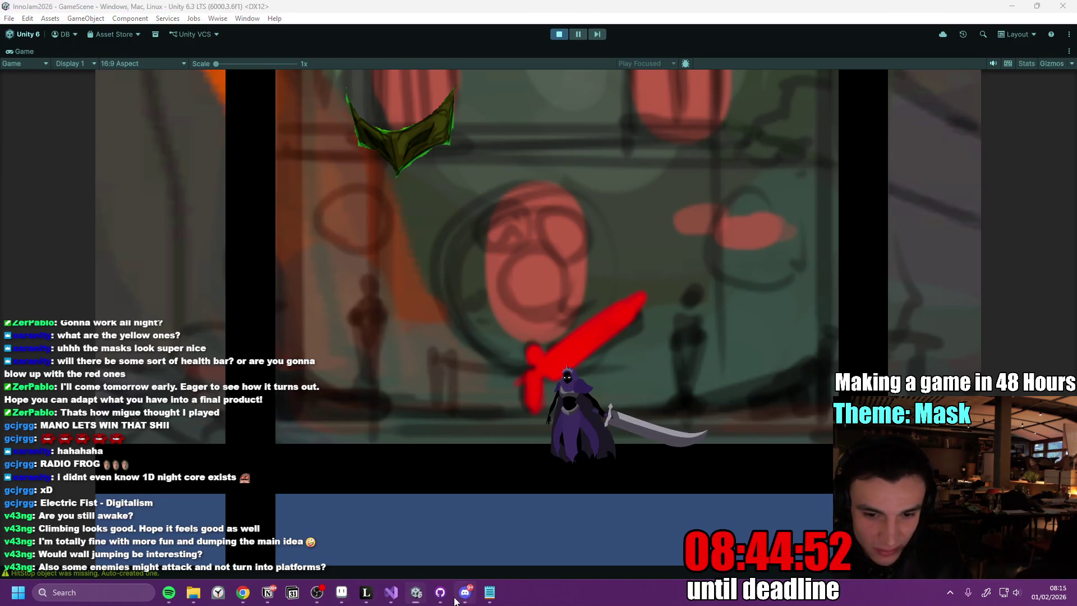
left_click(439, 450)
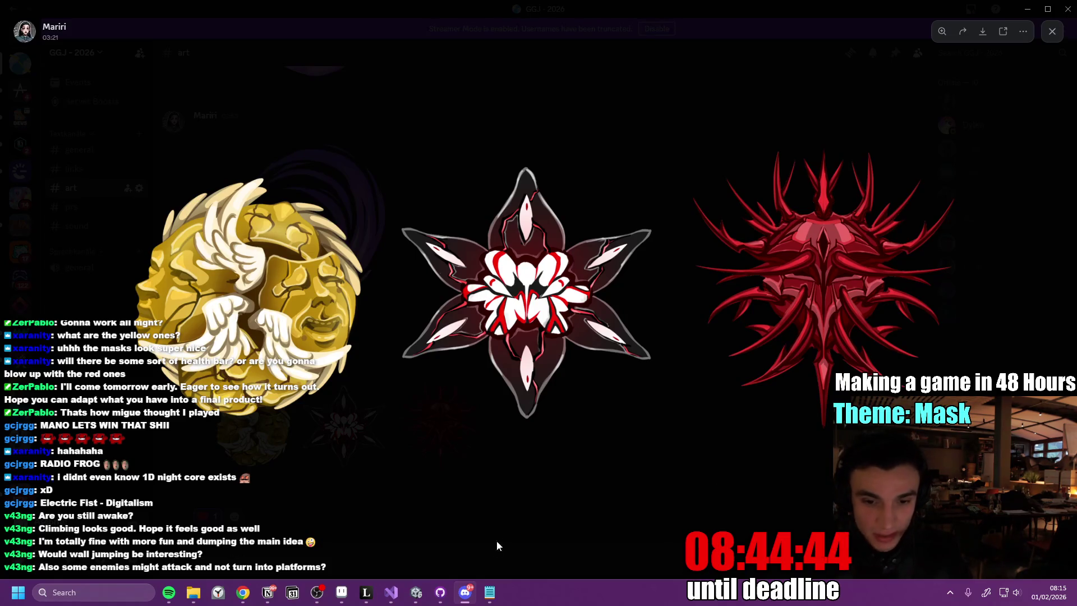
left_click(416, 593)
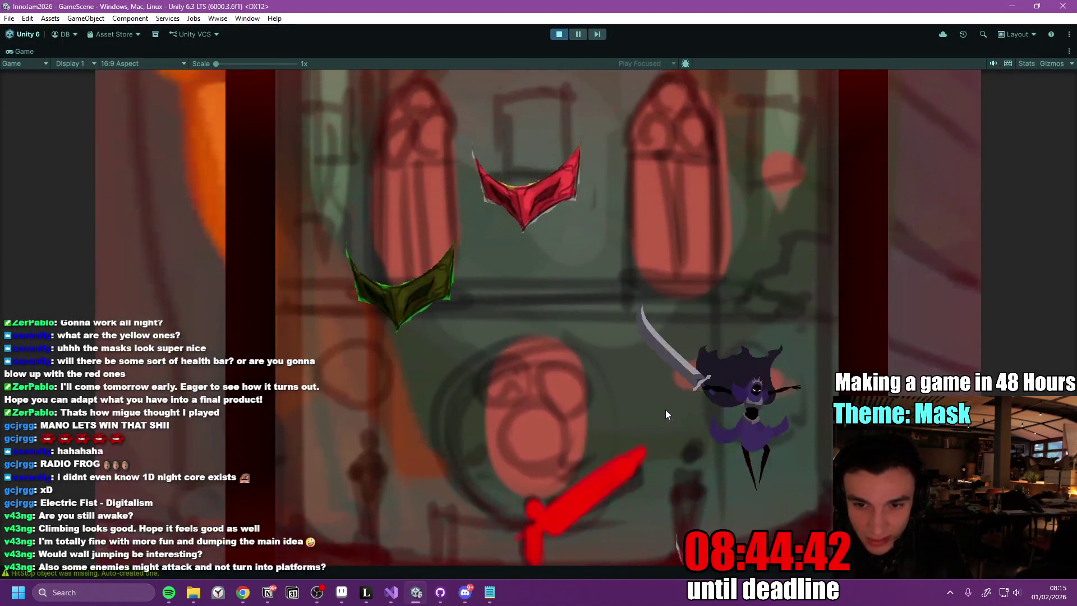
- Slash the red mask green and jump across the mask platforms
key("a")
left_click(666, 398)
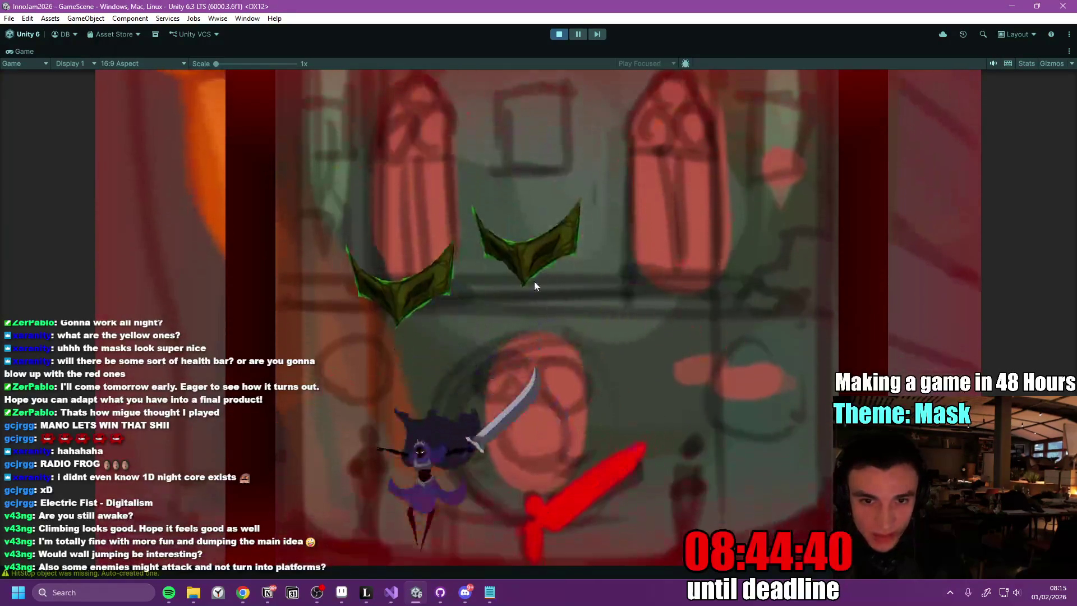
key("space")
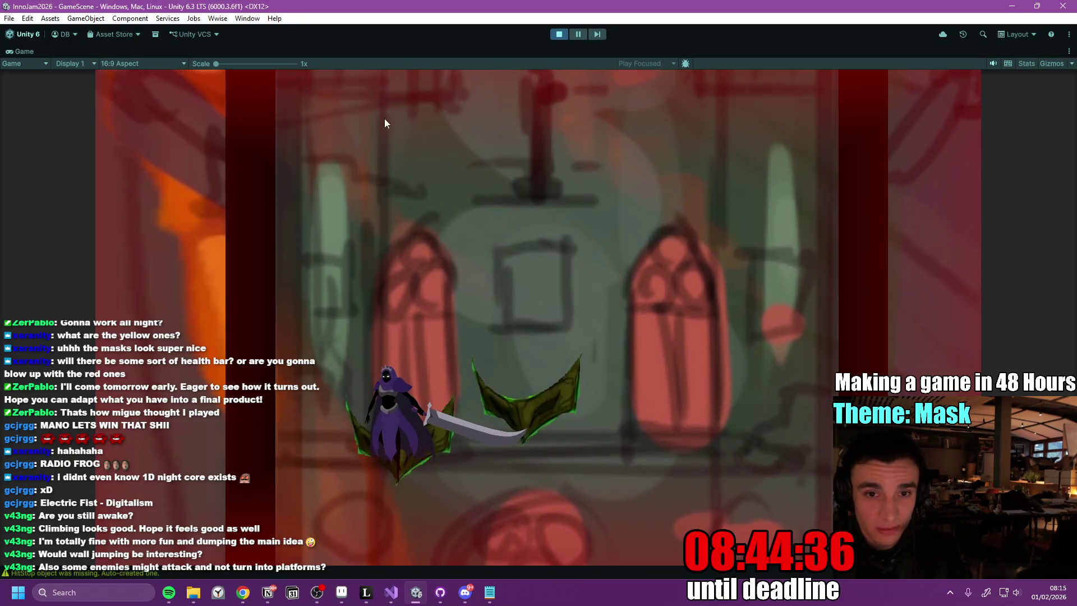
key("a")
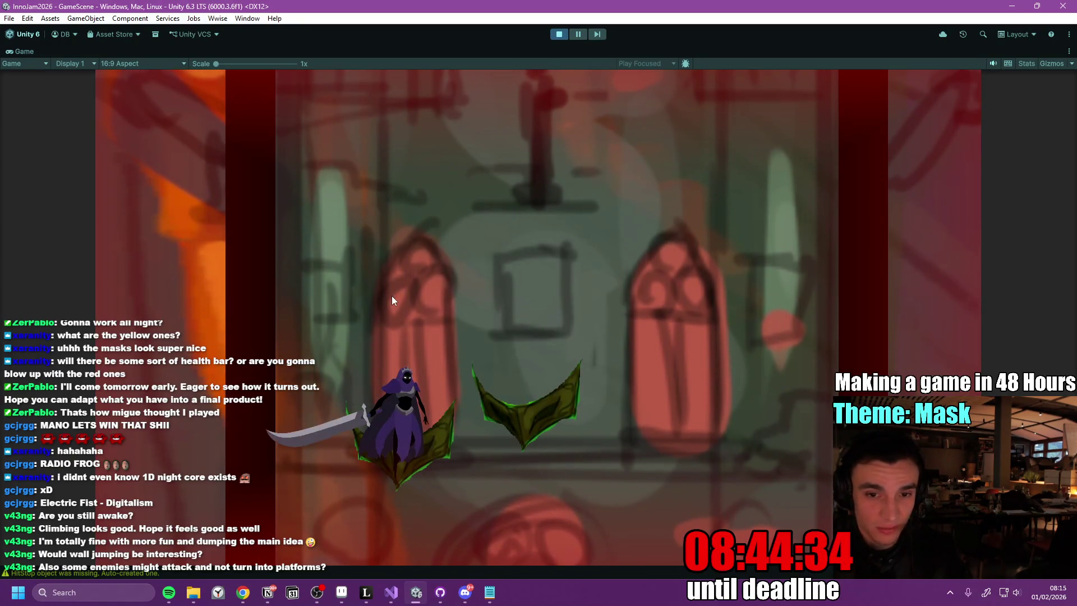
key("space")
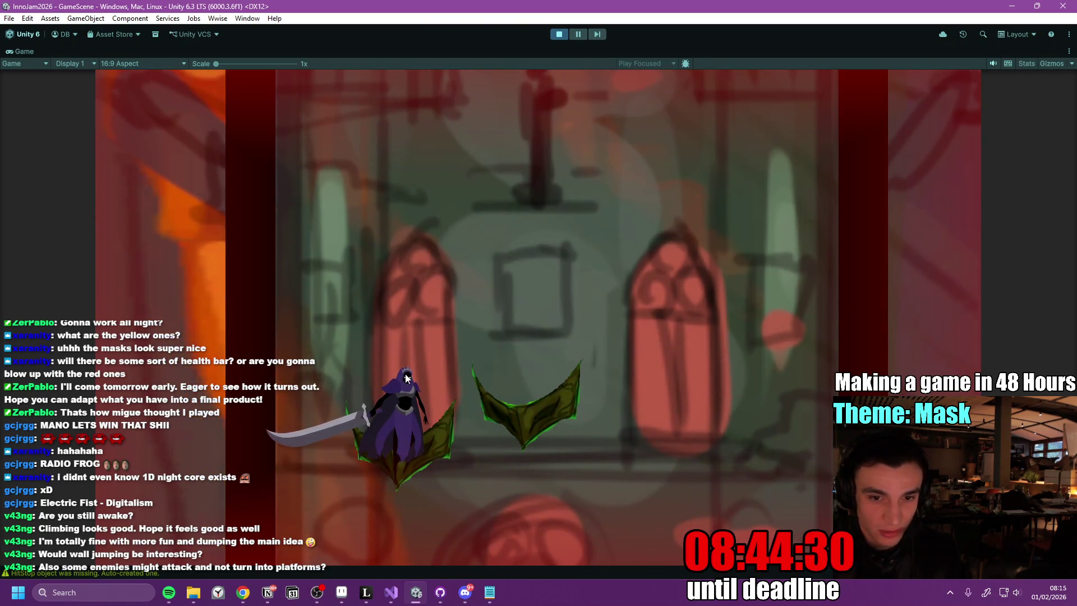
key("d")
key("space")
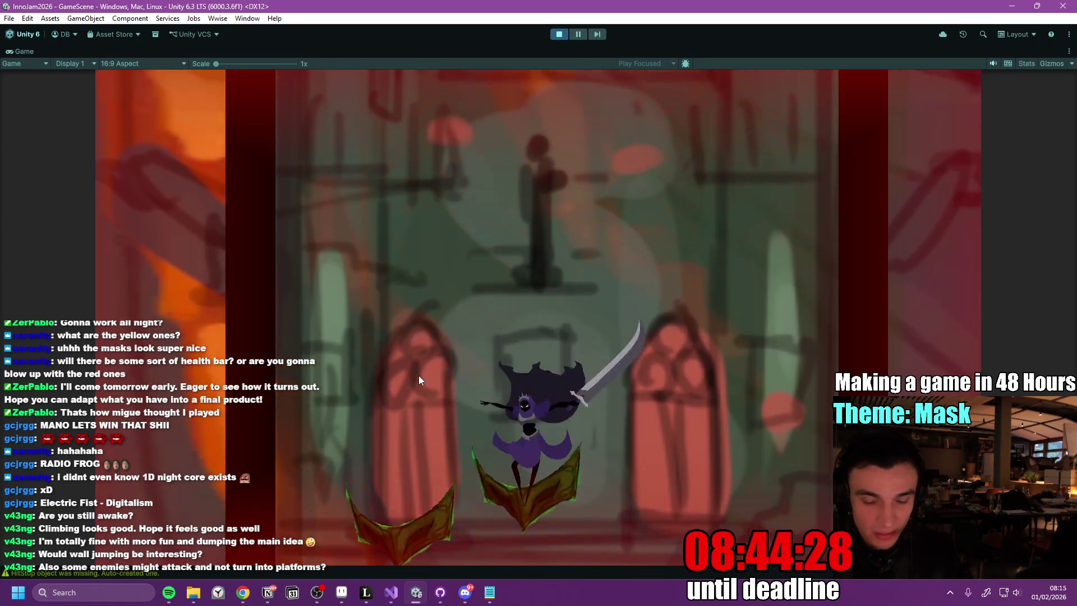
key("a")
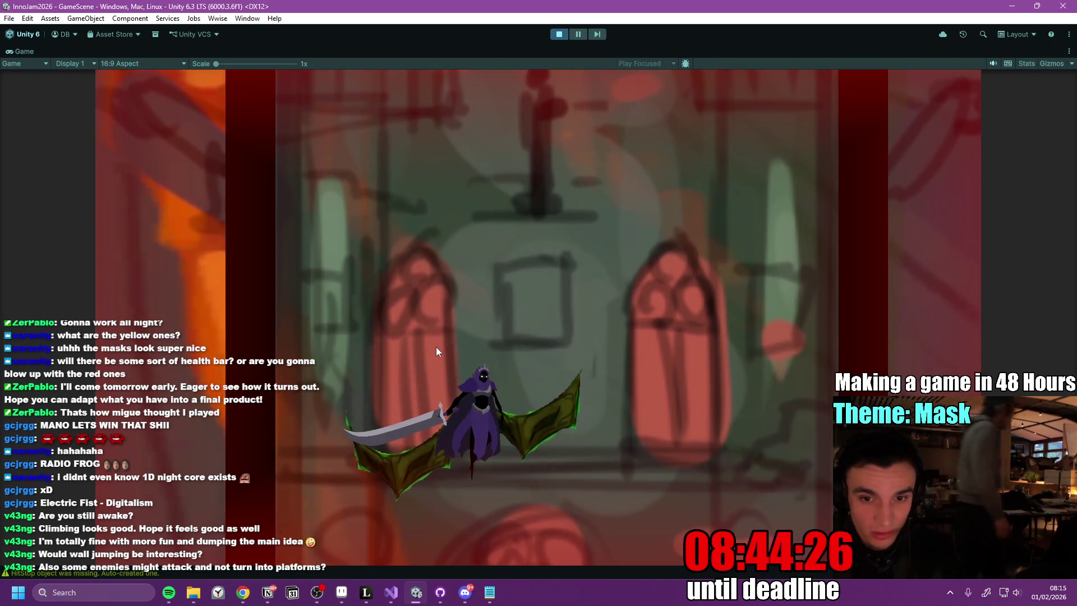
- Wall-jump off the right wall, slash while moving left, and swirl-dash upward
key("d")
key("space")
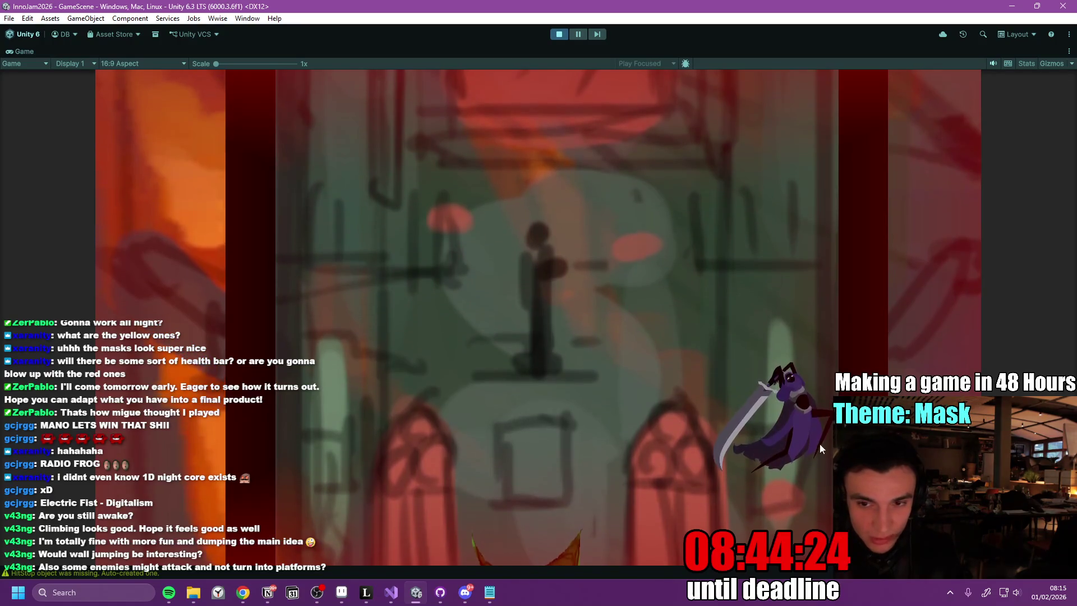
key("space")
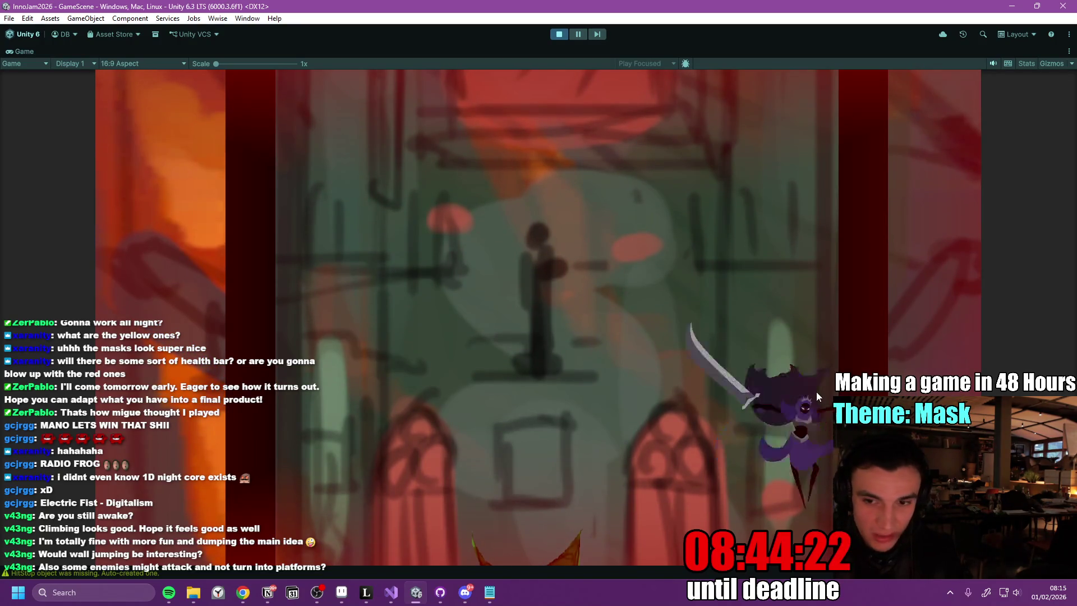
key("a")
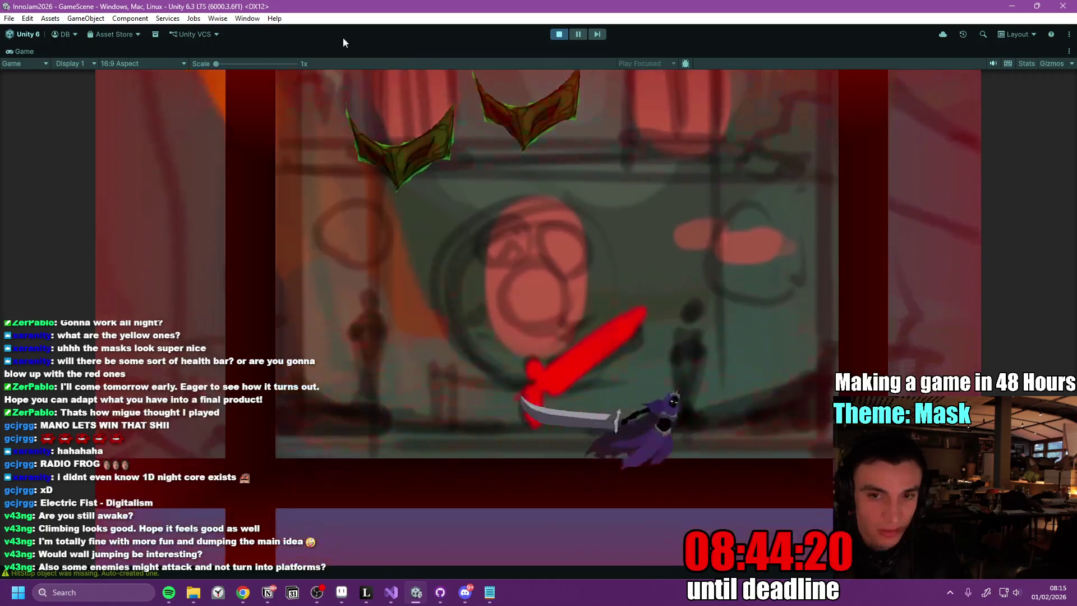
key("space")
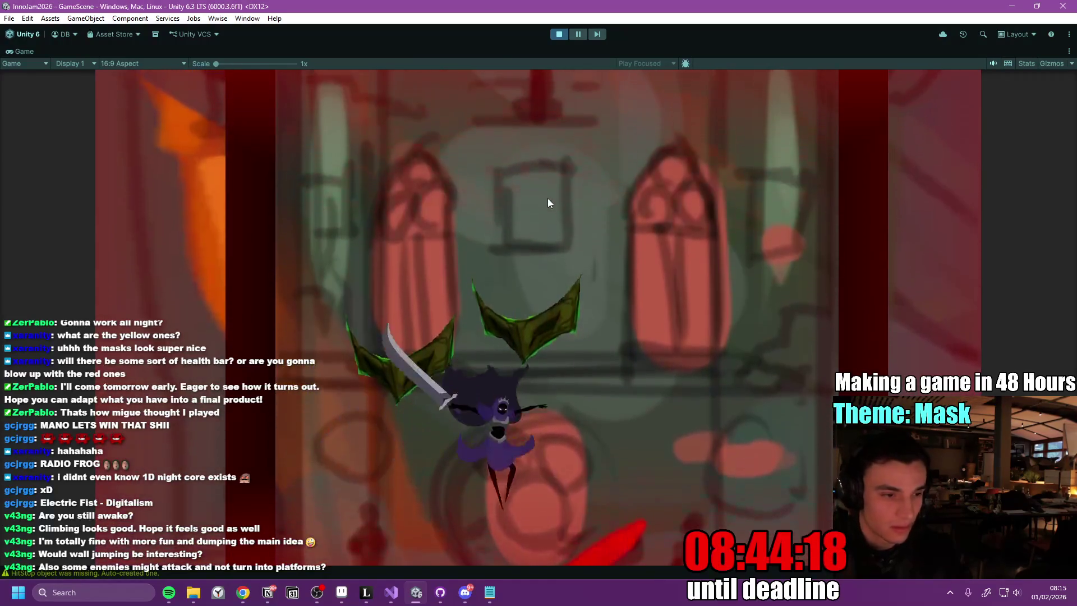
left_click(521, 233)
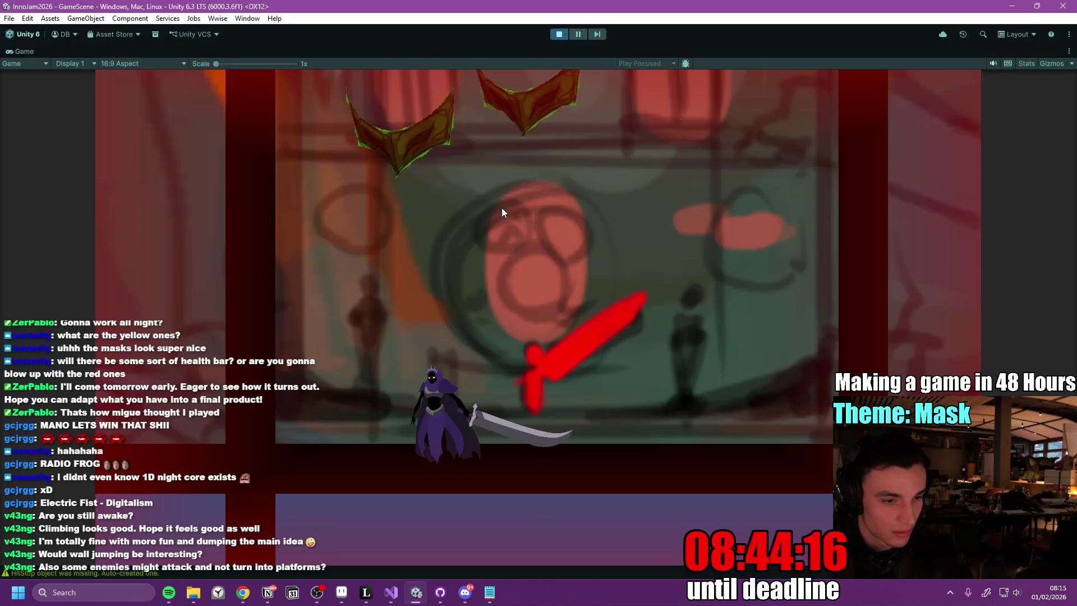
key("a")
key("space")
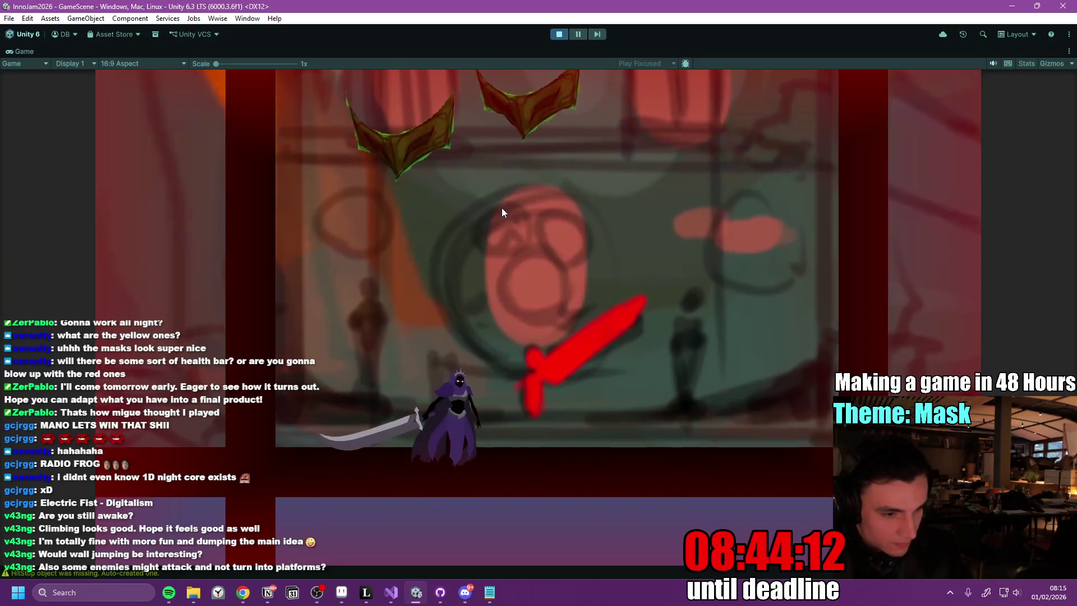
- Test the swirl double jump, wall climbing and wall-slide attack, then stop the playtest
key("space")
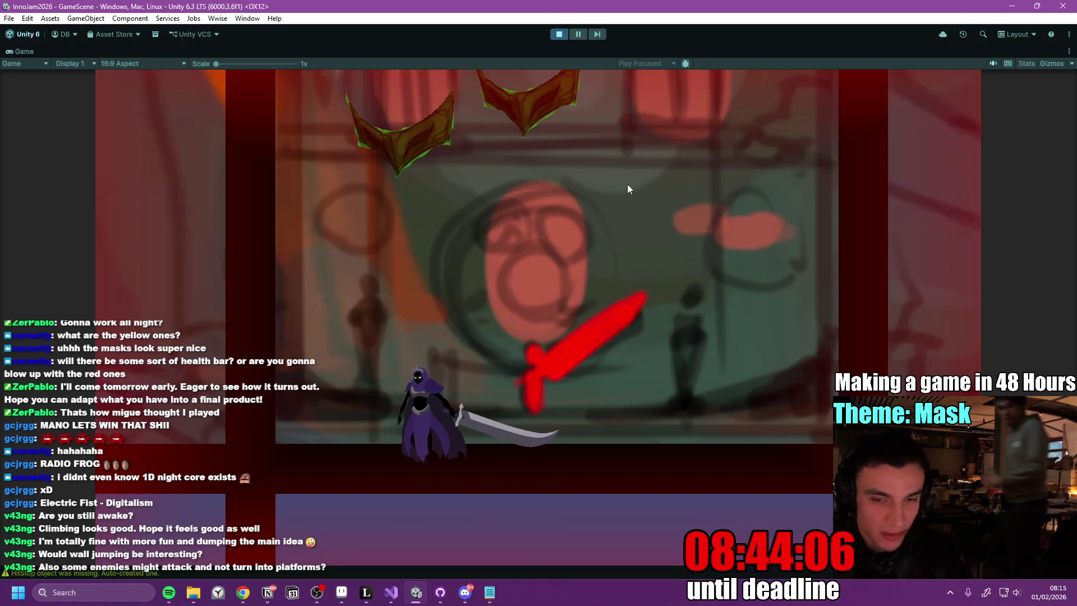
key("space")
key("space")
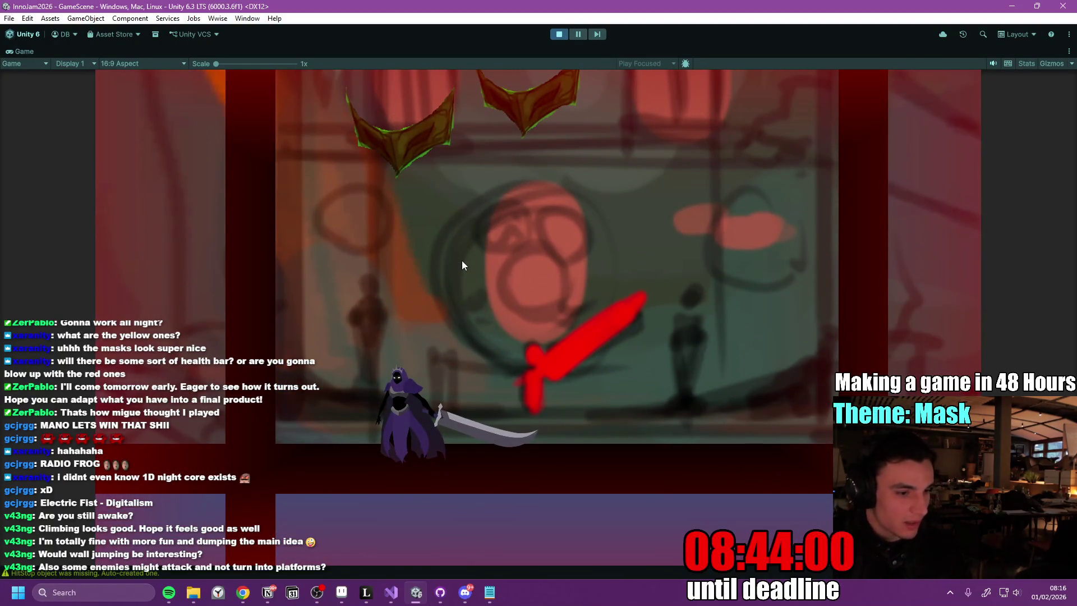
key("space")
key("space")
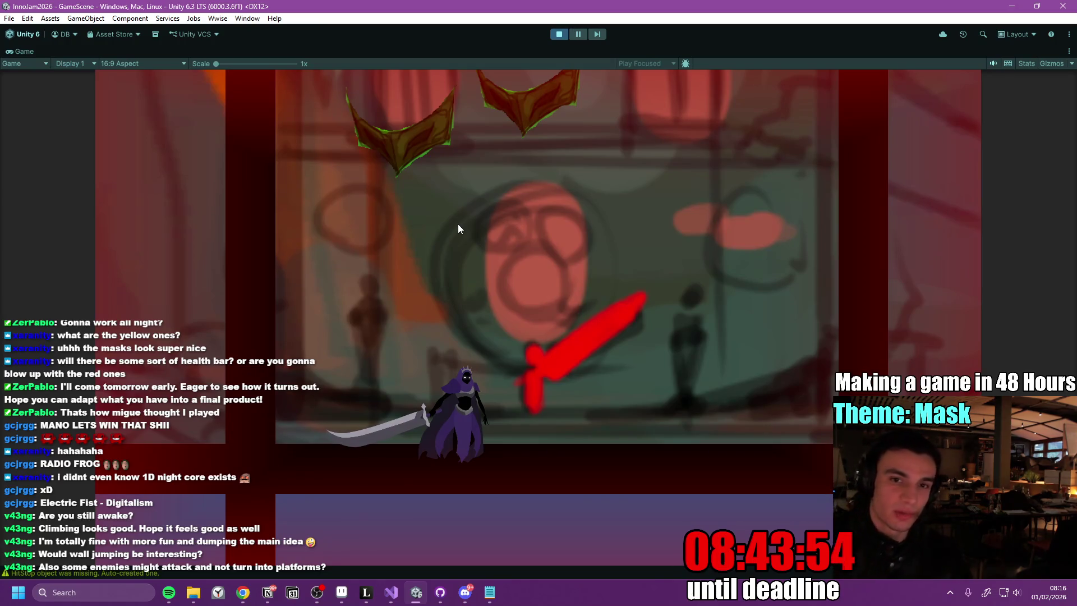
key("space")
key("space")
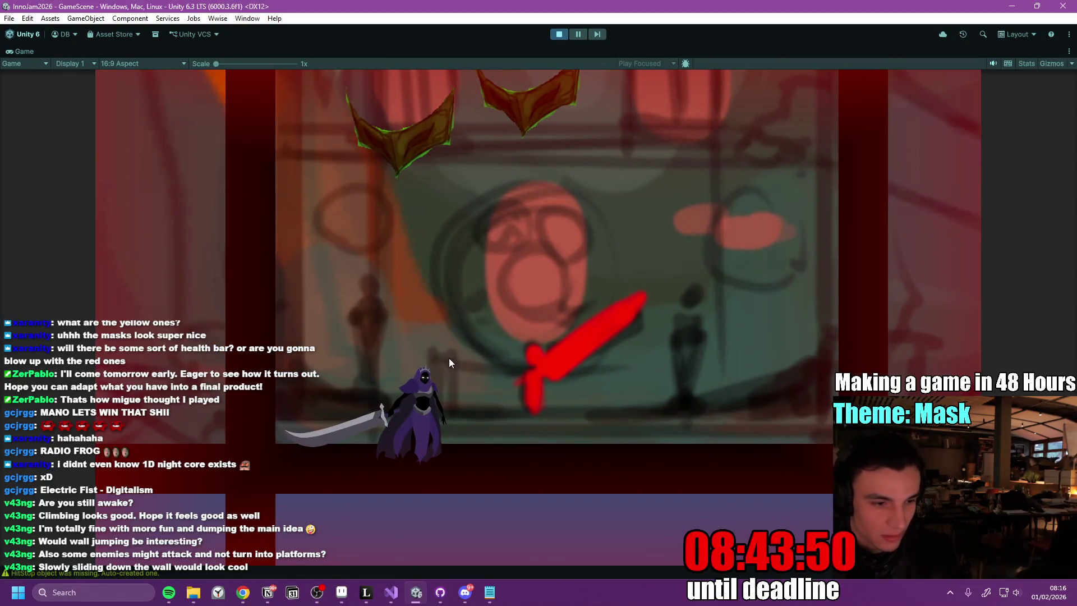
key("d")
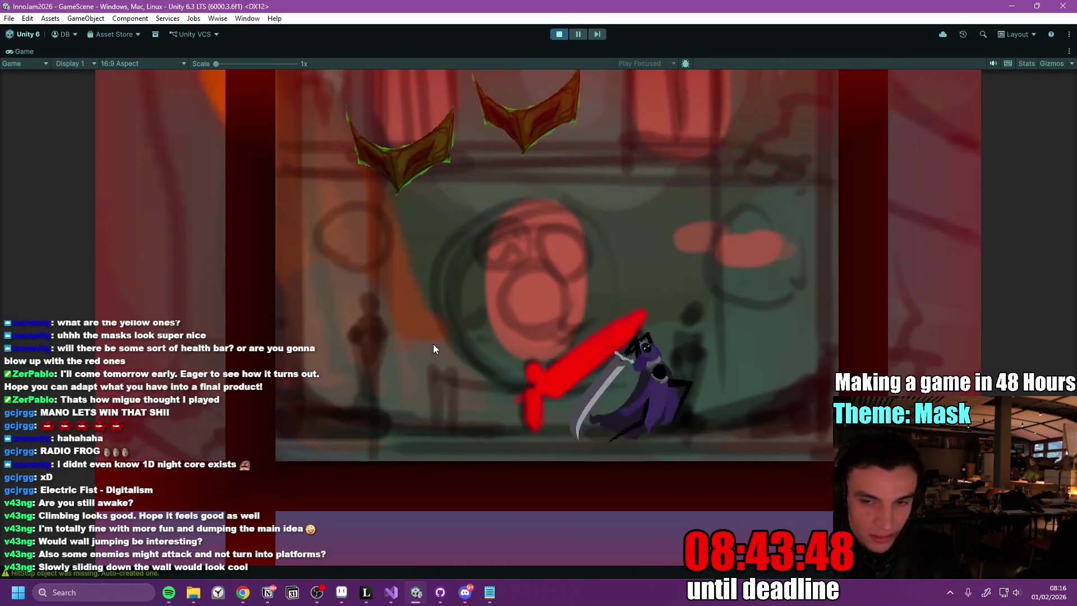
key("space")
key("space")
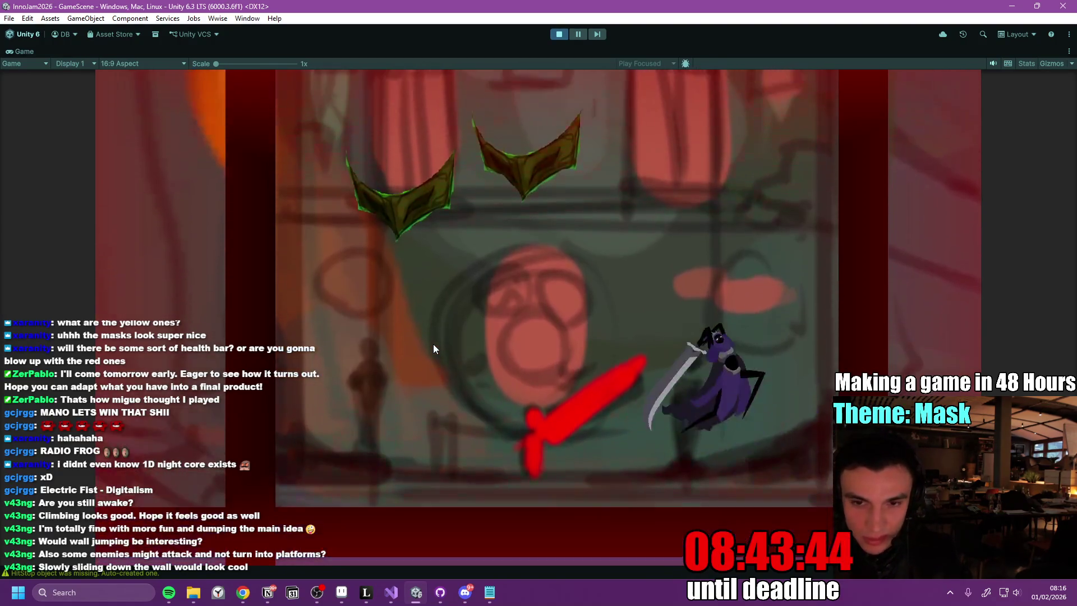
left_click(433, 344)
key("a")
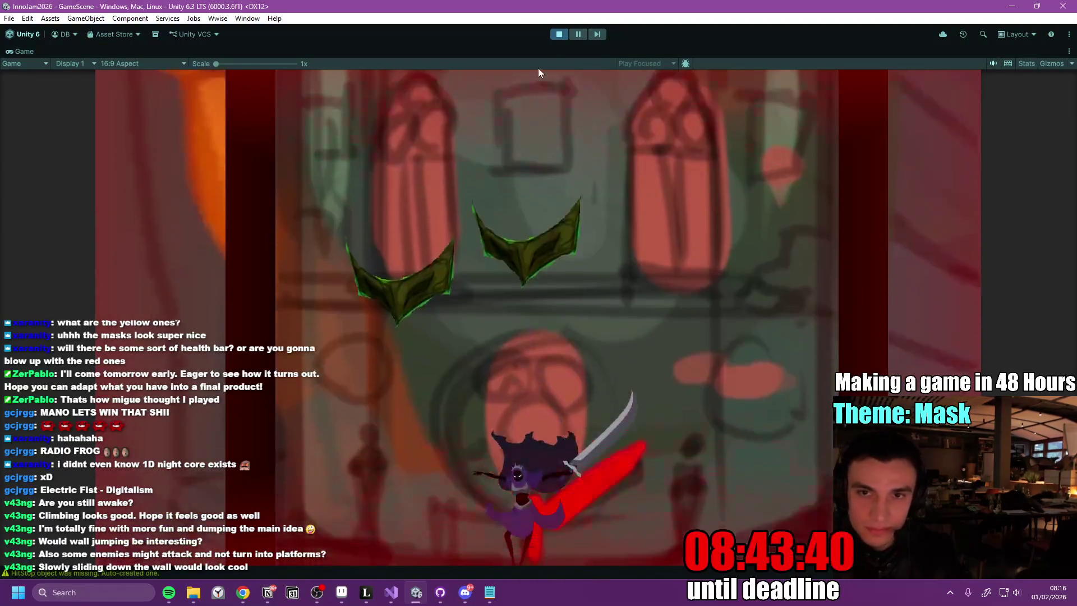
left_click(557, 35)
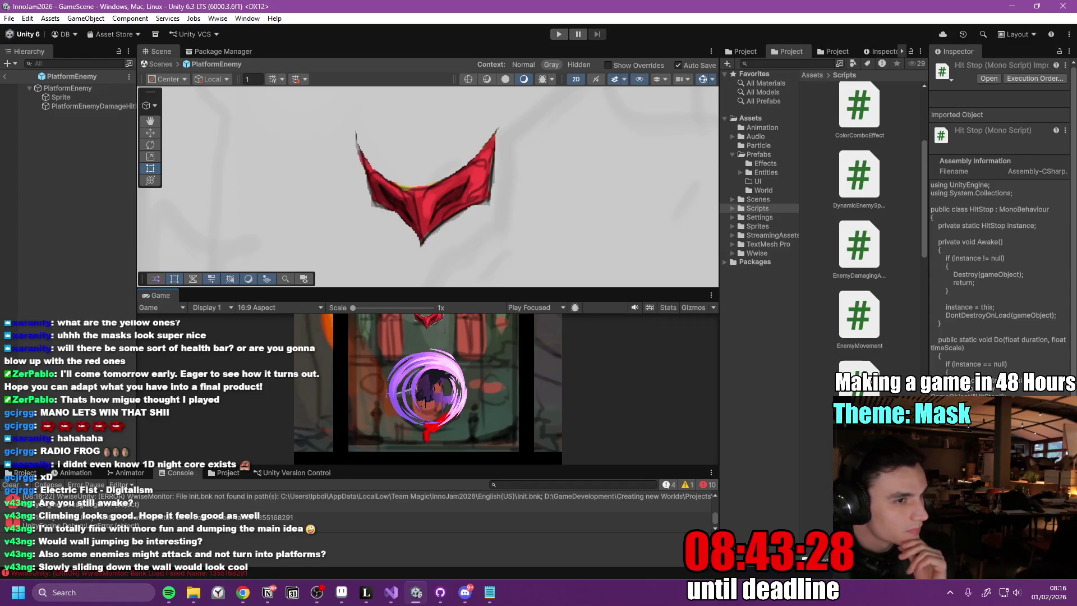
key("alt+Tab")
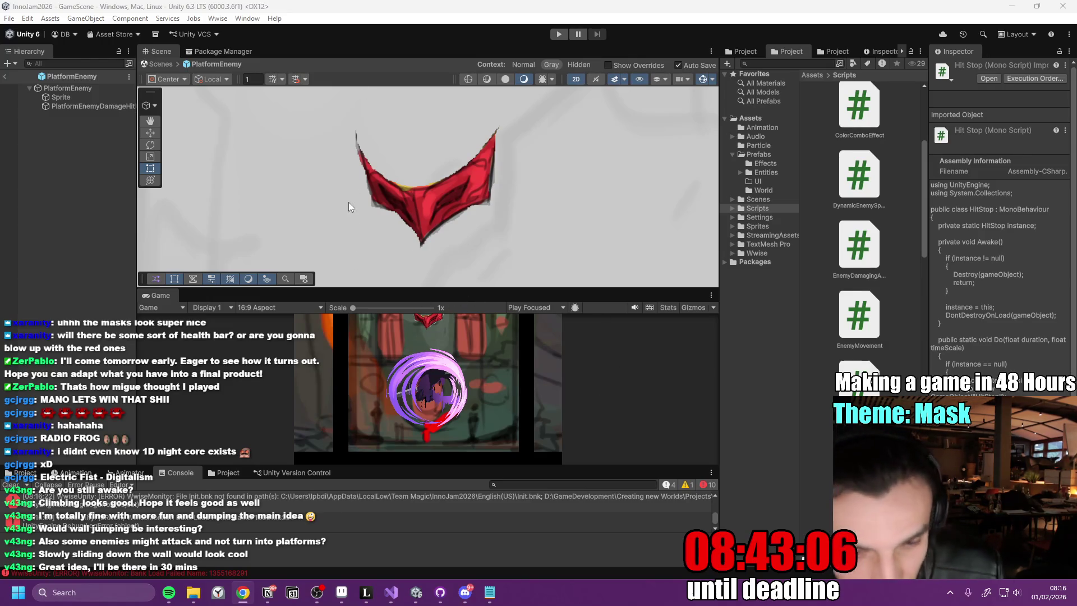
- Tick the Color Change Feedback to-do in Notion
left_click(267, 592)
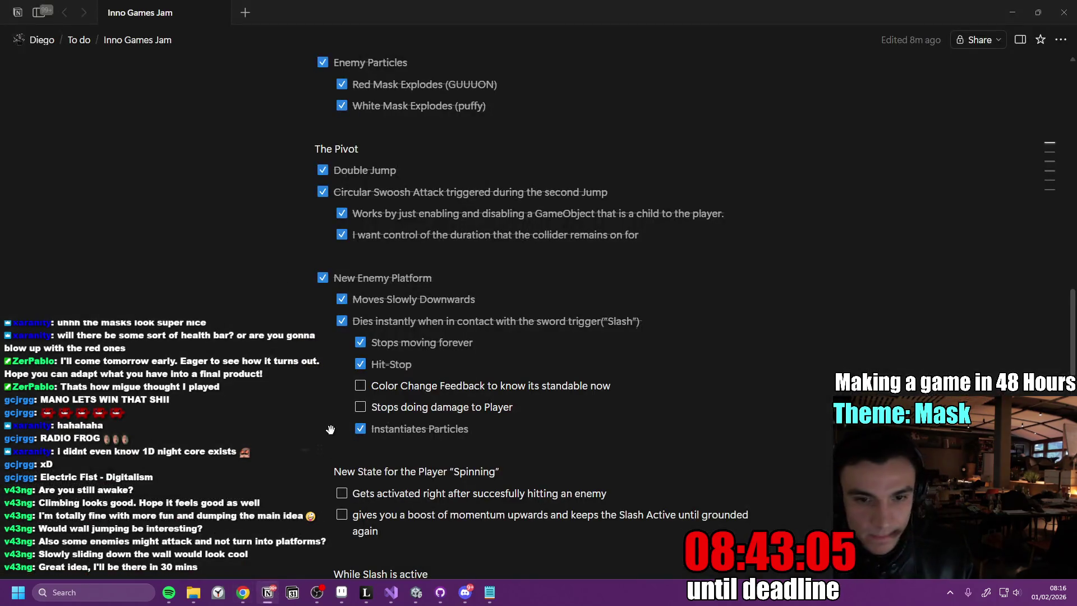
left_click(591, 387)
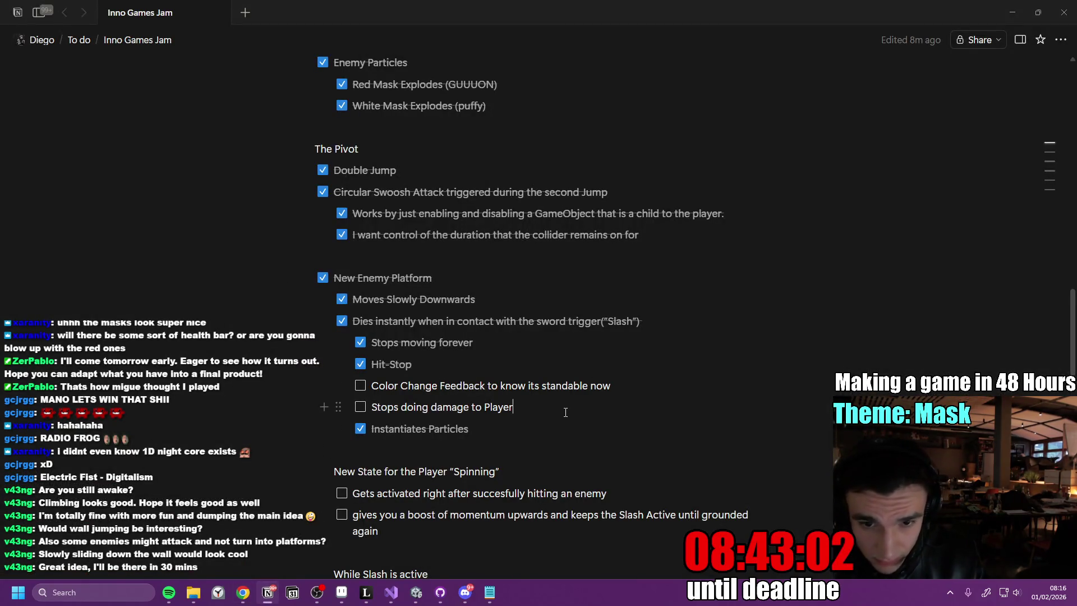
left_click(360, 385)
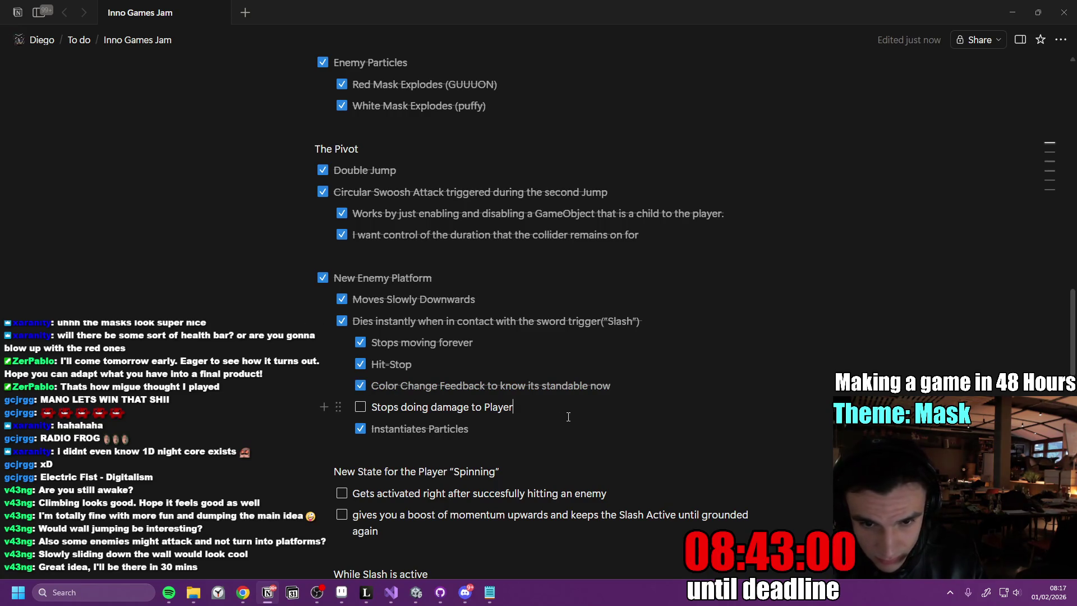
scroll(494, 443, "down", 2)
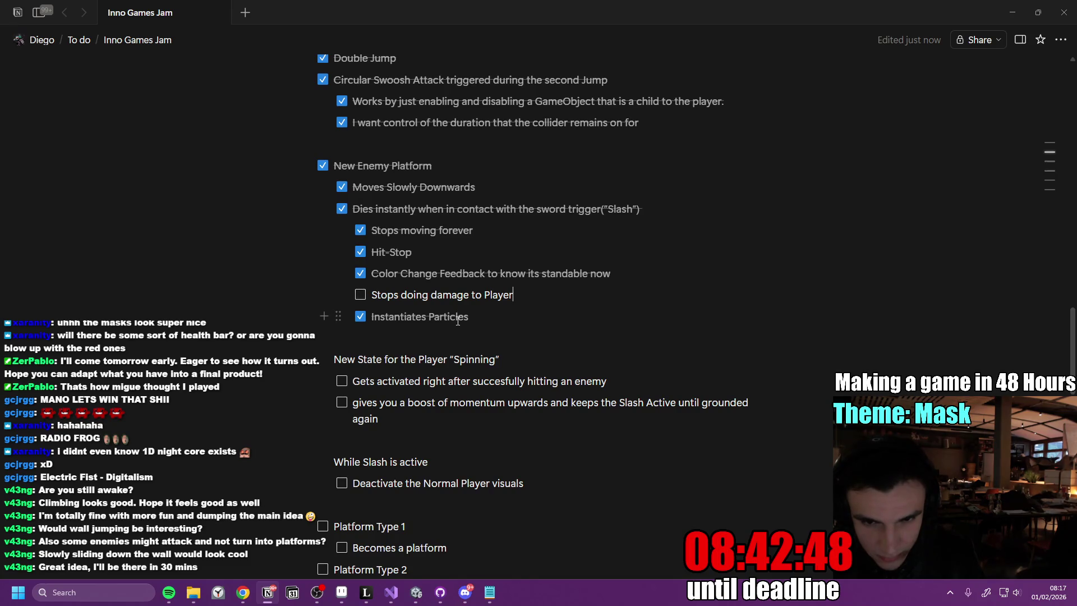
- Add to-dos for player knockback, 'Spawn Damage Particles' and 'Huge Hitstop', then return to Unity
key("Return")
type("Damage should ")
type("knock")
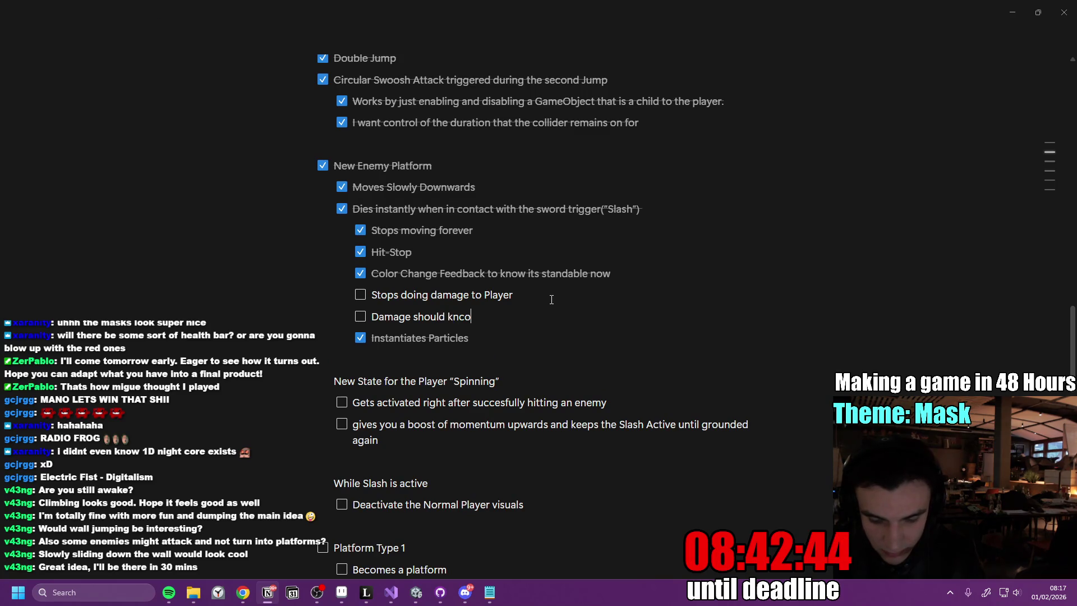
type(" back the player in opposite ")
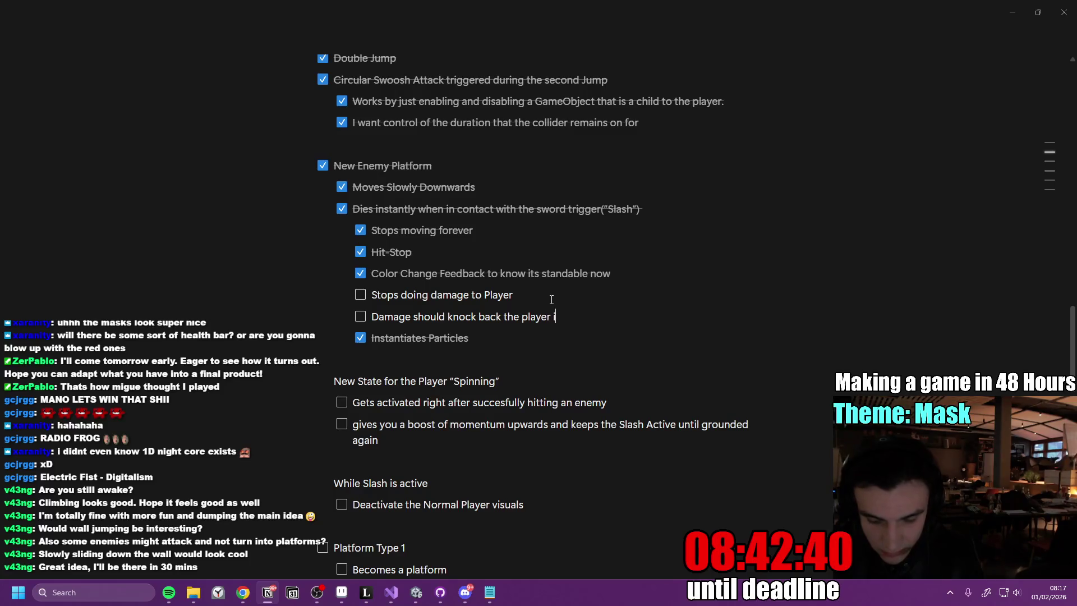
type("di")
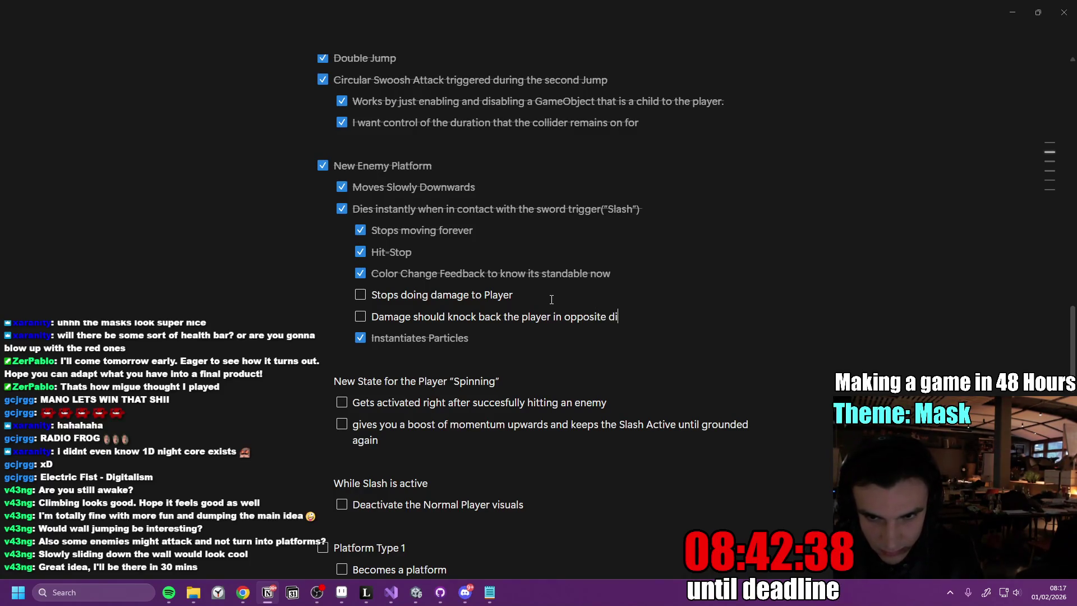
type("rection of damage source")
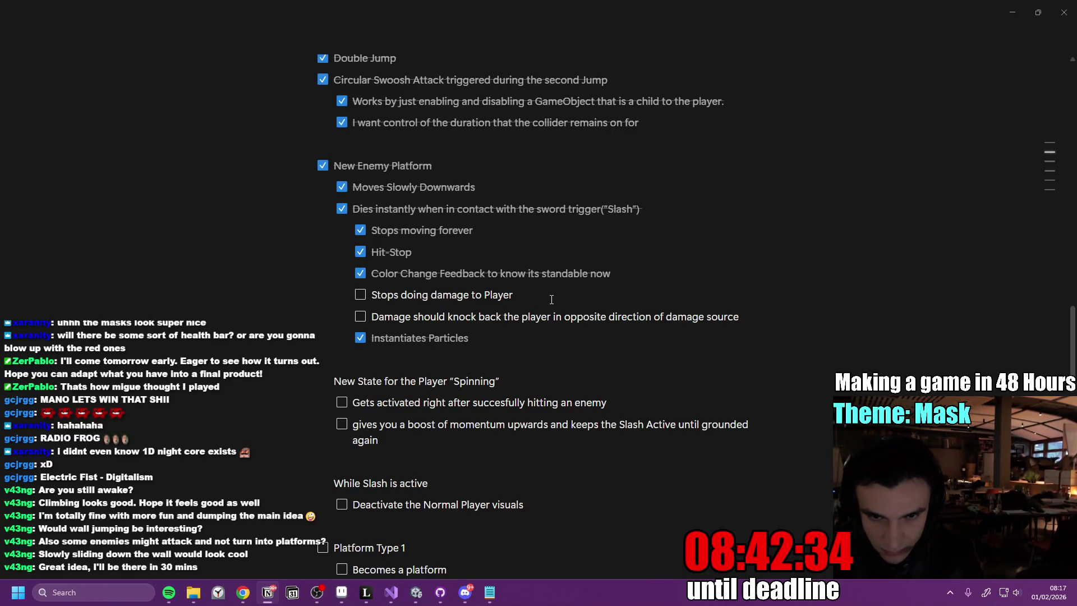
key("Return")
type("Spawn Dma")
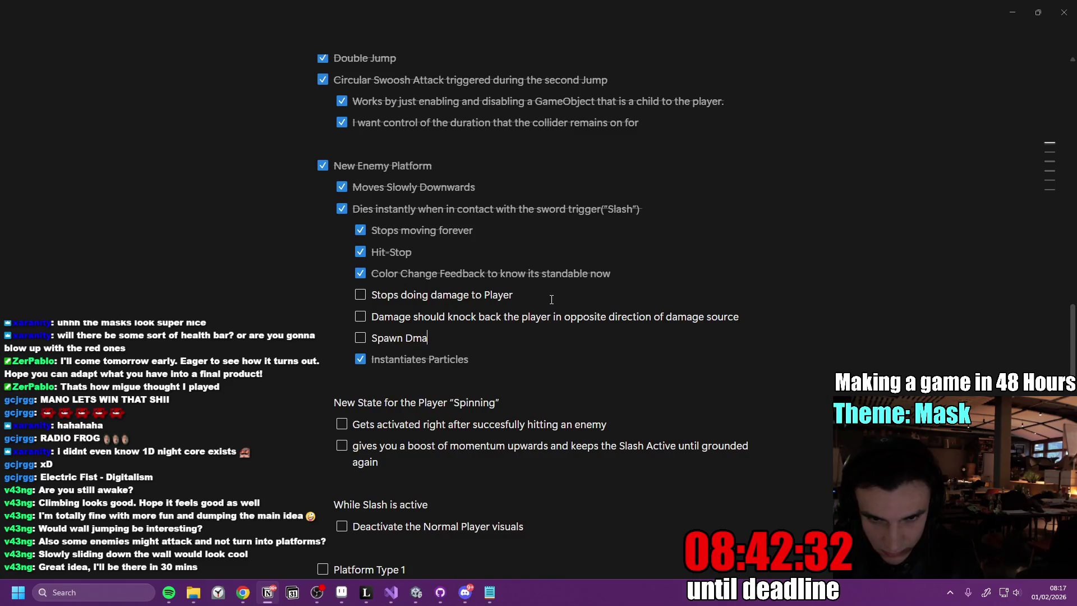
key("BackSpace")
key("BackSpace")
type("ama")
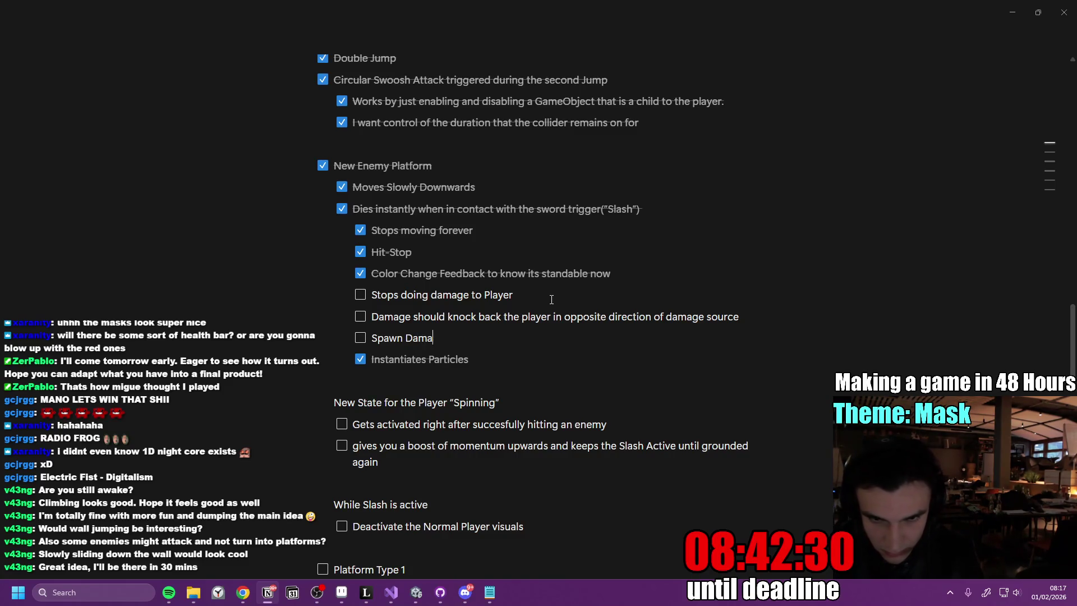
type("ge Particles")
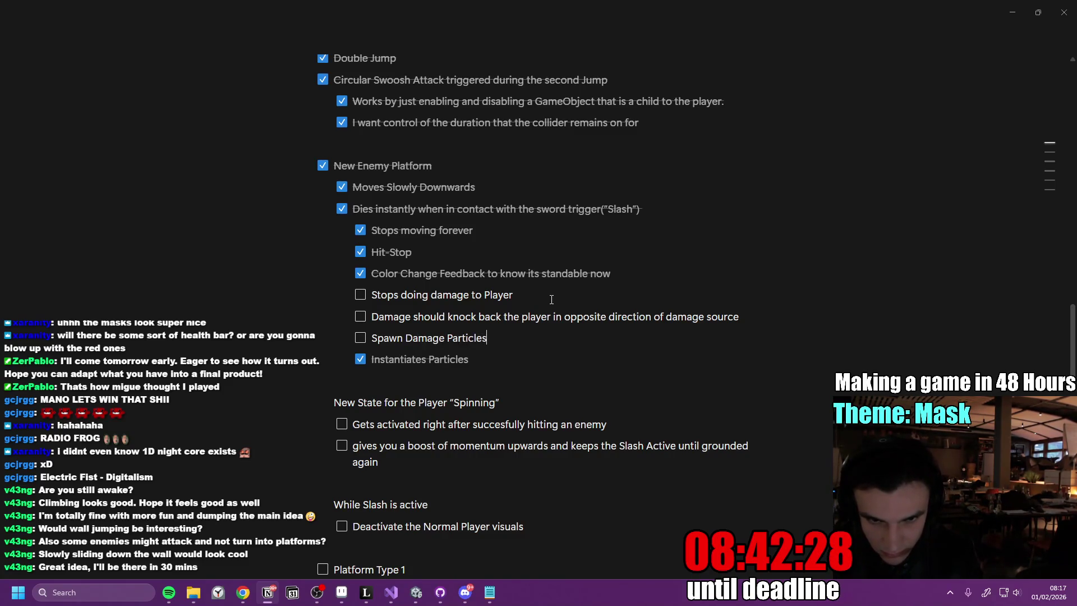
key("Return")
type("Huge Hit")
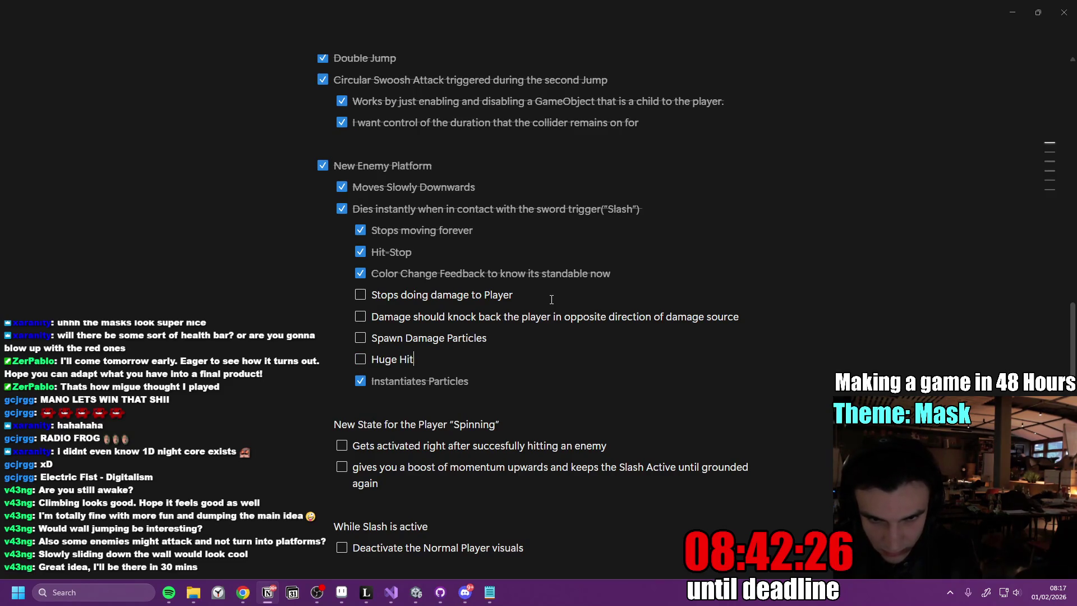
type("stop")
mouse_move(444, 361)
left_mouse_down()
mouse_move(367, 338)
mouse_move(368, 316)
left_mouse_up()
key("alt+Tab")
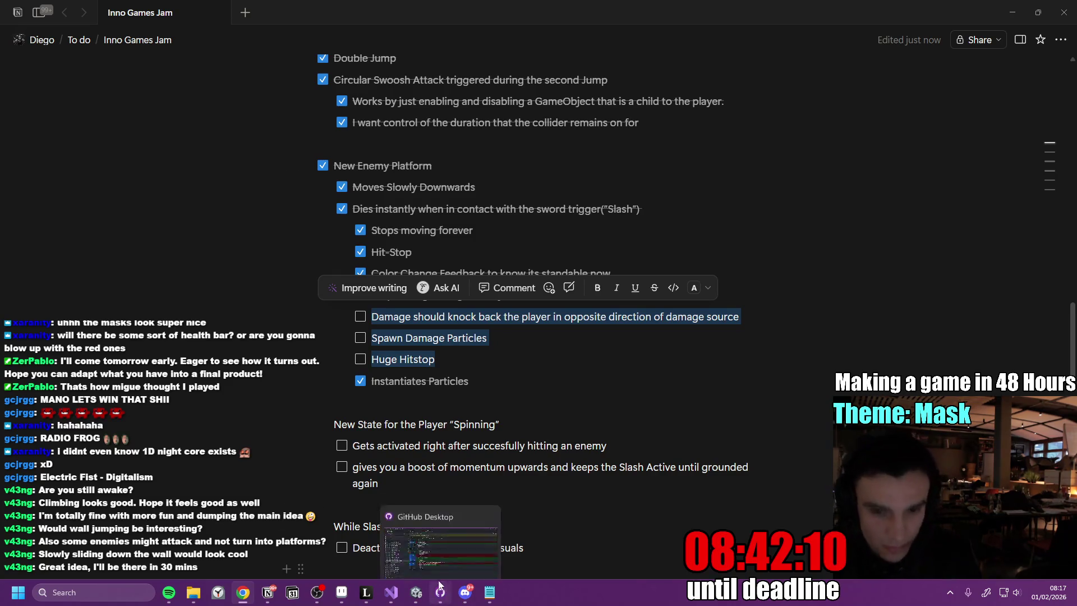
left_click(416, 593)
- In Visual Studio, show the PlayerStats.cs tab and select all of its code
scroll(861, 365, "up", 3)
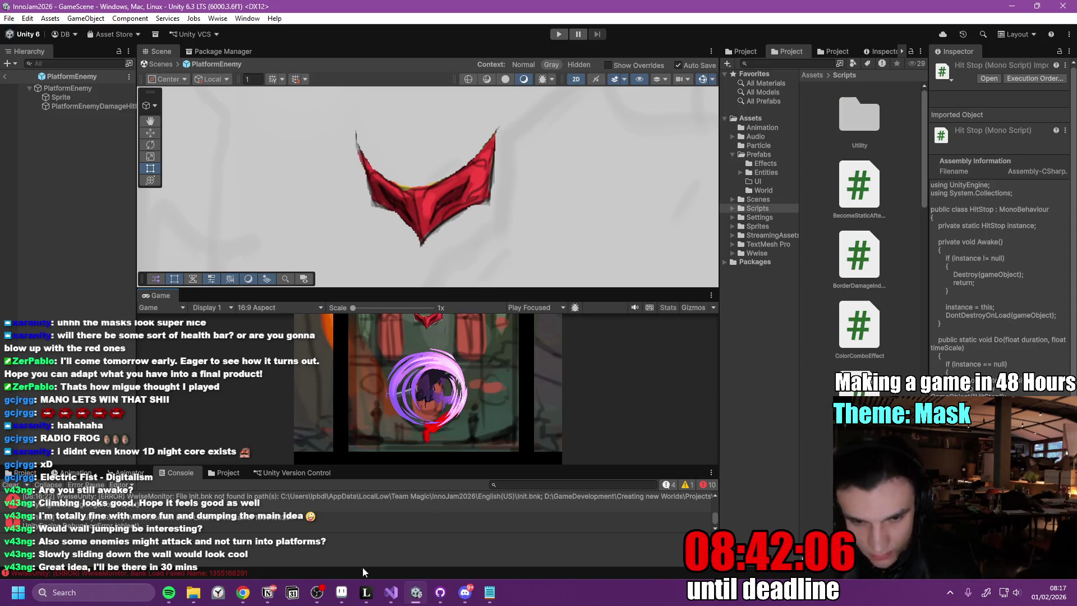
left_click(391, 592)
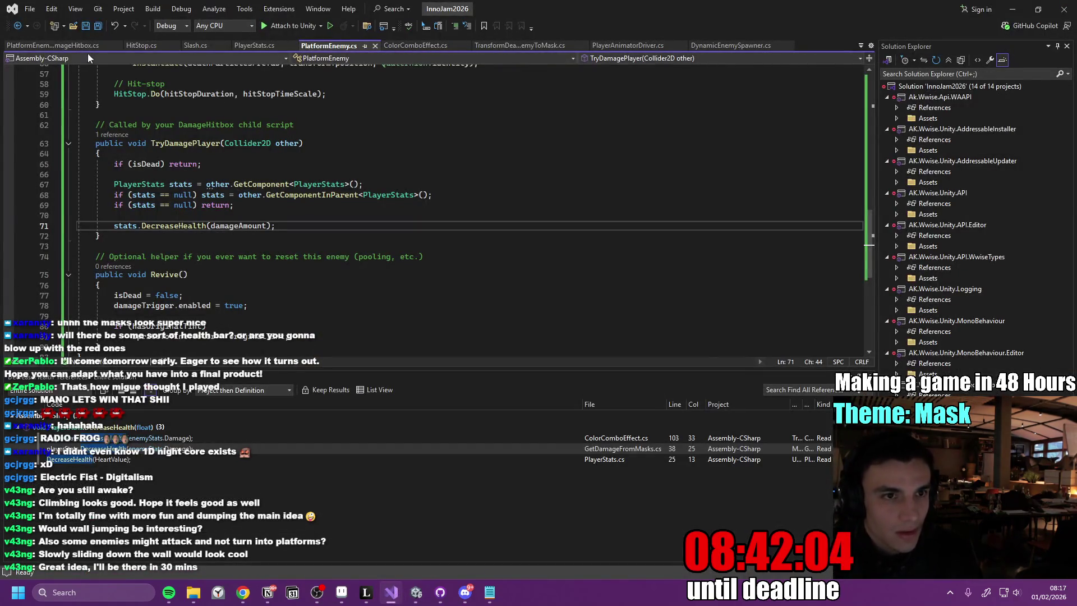
left_click(251, 46)
left_click(453, 160)
key("ctrl+a")
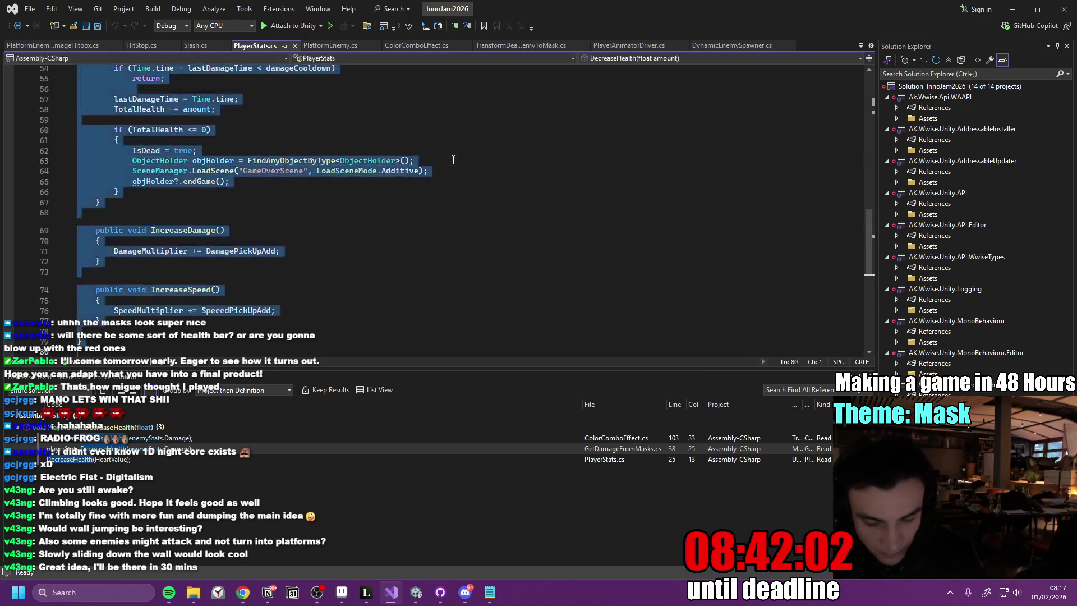
- Briefly switch over to Spotify, then return to the previous window
key("alt+Tab")
key("alt+Tab")
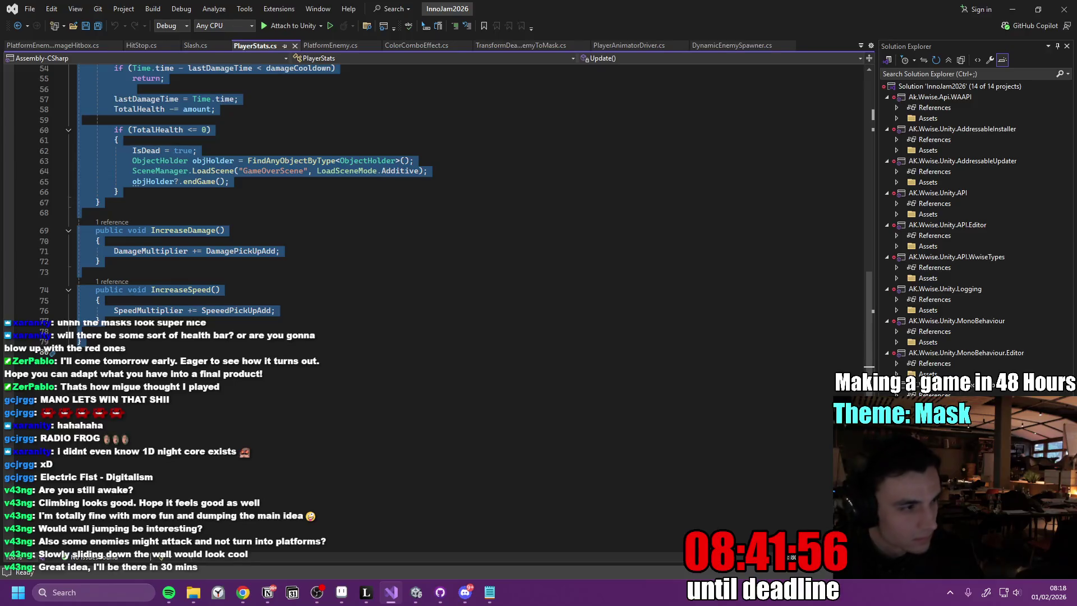
left_click(168, 592)
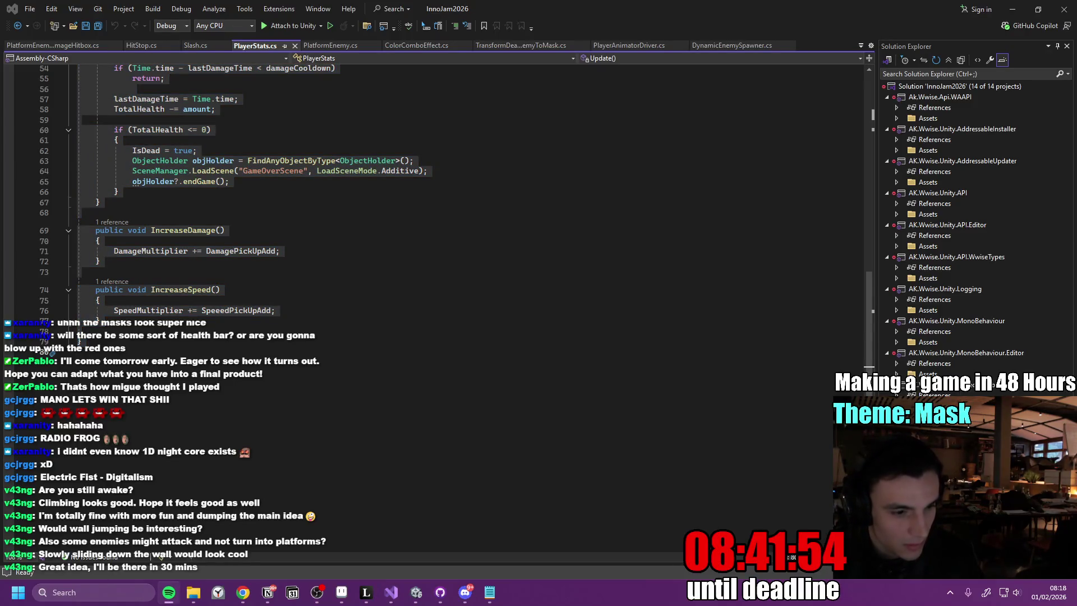
key("alt+Tab")
key("alt+Tab")
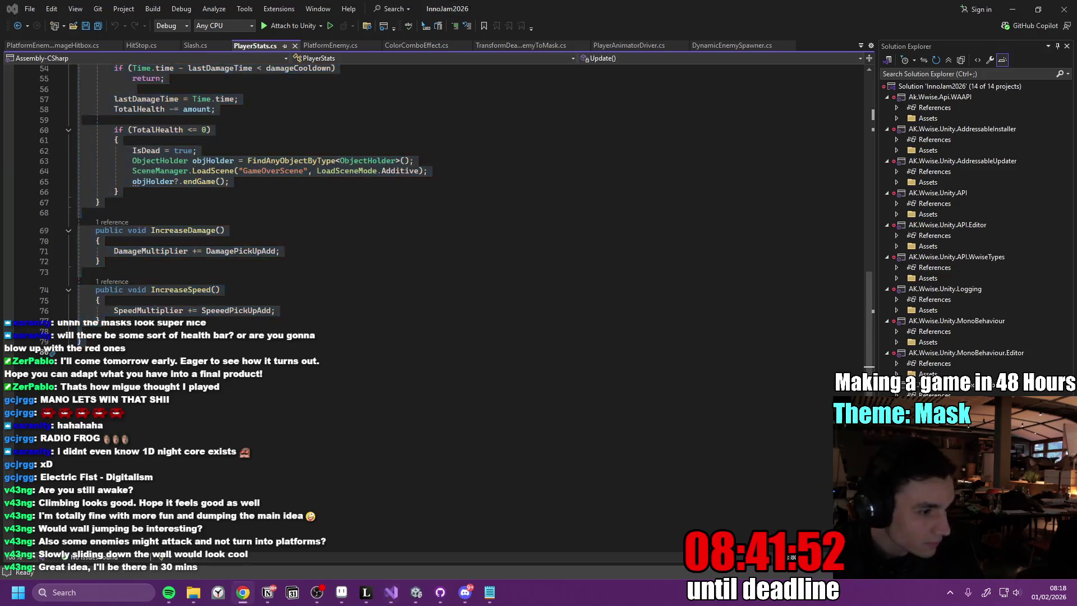
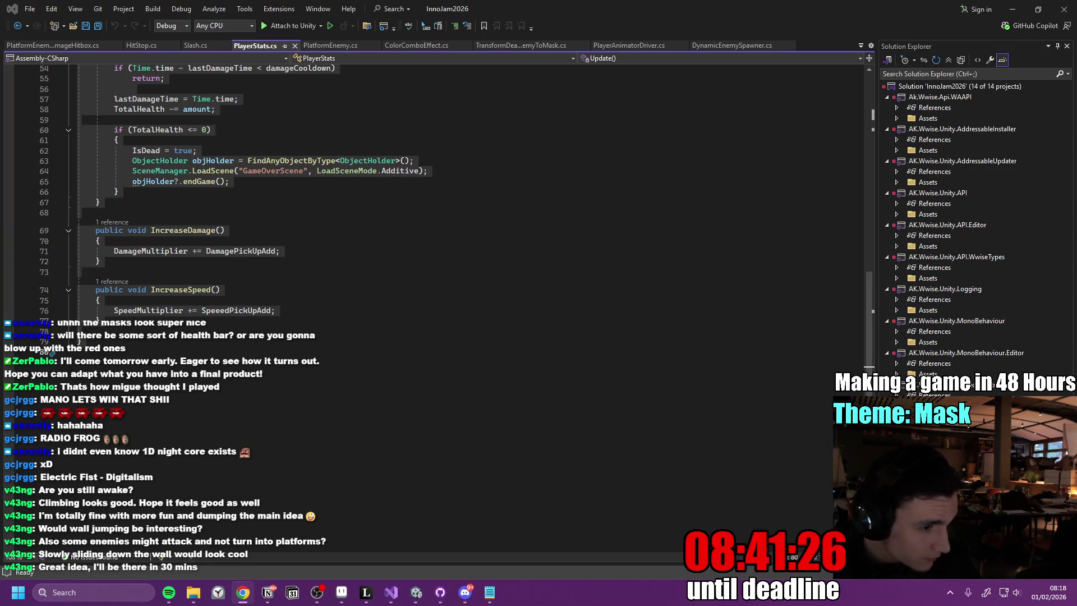
- Save PlayerStats.cs with its hit-stop coroutine and bring up PlatformEnemyDamageHitbox.cs
scroll(363, 261, "down", 20)
scroll(364, 261, "down", 6)
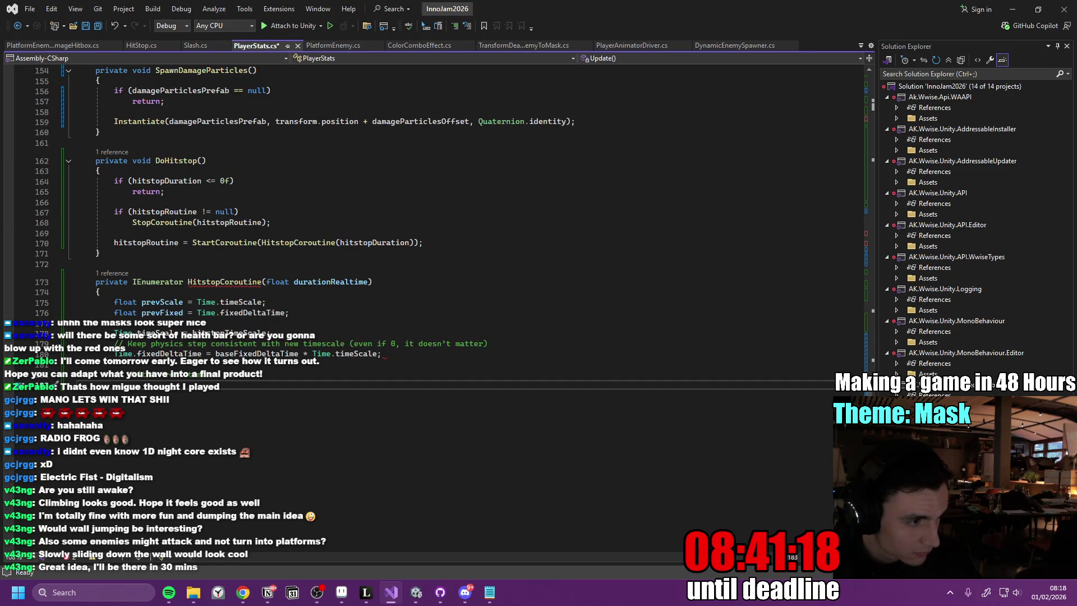
left_click(386, 221)
key("ctrl+s")
key("Down")
scroll(304, 389, "down", 5)
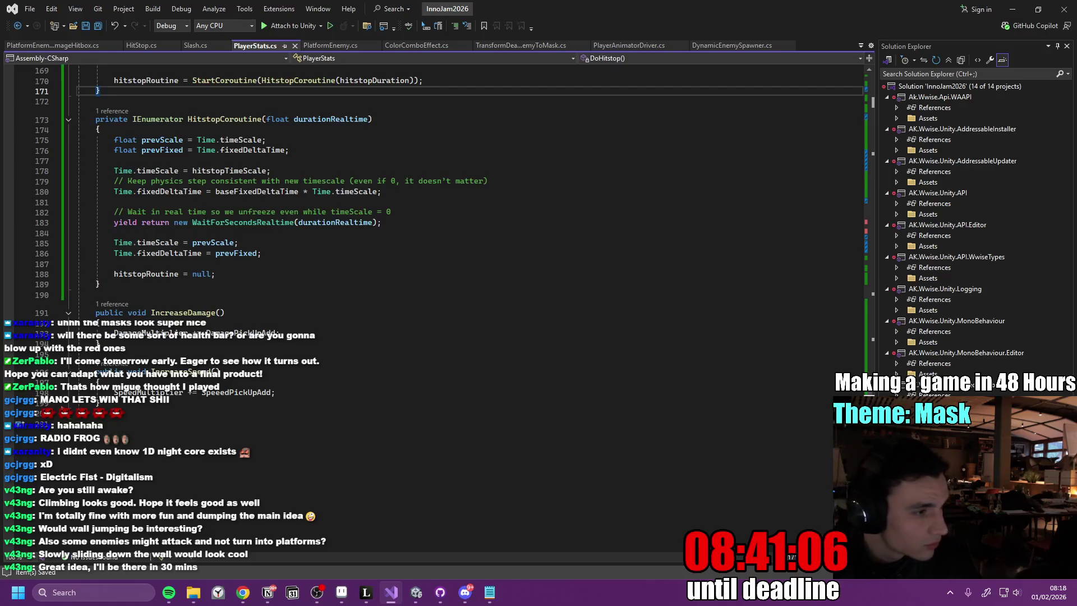
left_click(56, 43)
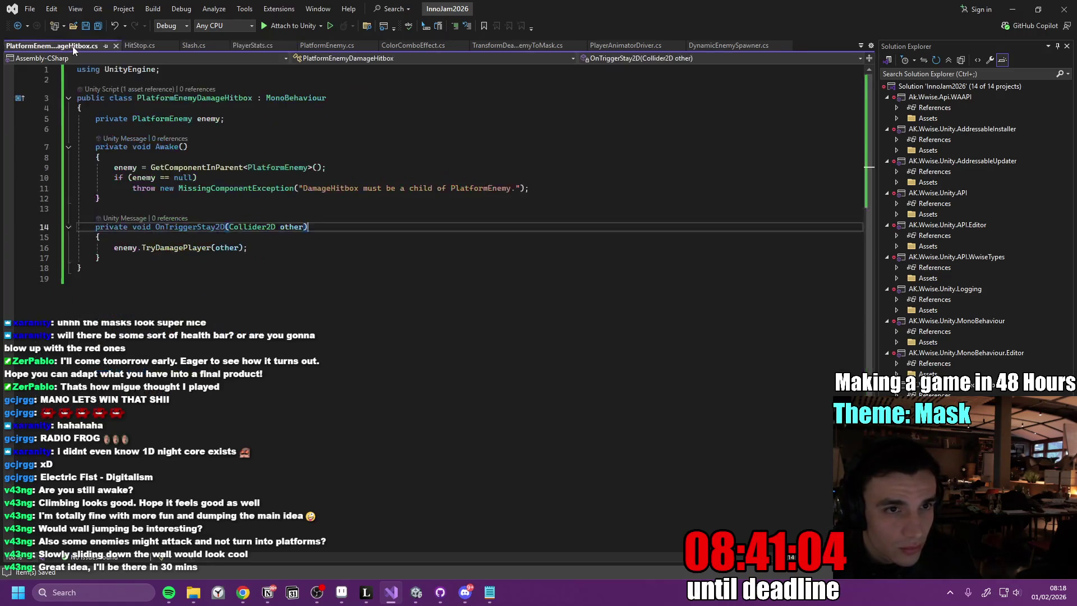
- Find TryDamagePlayer in PlatformEnemy.cs calling DecreaseHealth(damageAmount), then return to Unity
left_click(282, 250)
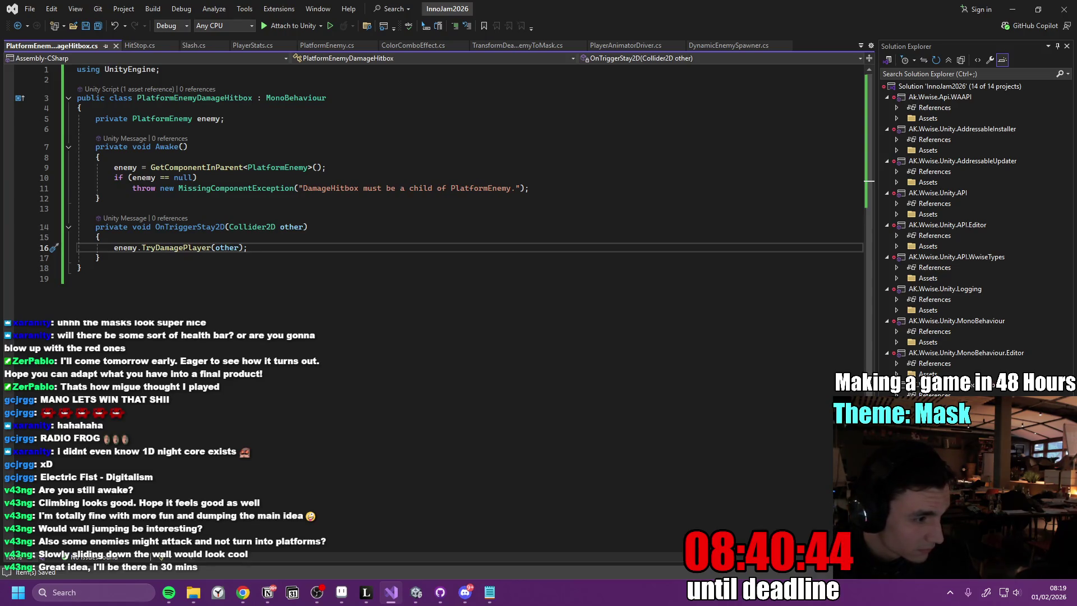
left_click(255, 45)
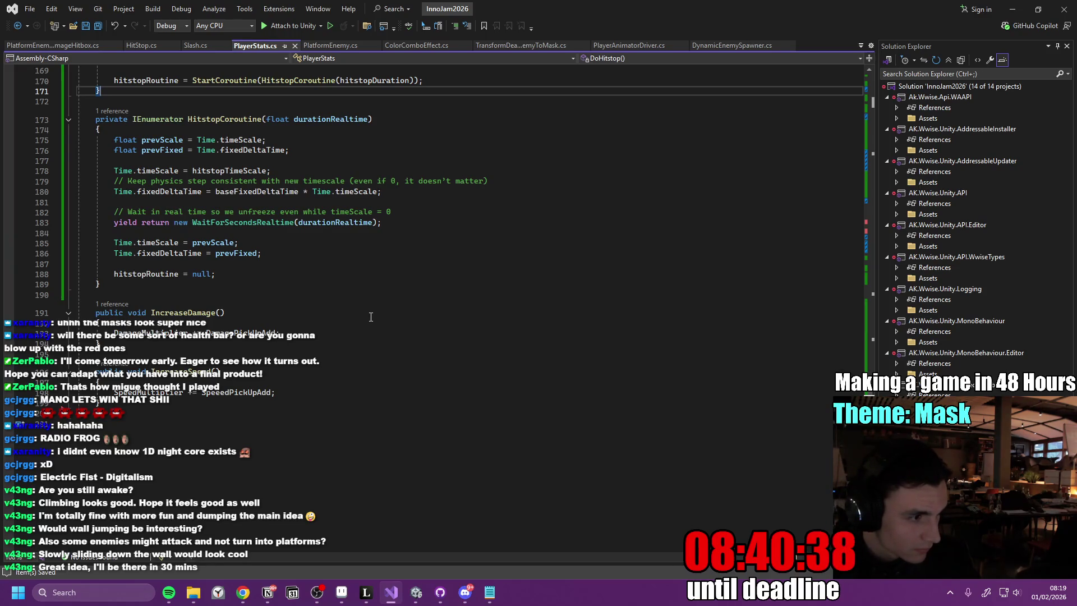
left_click(331, 46)
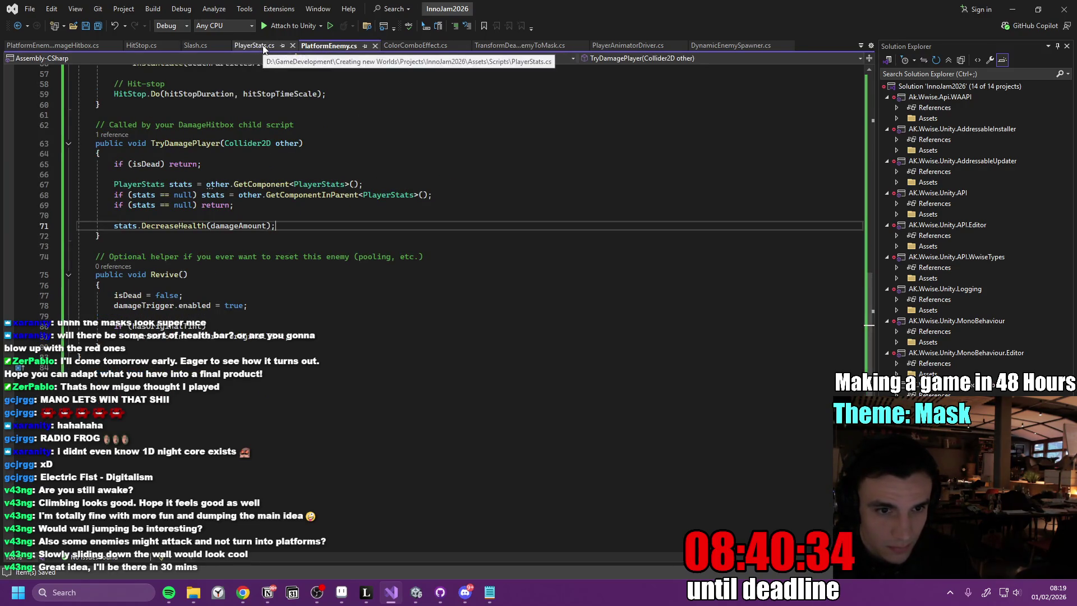
scroll(408, 290, "up", 10)
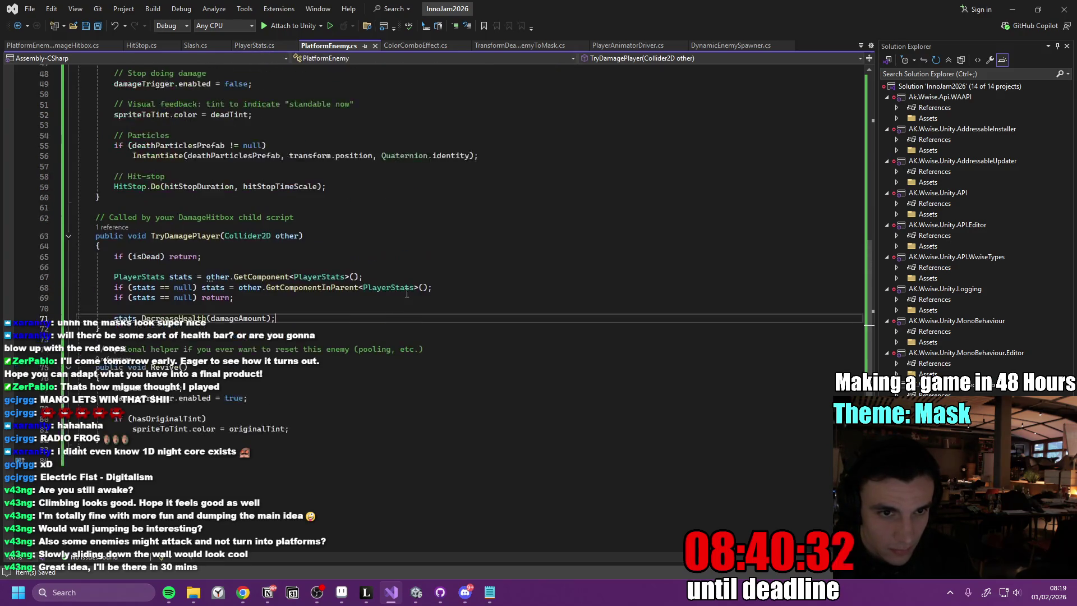
scroll(409, 290, "down", 11)
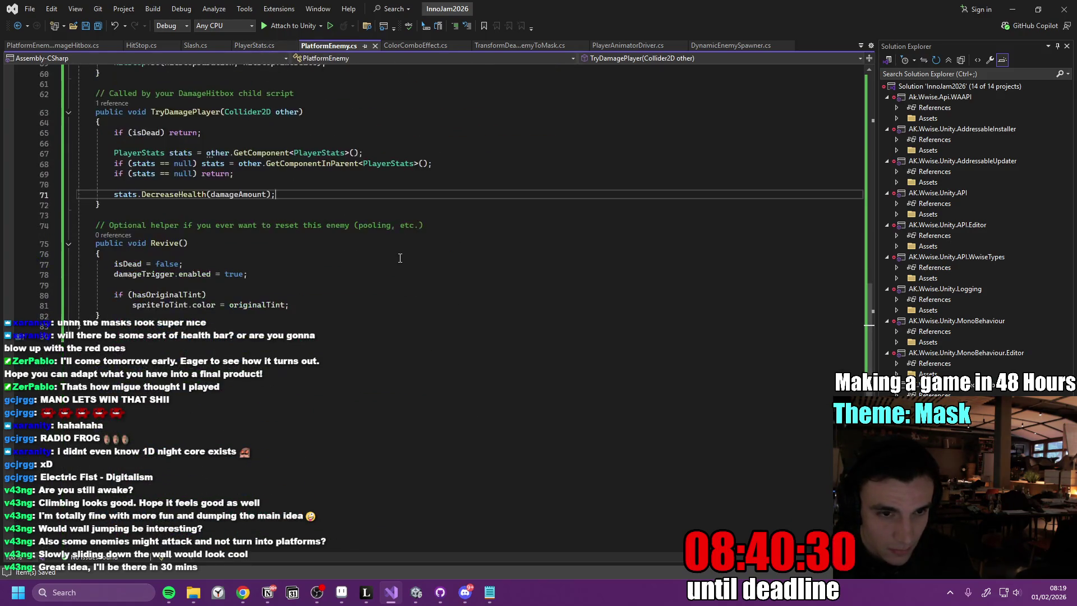
scroll(404, 267, "up", 2)
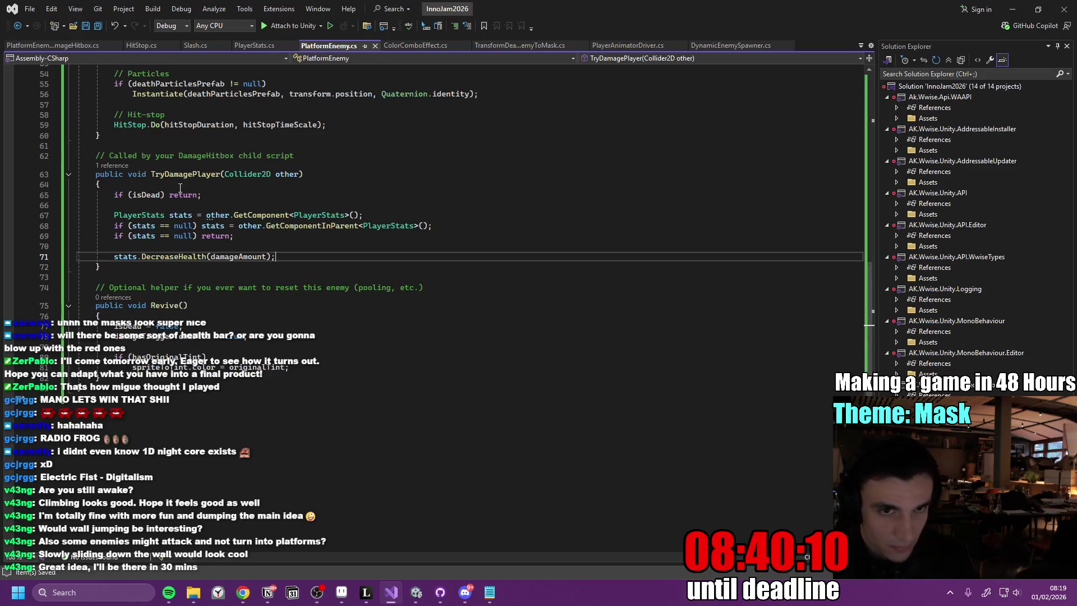
mouse_move(413, 601)
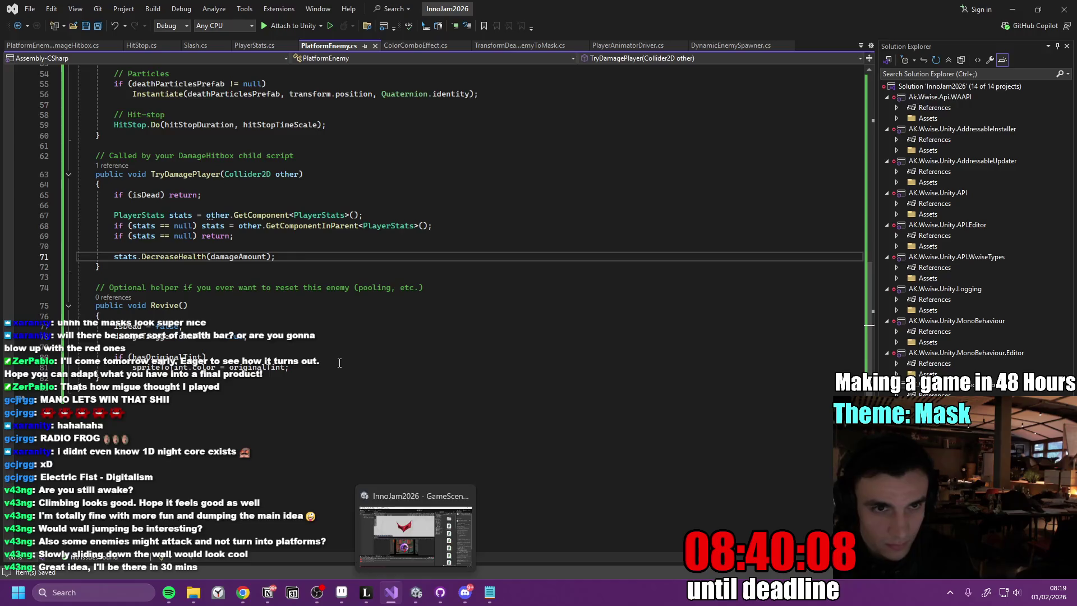
left_click(416, 595)
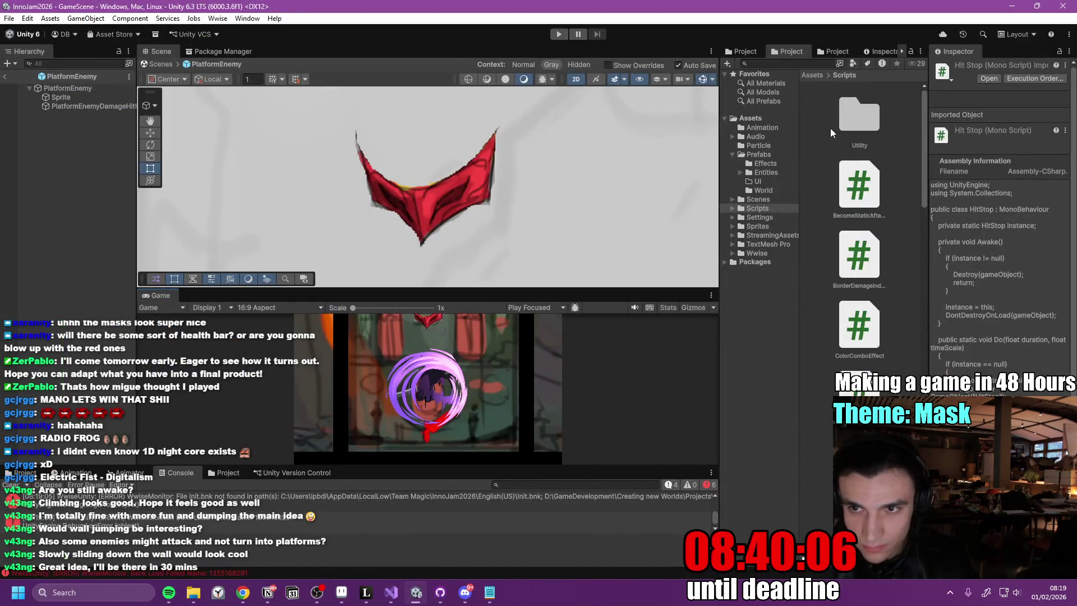
- Widen the Project and Inspector panels and leave the enemy prefab
left_click_drag(721, 164, 658, 164)
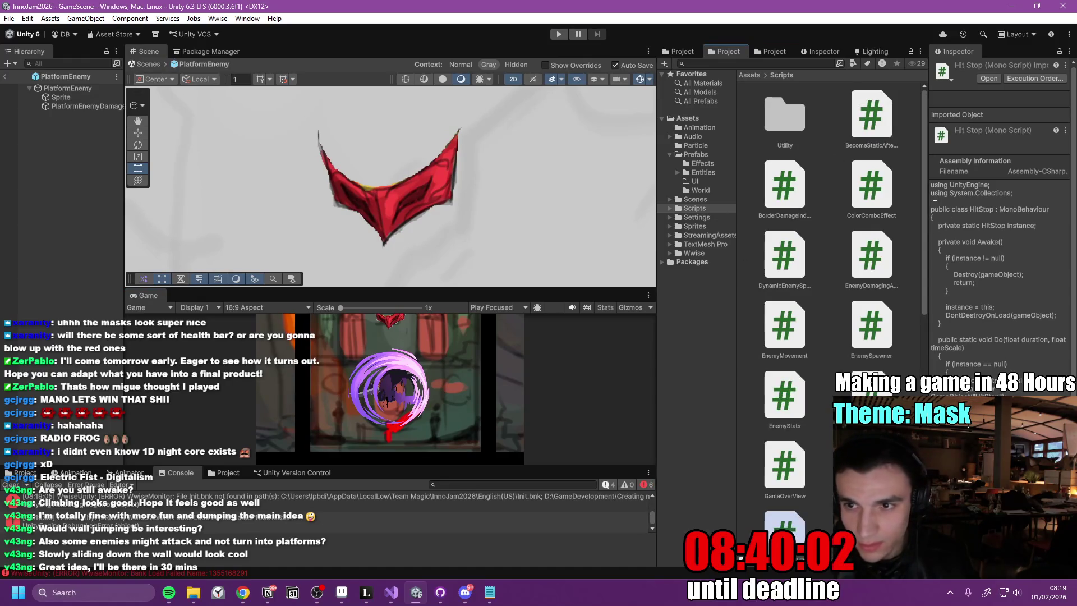
left_click_drag(928, 236, 861, 242)
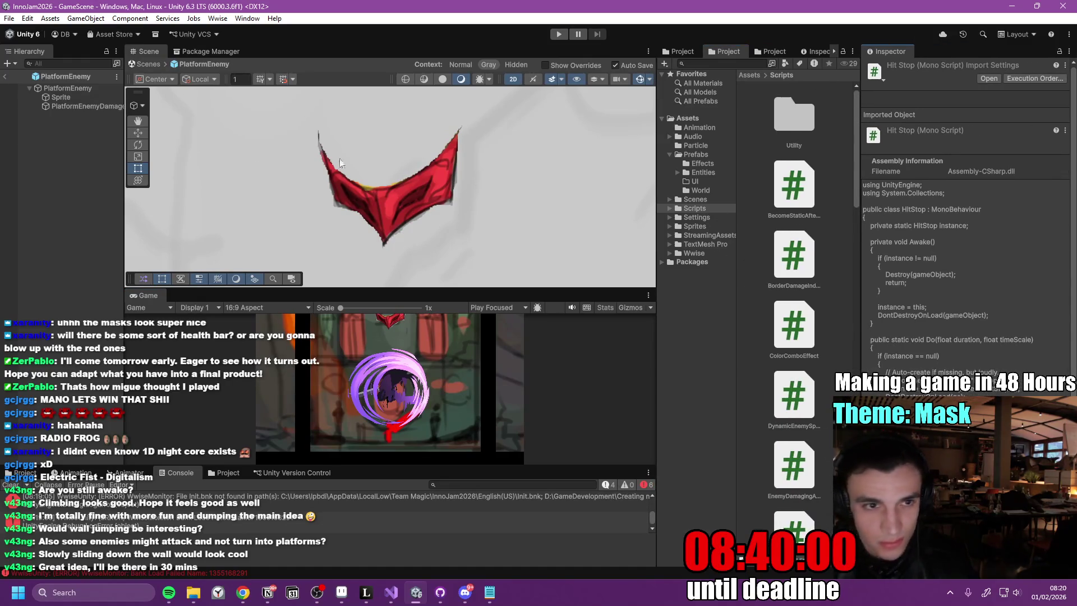
left_click(5, 77)
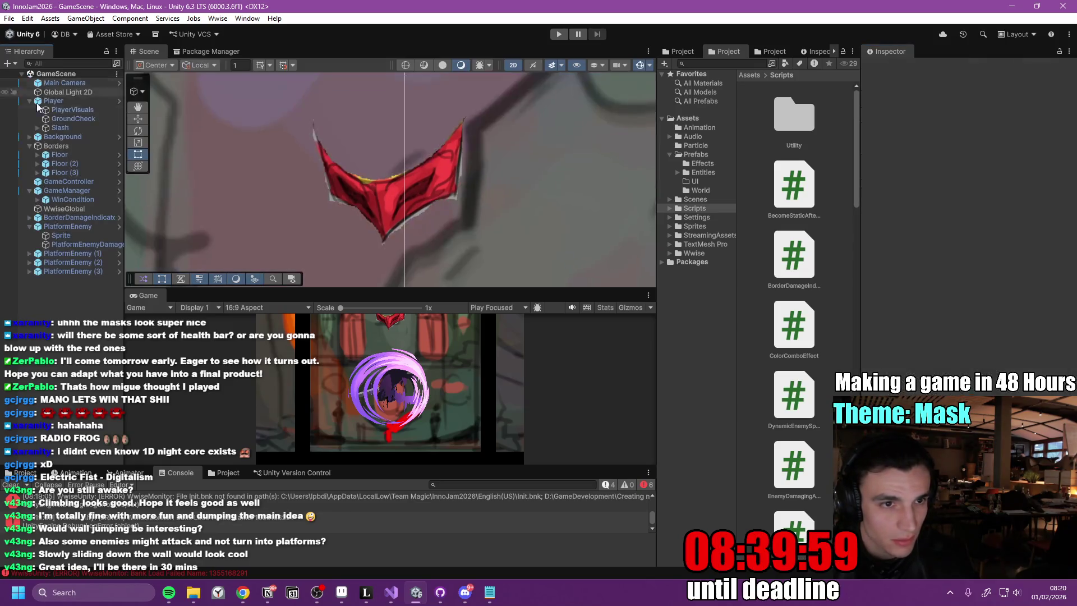
- Save the Player prefab's adjusted Player Stats settings and show the Prefabs folder
left_click(120, 102)
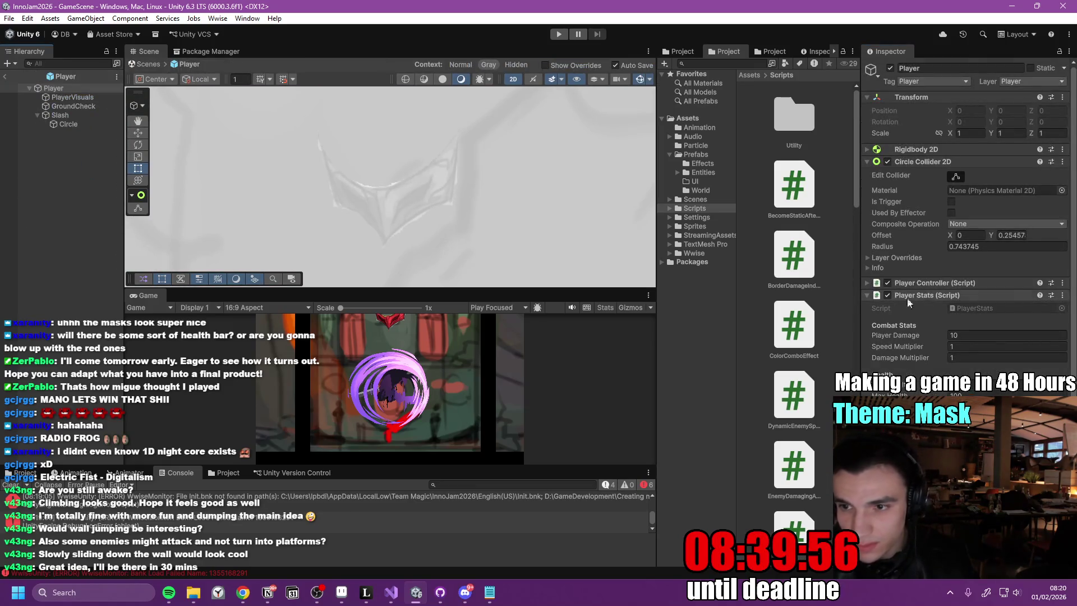
scroll(1019, 354, "down", 5)
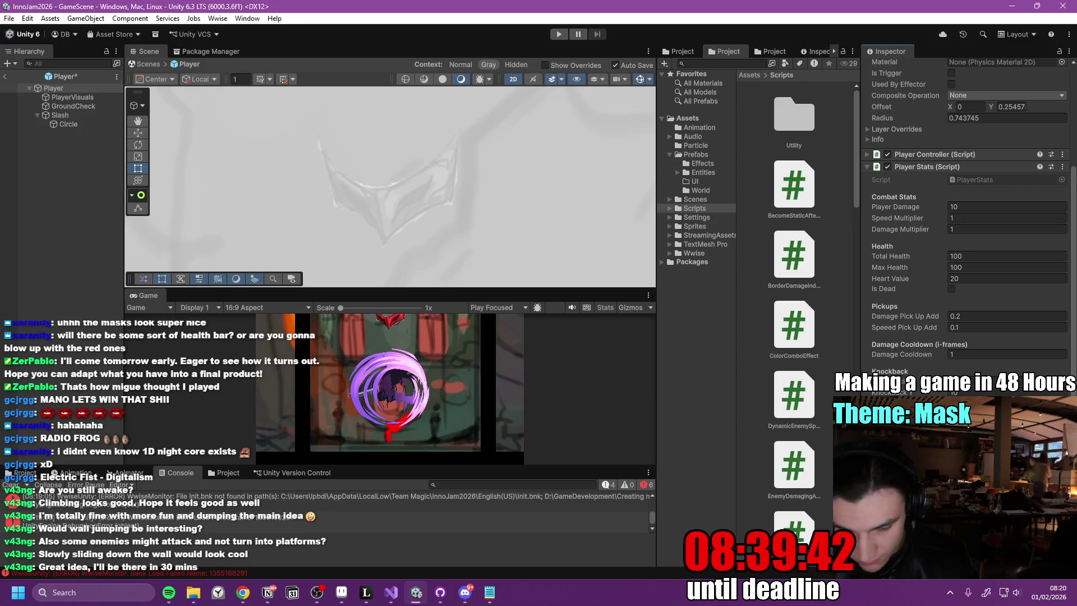
key("ctrl+s")
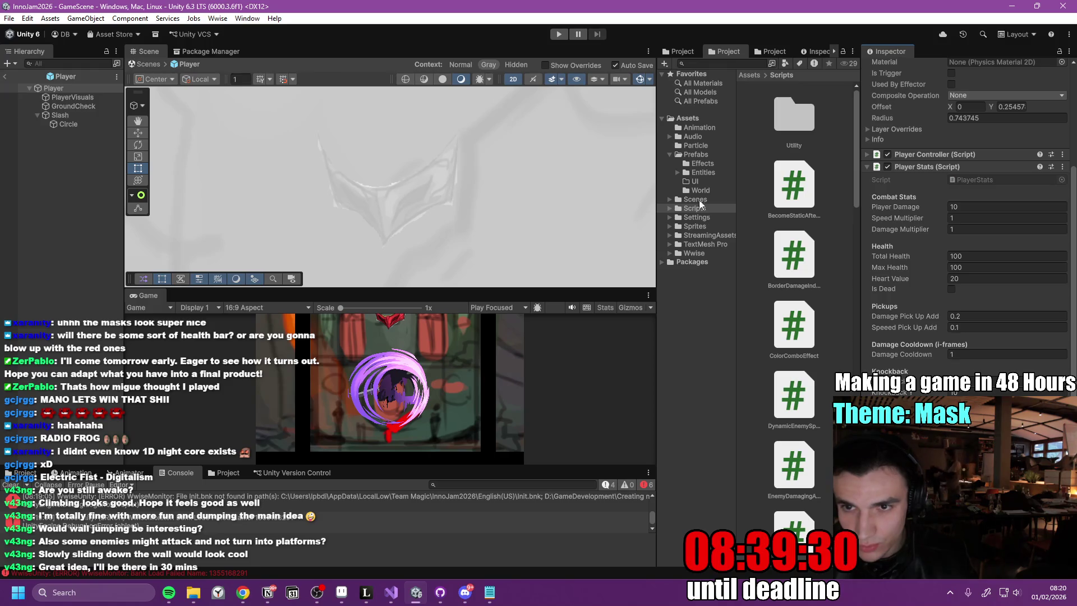
left_click(708, 156)
- Duplicate ParticleExplosion in Prefabs/Effects, rename the copy ParticlePlayerDamaged, and open it
double_click(801, 135)
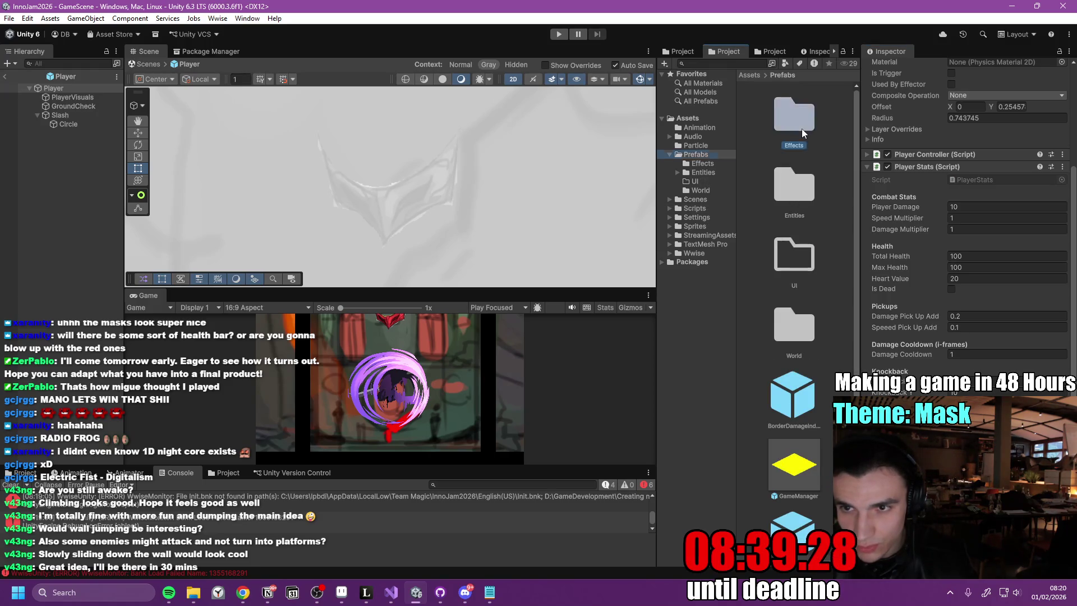
left_click(808, 128)
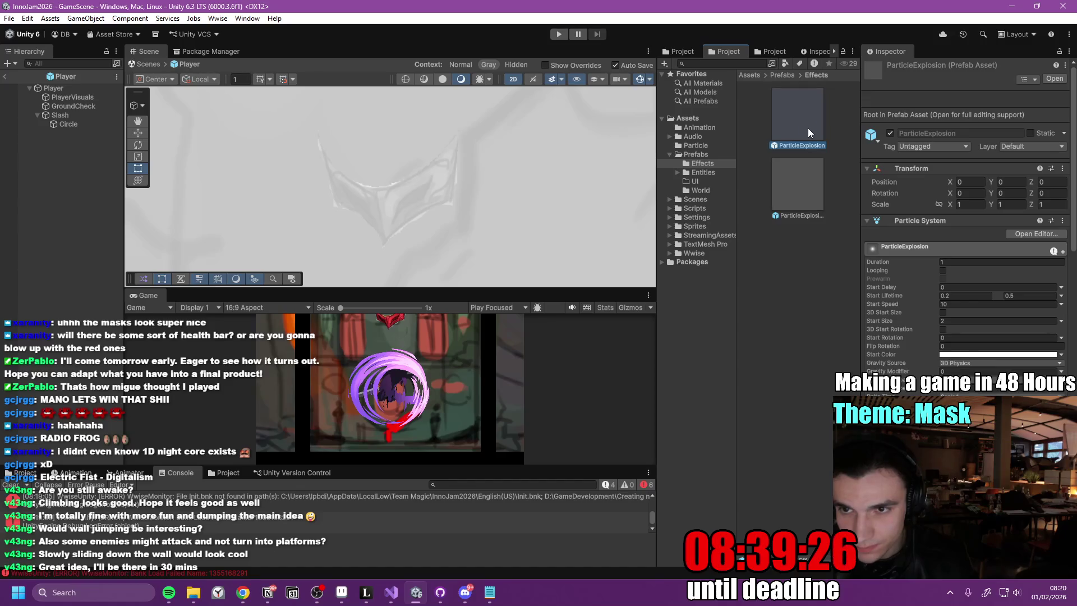
key("ctrl+d")
left_click(807, 249)
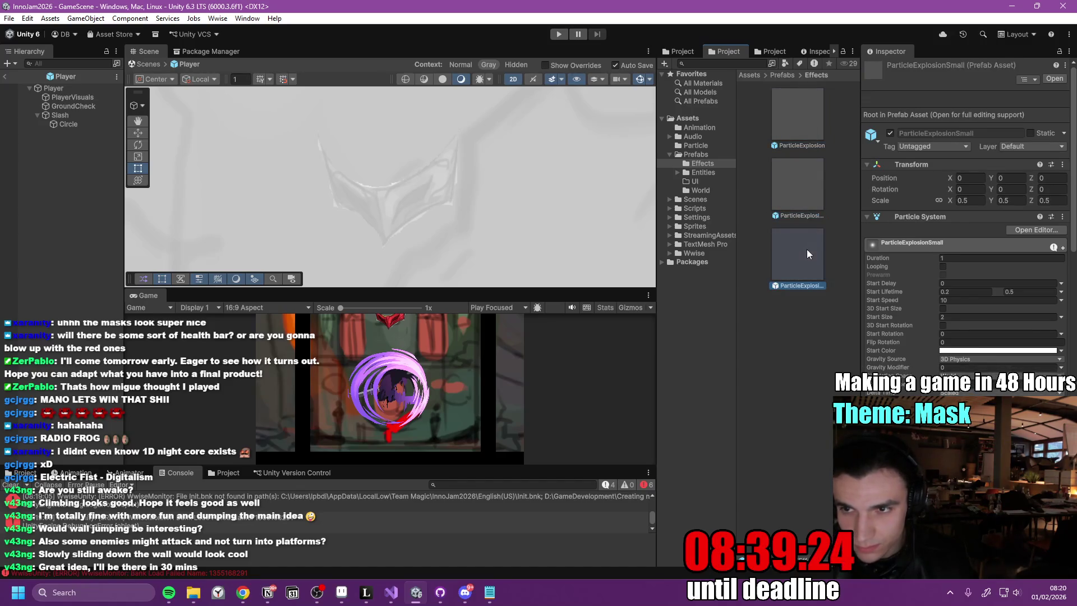
left_click(796, 145)
left_click(801, 205)
type("PlayerDam")
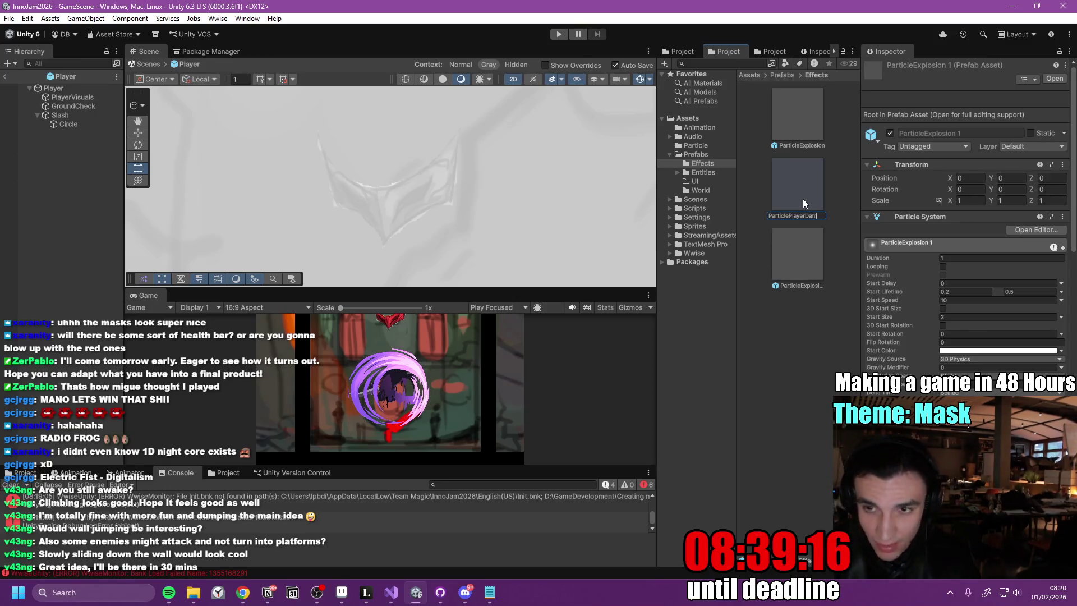
type("aged")
key("Return")
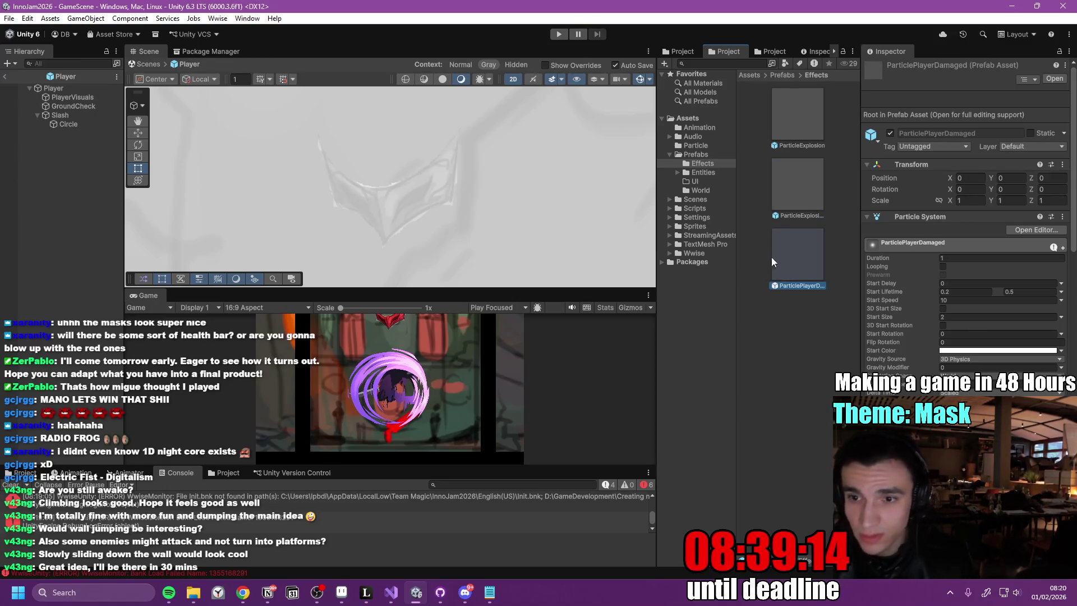
double_click(804, 253)
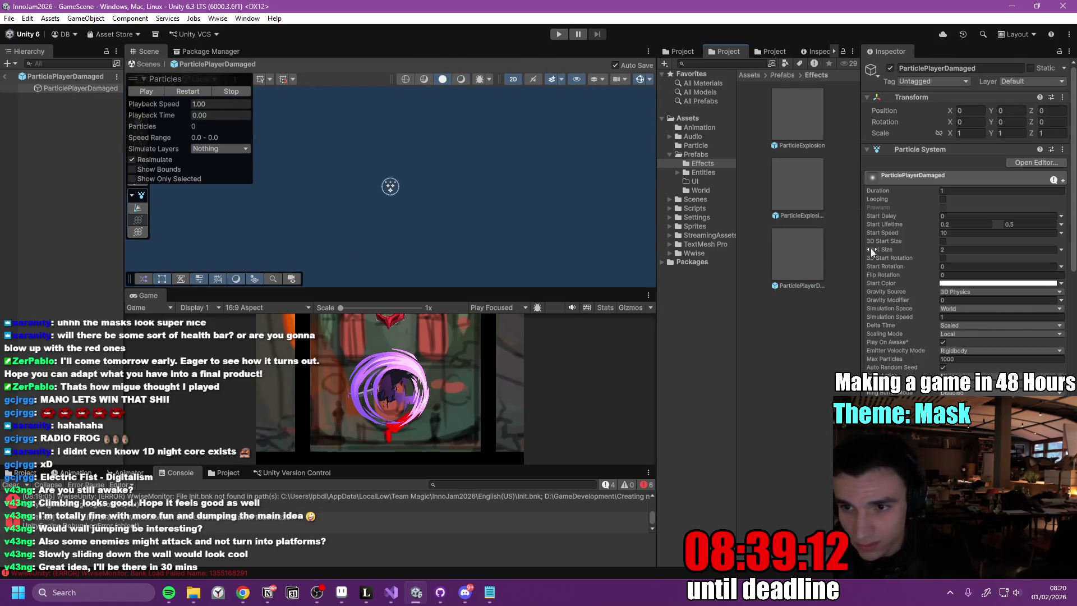
- Set the first key of the Color over Lifetime gradient to red
left_click(200, 92)
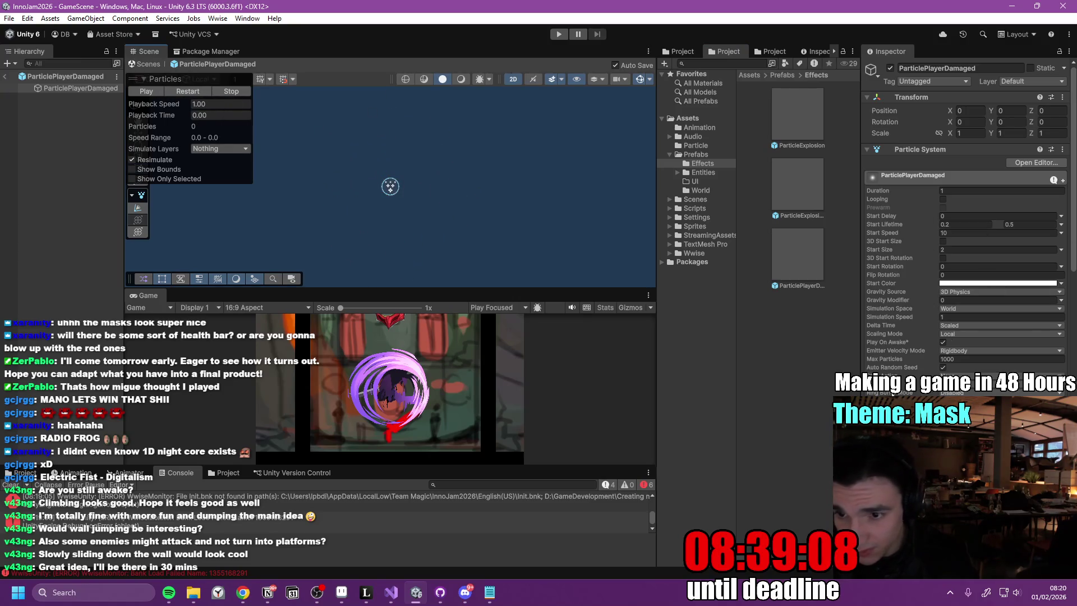
scroll(1010, 325, "down", 5)
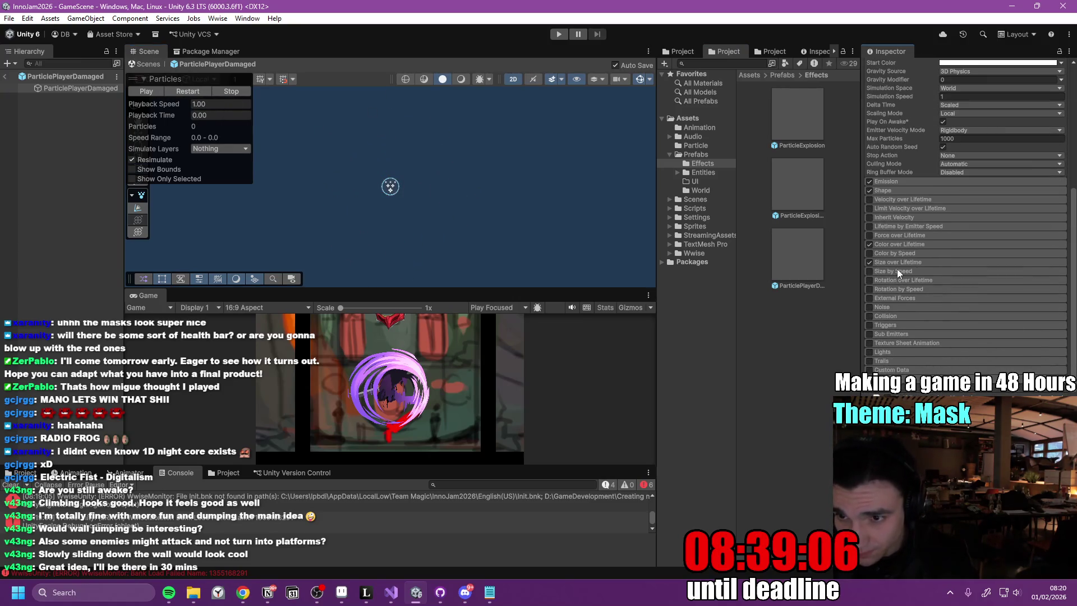
left_click(900, 243)
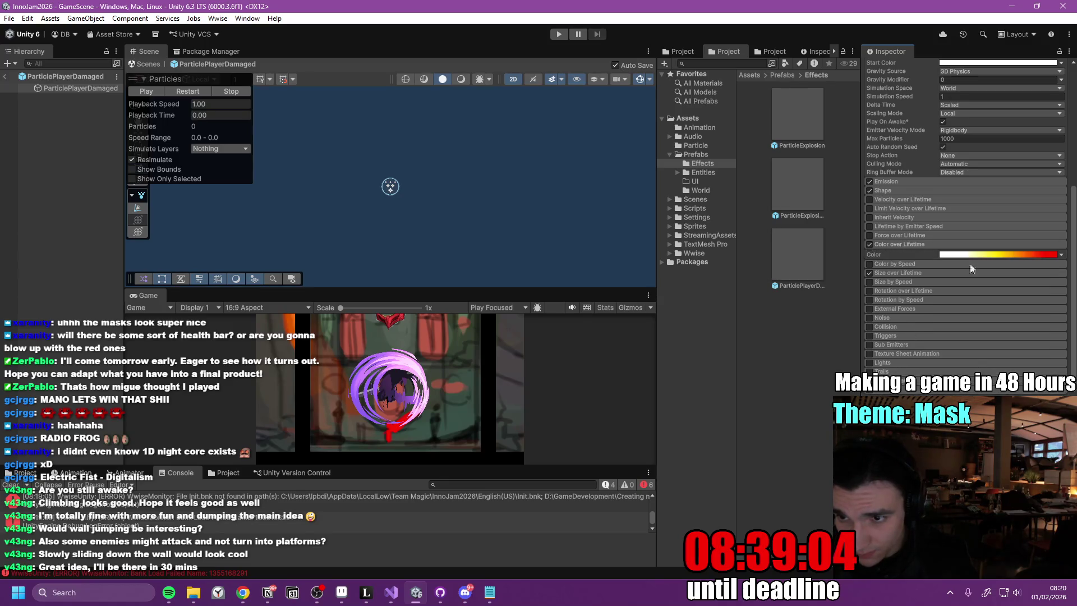
left_click(1008, 252)
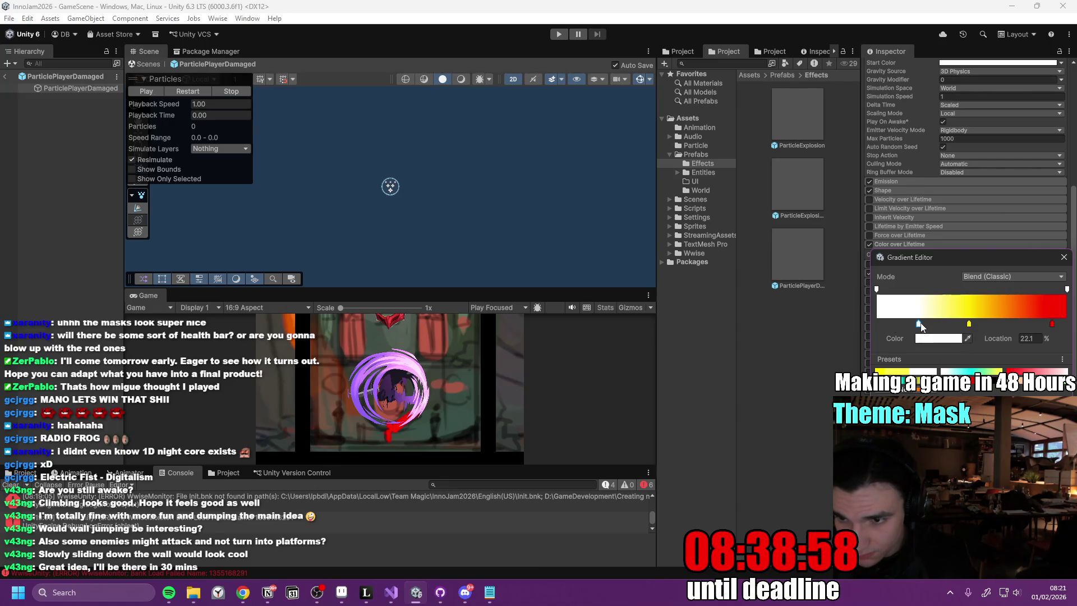
left_click(946, 339)
left_click(1025, 274)
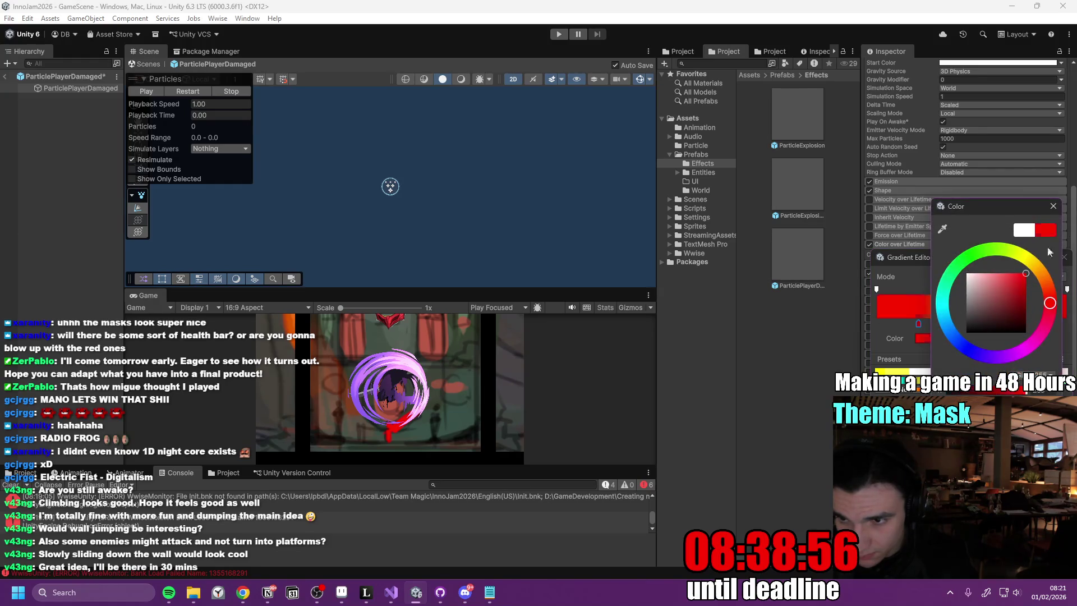
left_click(975, 336)
- Make the right gradient key magenta, shift it toward the middle, and add a white key near 69.7%
left_click(969, 325)
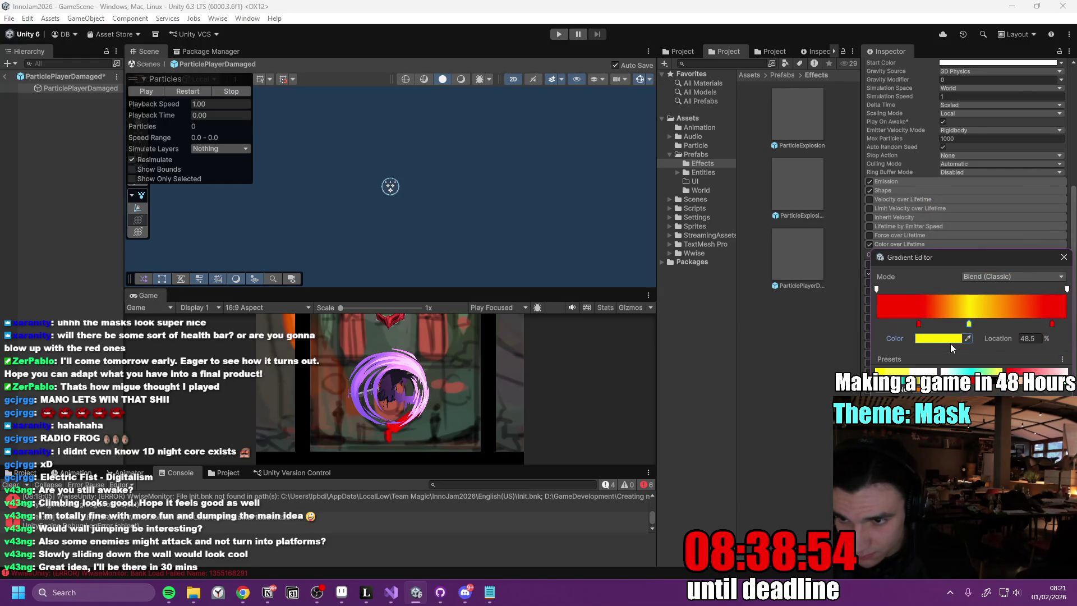
left_click(948, 339)
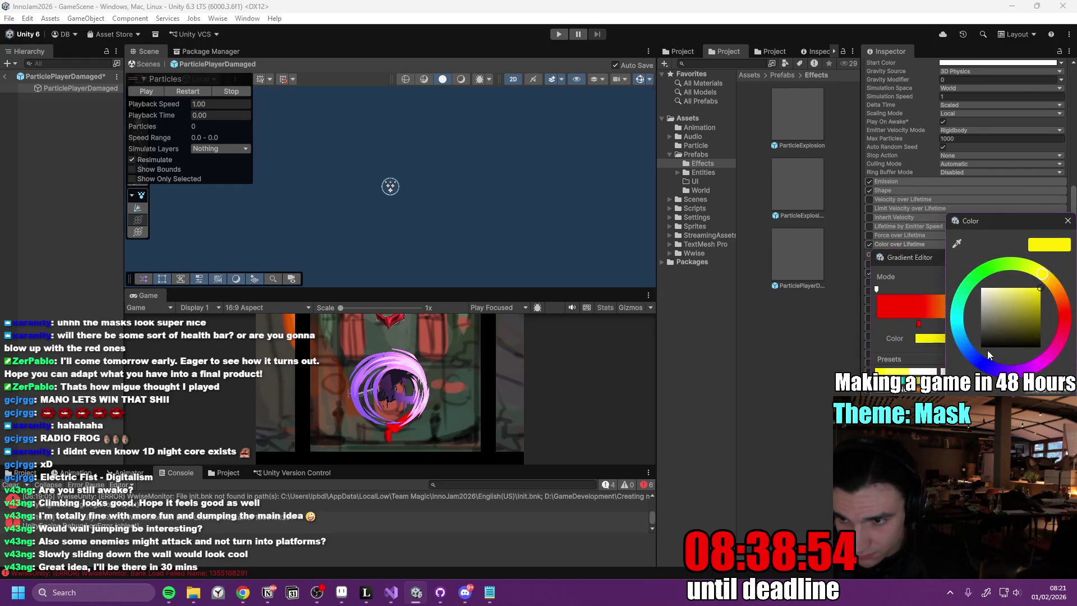
left_click(1068, 220)
left_click(1051, 324)
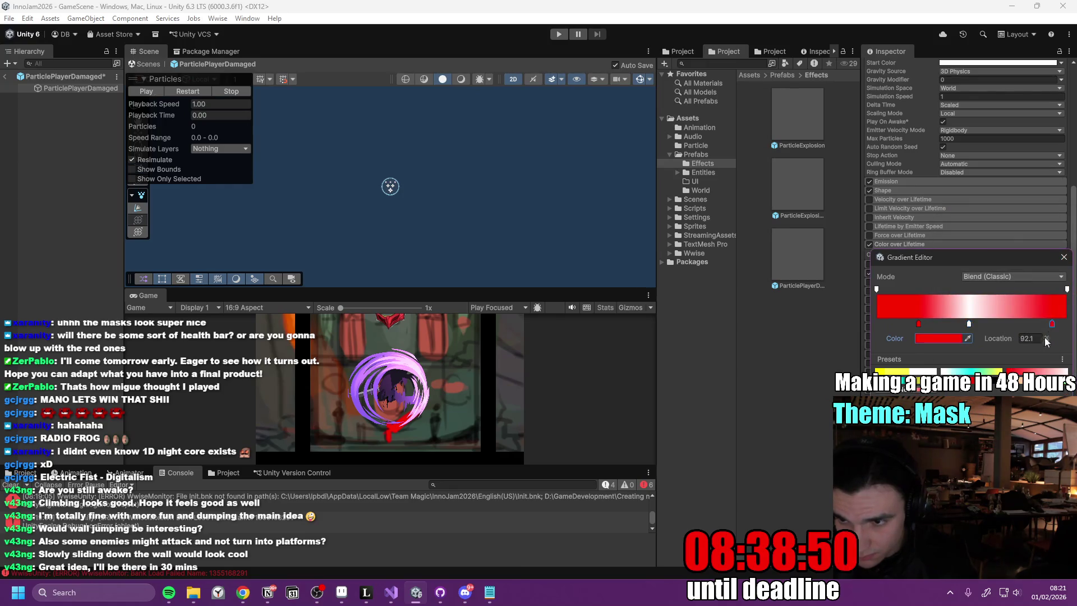
left_click(947, 338)
left_click(1033, 303)
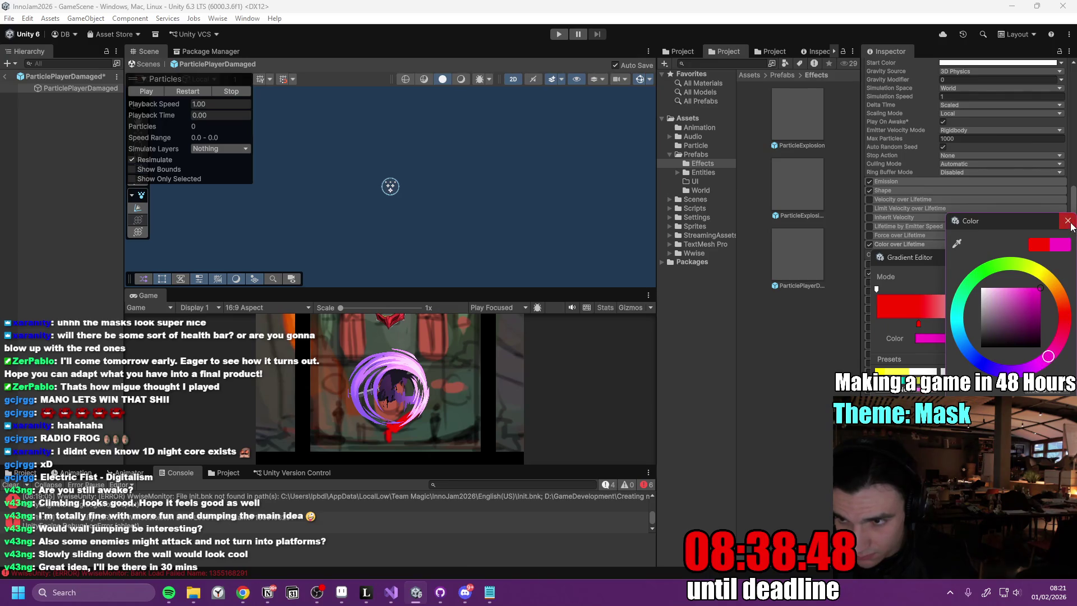
left_click(1067, 220)
mouse_move(969, 325)
left_mouse_down()
mouse_move(1040, 324)
mouse_move(966, 325)
left_mouse_up()
left_click(1009, 324)
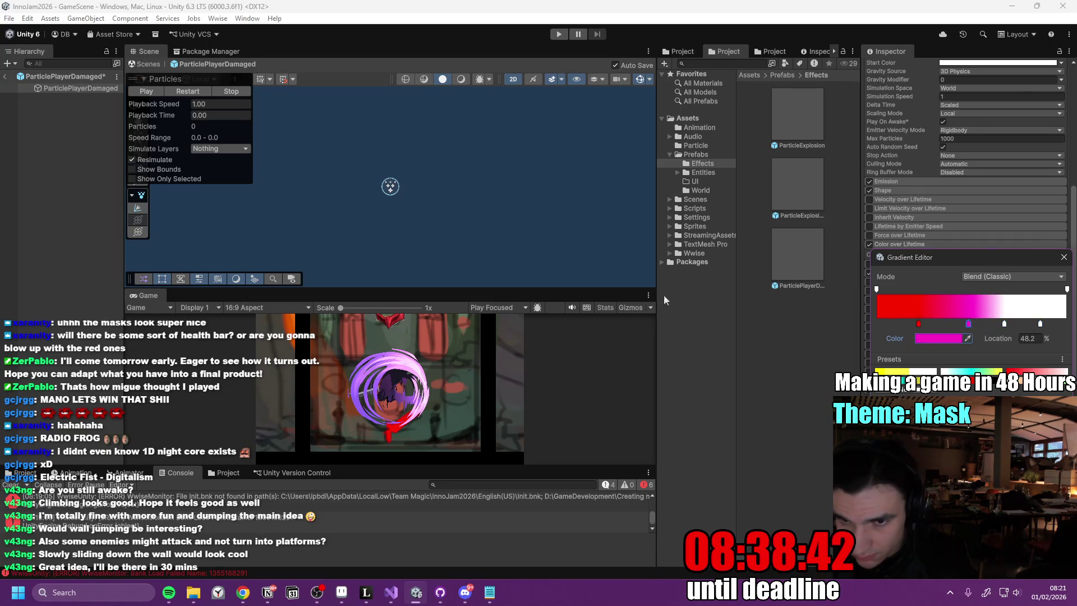
left_click(202, 92)
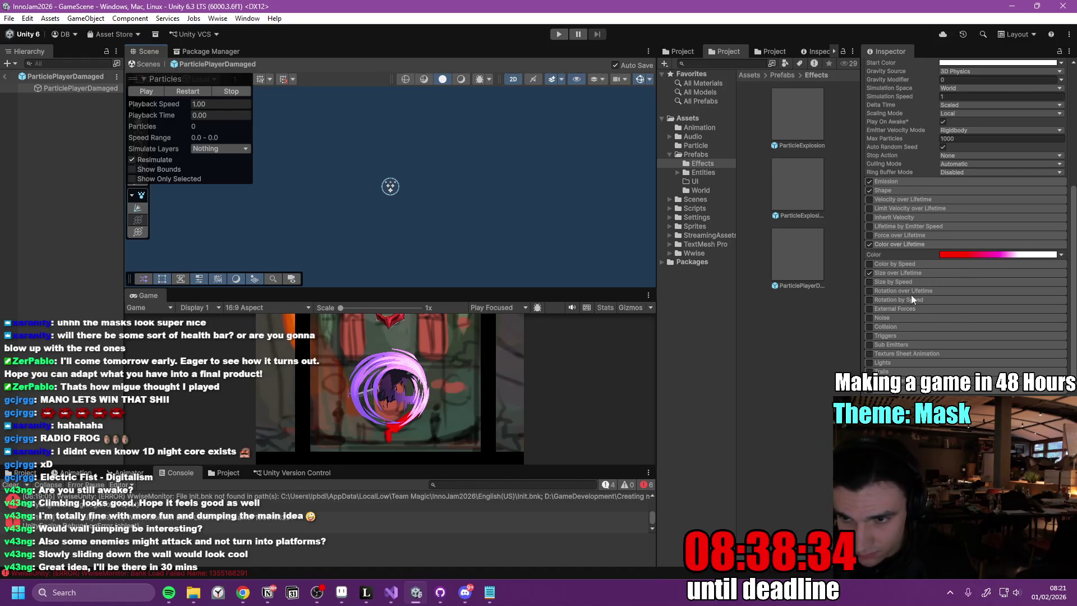
scroll(965, 225, "up", 5)
type("1")
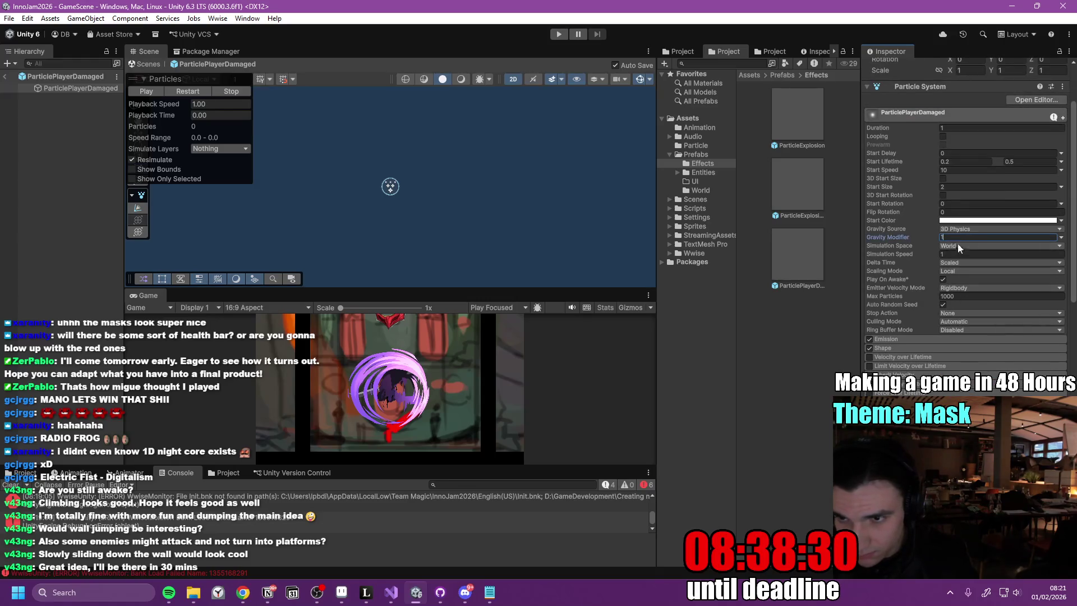
- Set the maximum Start Lifetime to 1 second and replay the burst
left_click(201, 89)
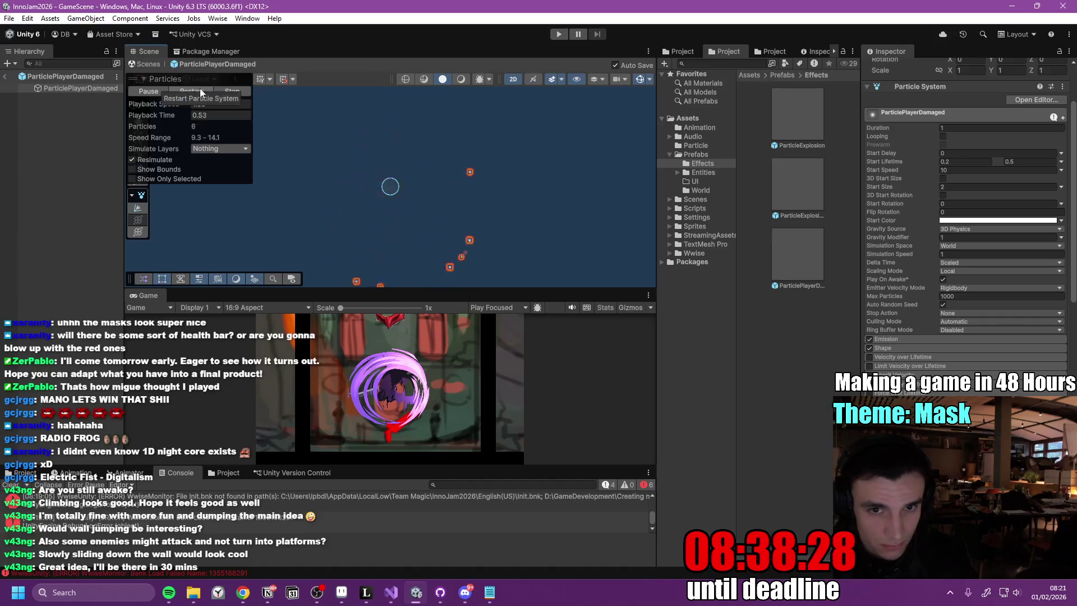
left_click(199, 89)
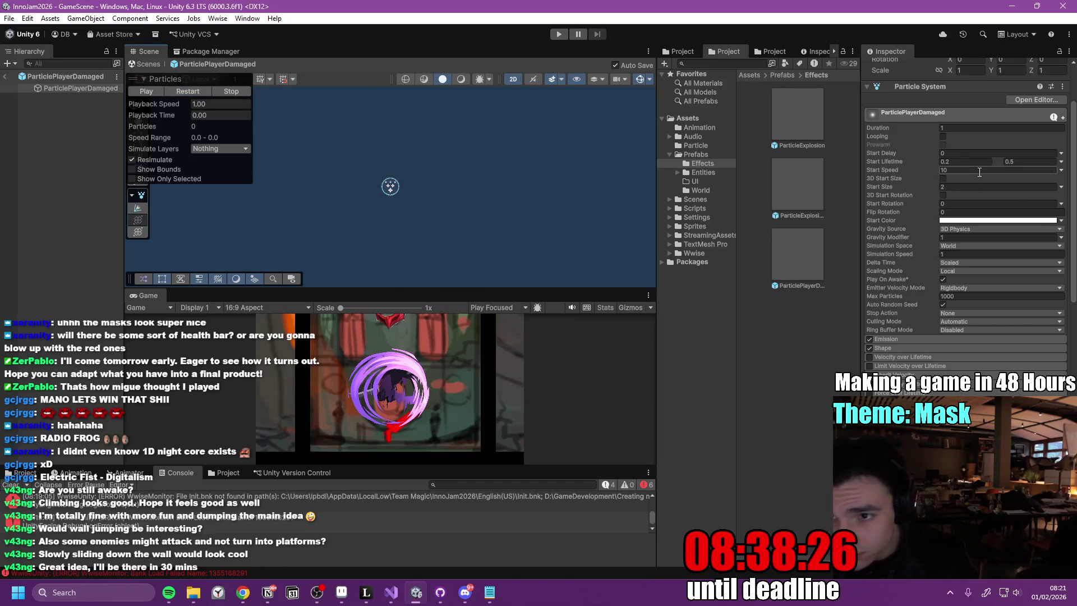
left_click(1028, 162)
type("1")
left_click(187, 92)
left_click(187, 92)
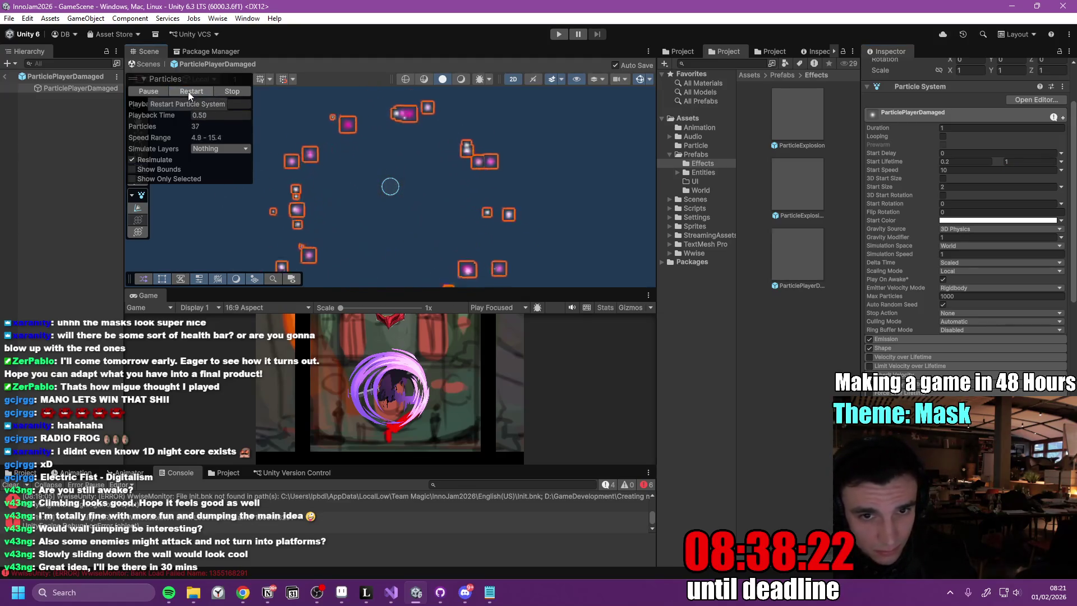
- Set Gravity Modifier to 2, replay the burst several times, then return to GameScene
left_click(998, 237)
type("2")
left_click(187, 92)
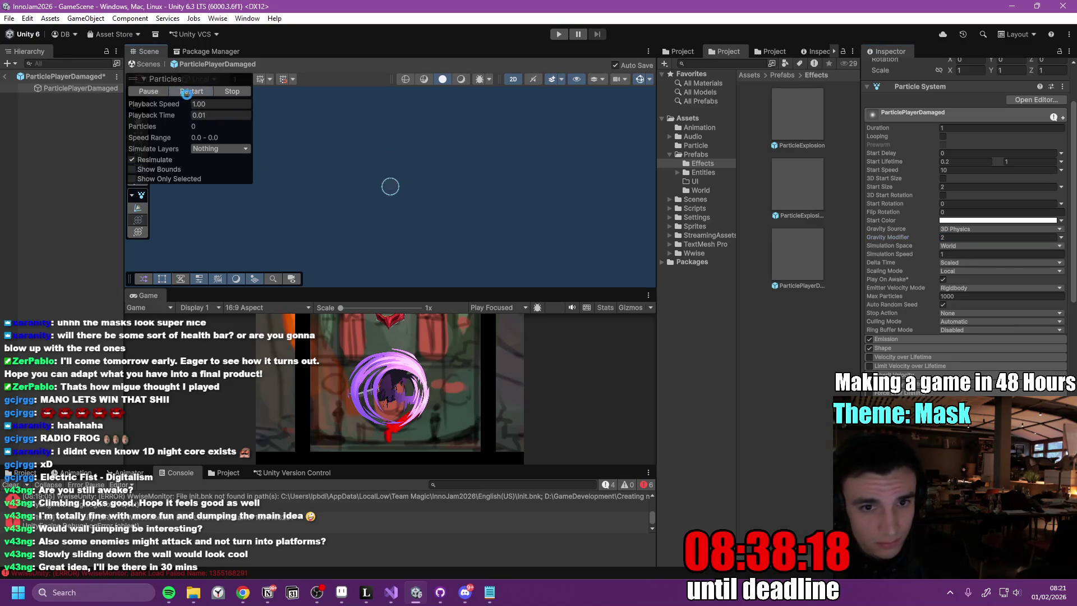
left_click(189, 92)
left_click(191, 93)
left_click(191, 93)
left_click(191, 92)
left_click(191, 92)
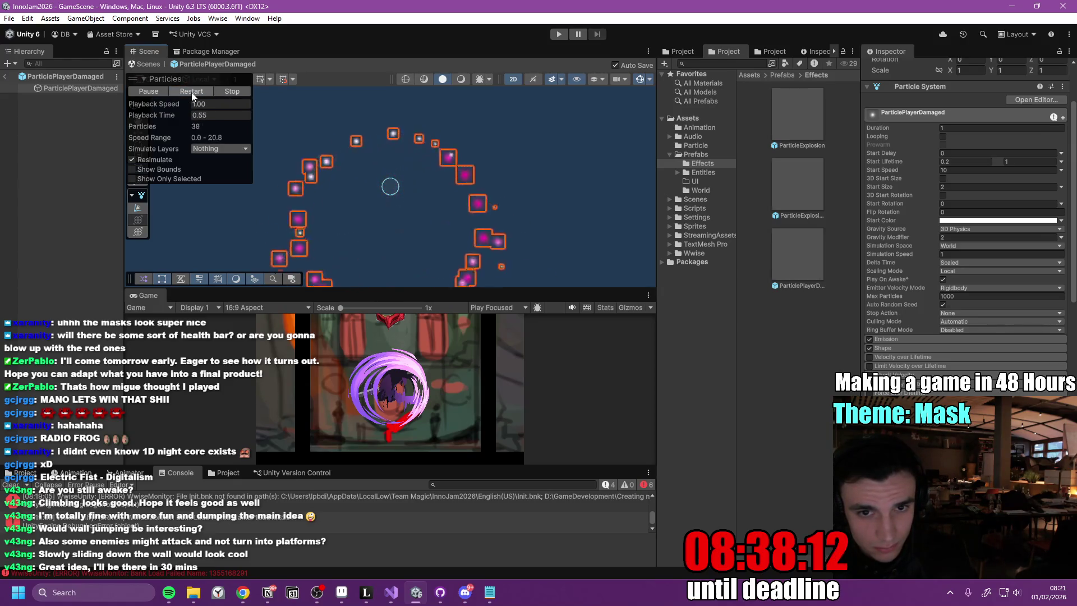
left_click(191, 92)
left_click(191, 92)
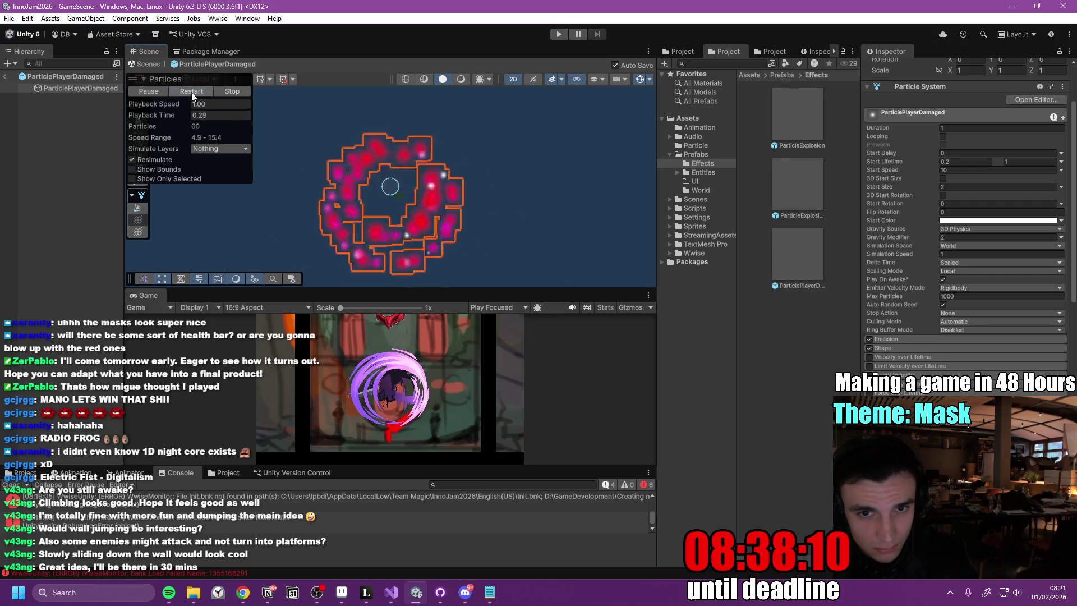
left_click(184, 89)
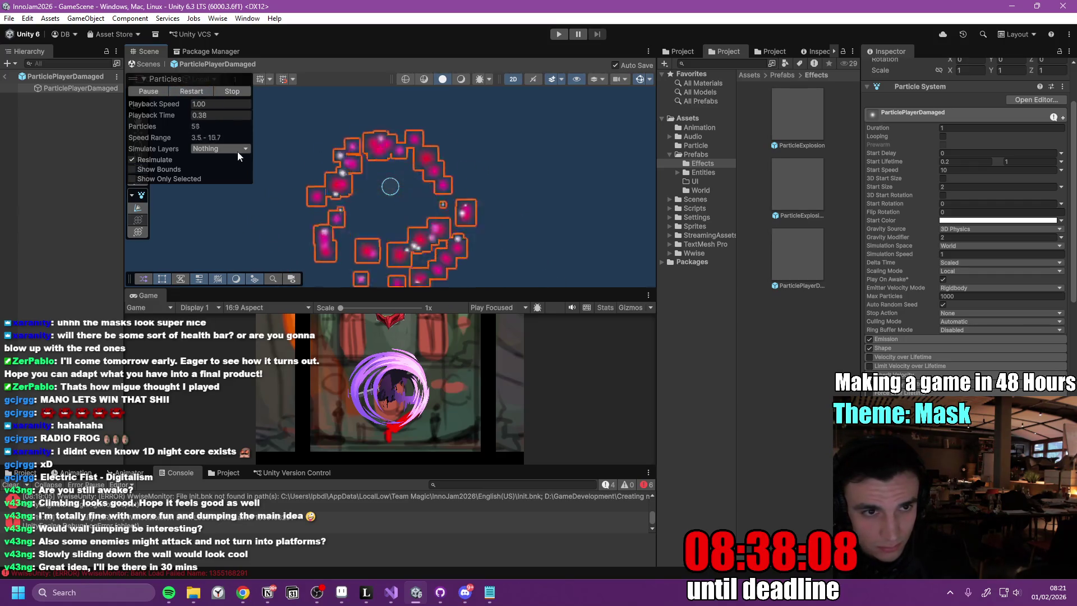
left_click(4, 77)
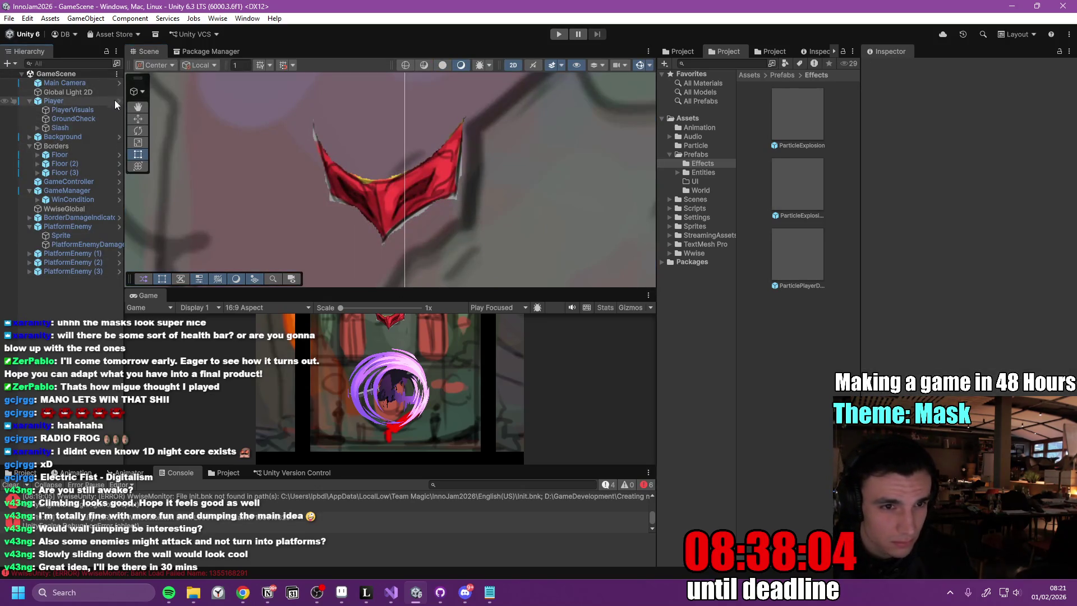
- Assign ParticlePlayerDamaged to the Player prefab's Player Stats, maximize the Game view and start Play mode
left_click(118, 100)
scroll(1076, 222, "down", 4)
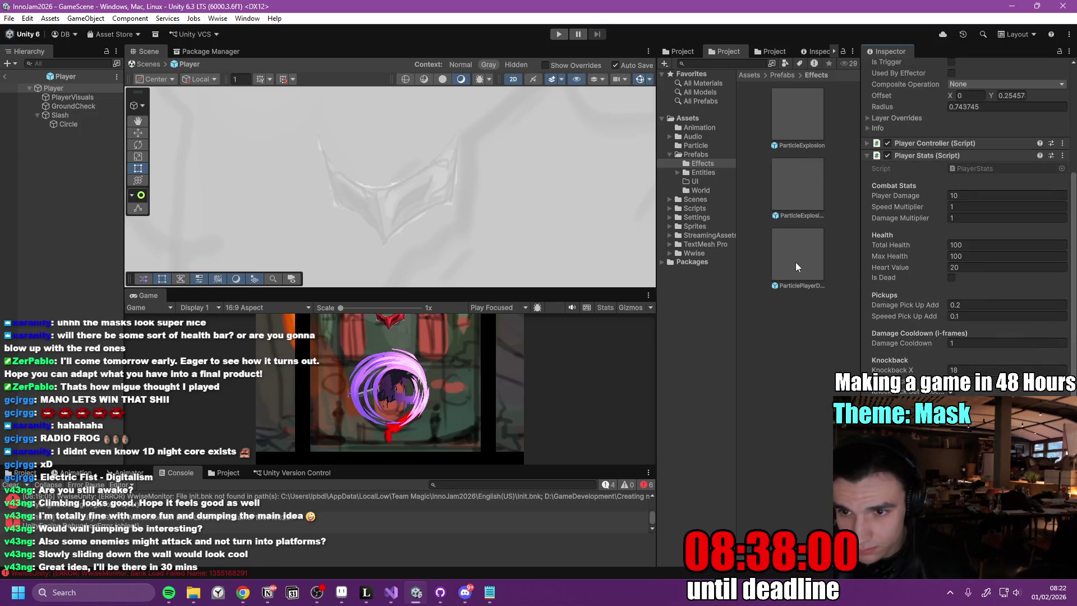
left_click_drag(795, 266, 998, 392)
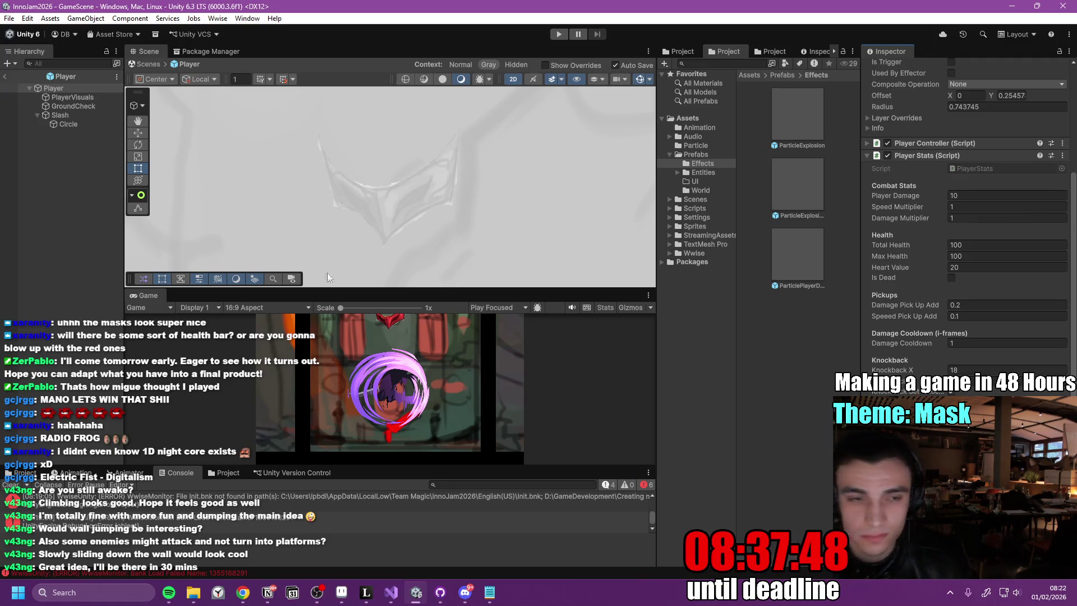
double_click(140, 296)
left_click(559, 36)
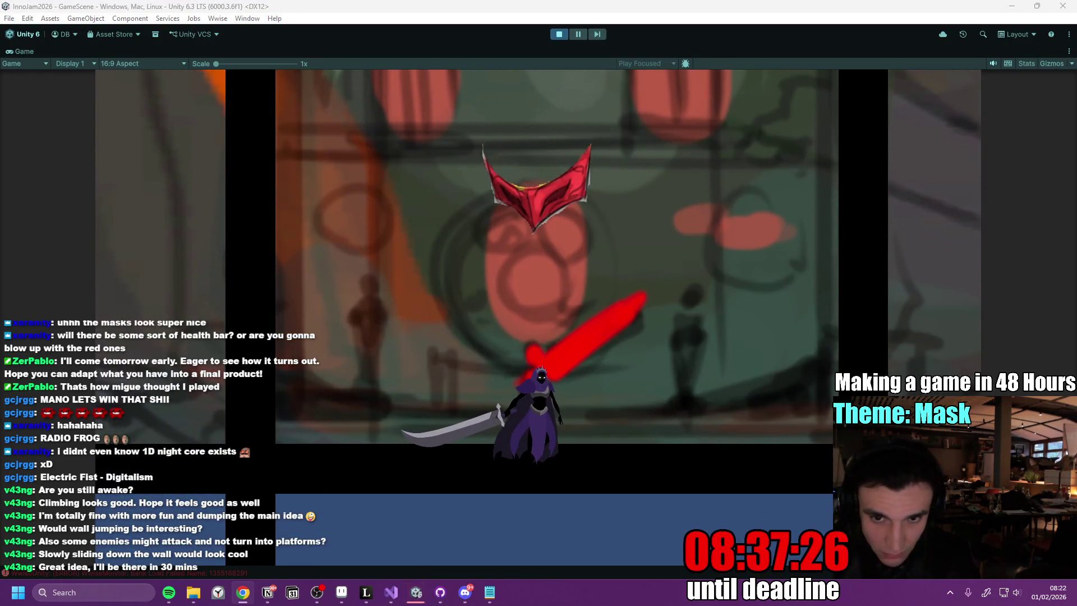
- Jump into the red mask enemy three times to trigger the pink damage particles
key("space")
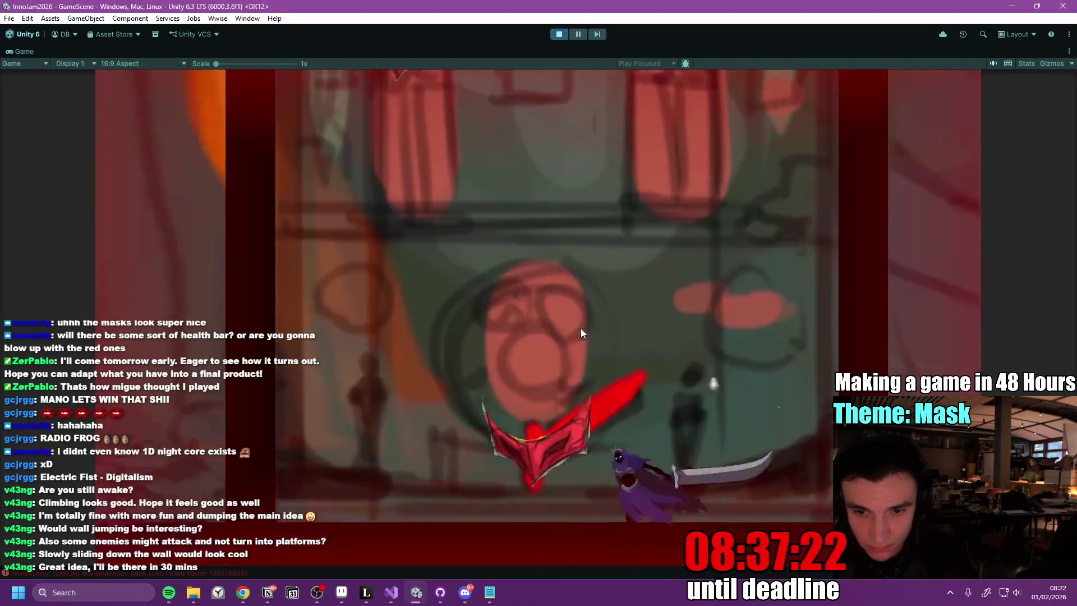
key("space")
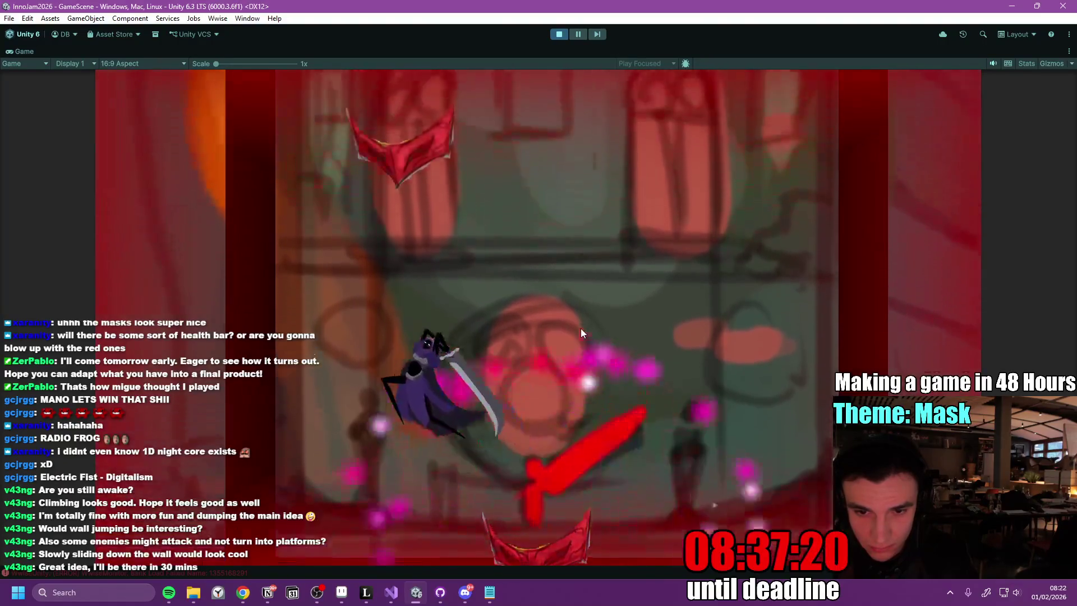
key("space")
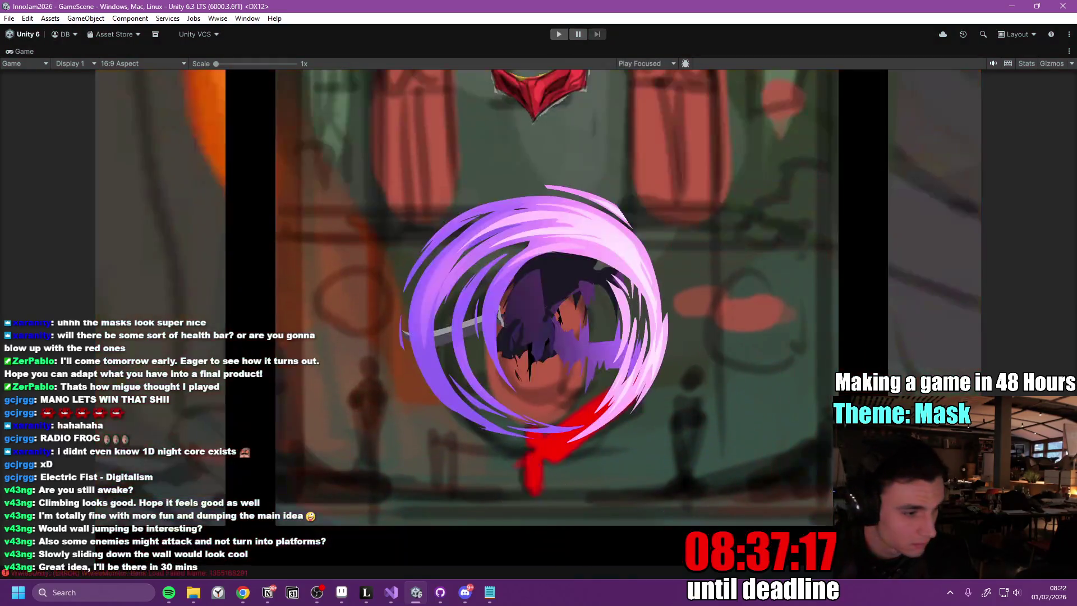
- Stop the game and restore the normal editor layout
left_click(558, 35)
key("alt+Tab")
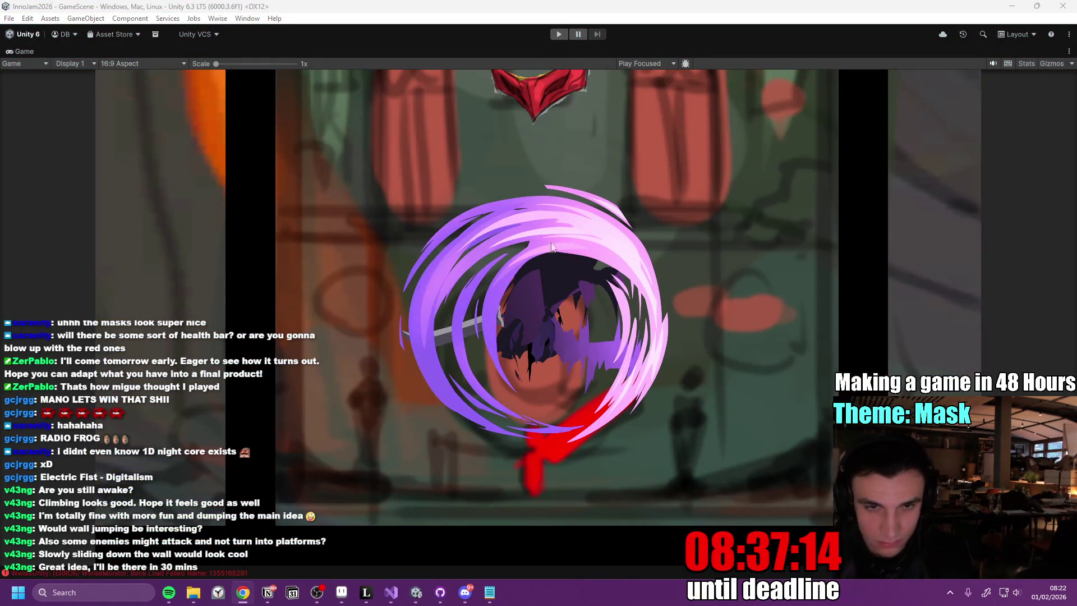
left_click(25, 52)
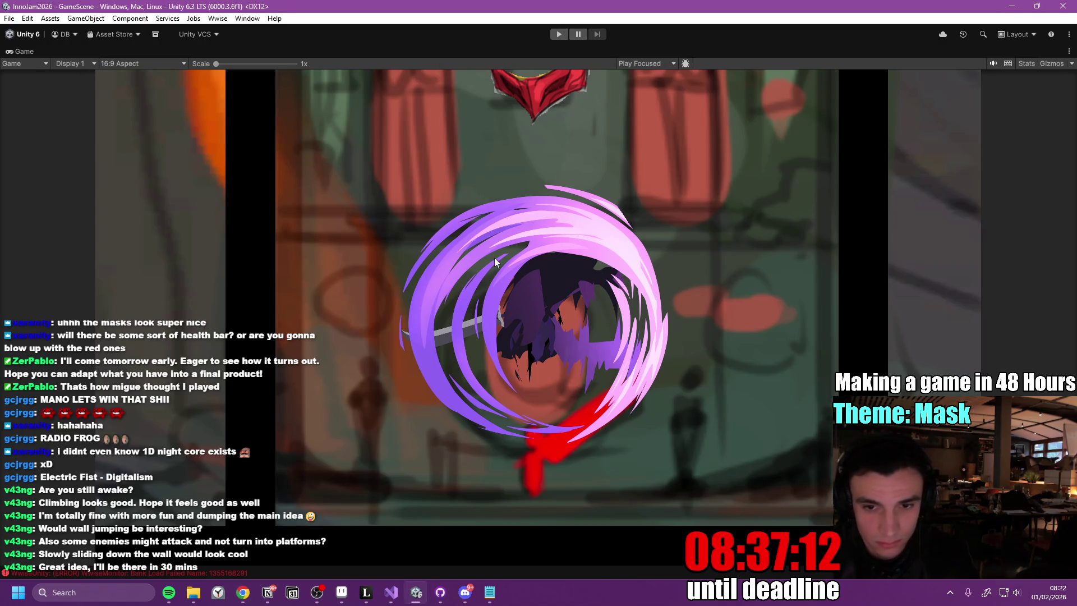
key("shift+space")
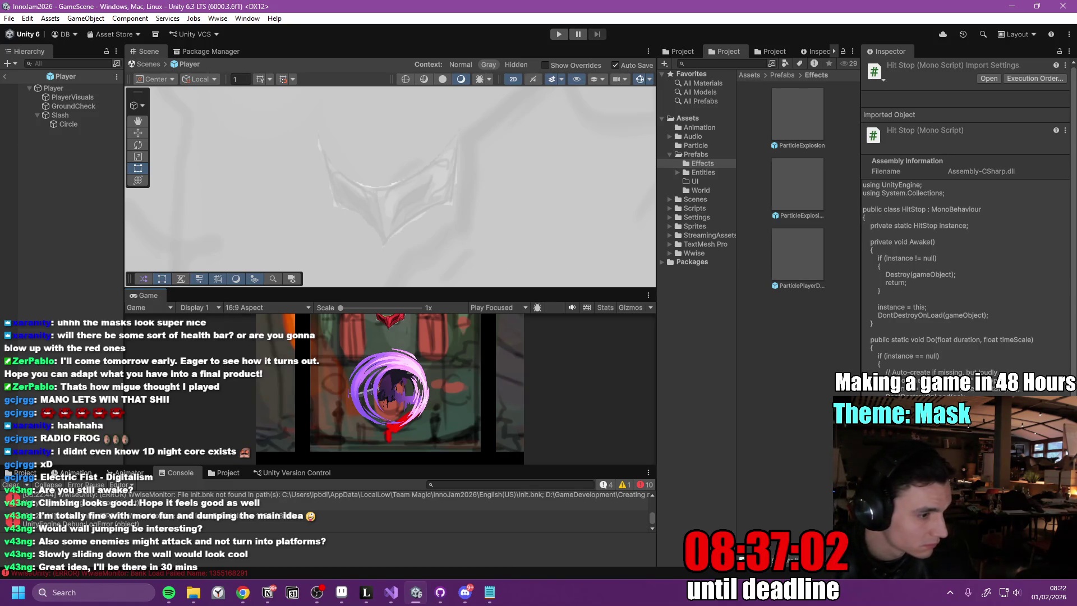
- Go from PlatformEnemyDamageHitbox.cs to the damage line inside TryDamagePlayer
left_click(391, 593)
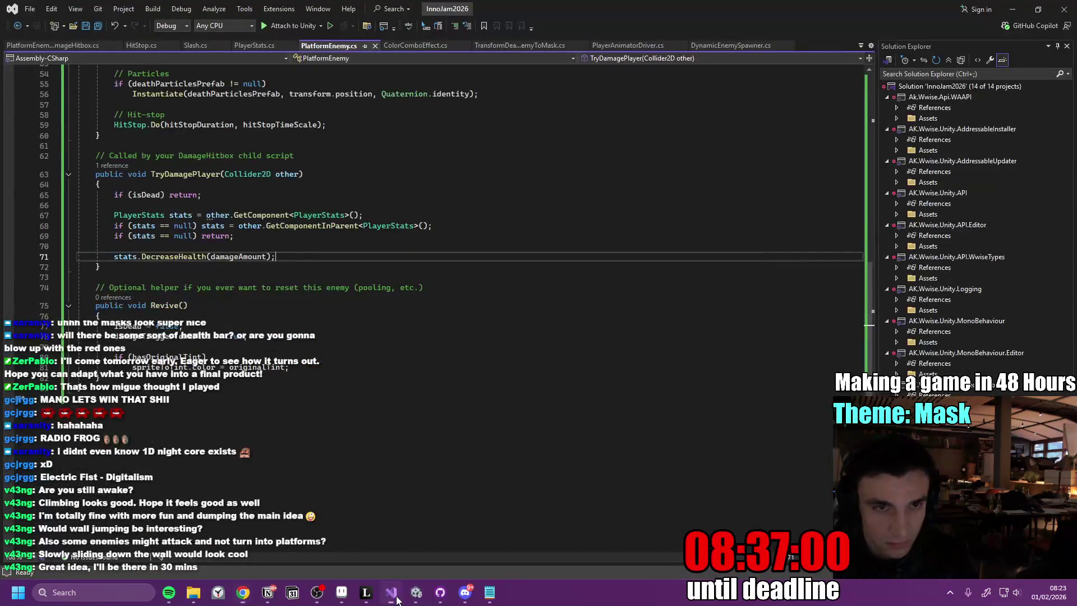
left_click(53, 45)
left_click(241, 257)
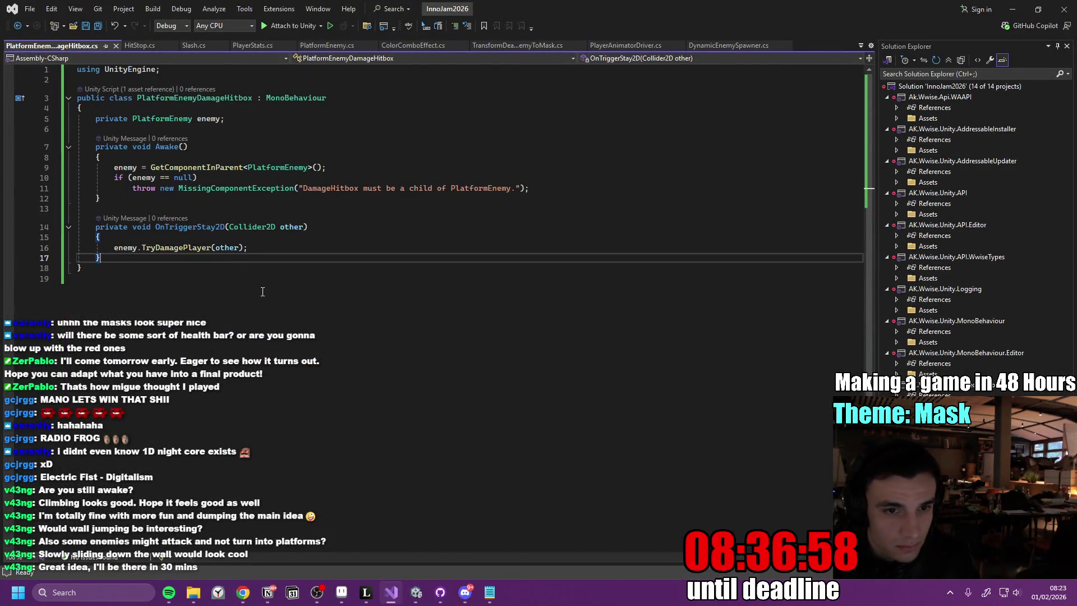
left_click(179, 248, "ctrl")
left_click(227, 328)
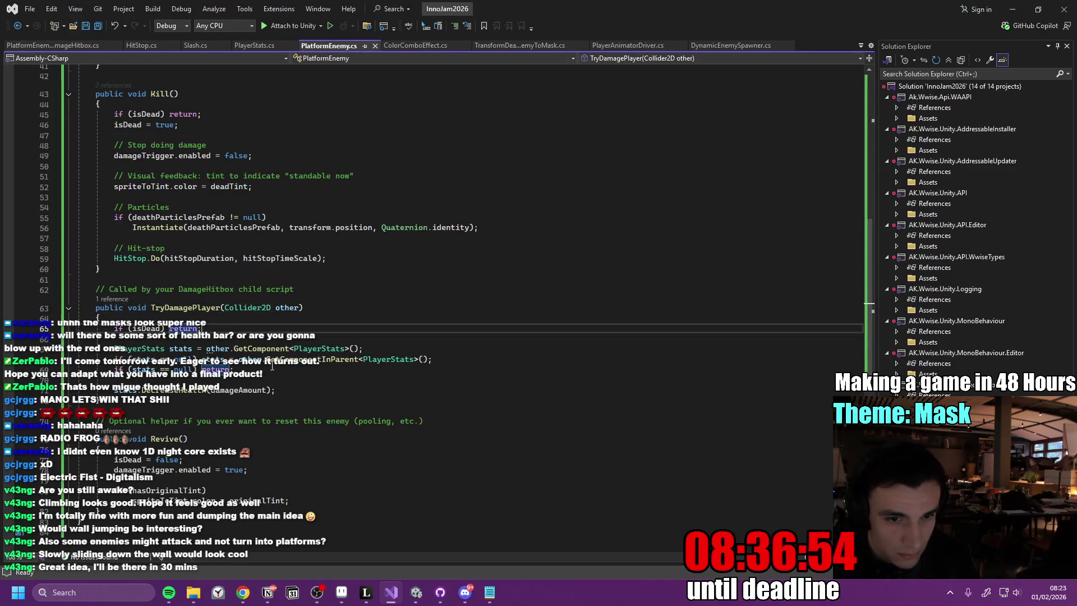
left_click(269, 372)
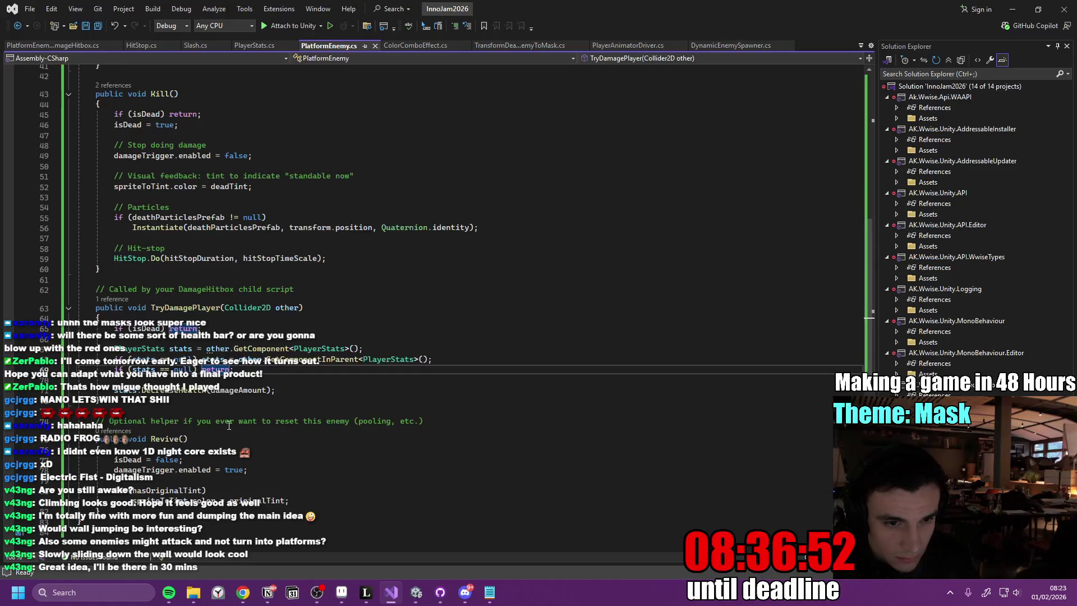
left_click(324, 388)
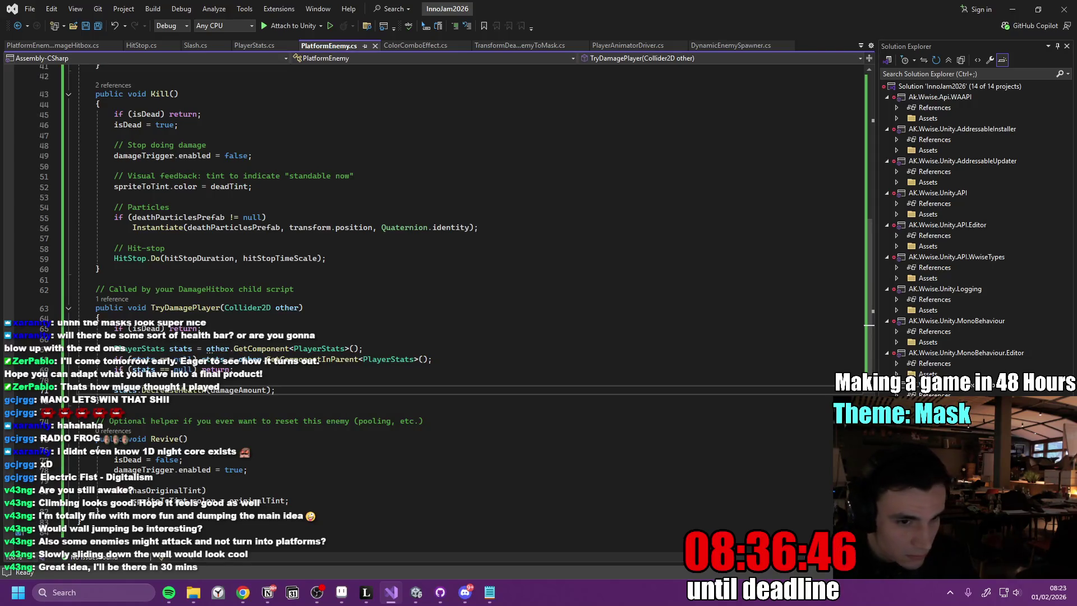
- Rewrite the call as stats.TakeDamage(damageAmount, transform.position) and save PlatformEnemy.cs
key("alt+Tab")
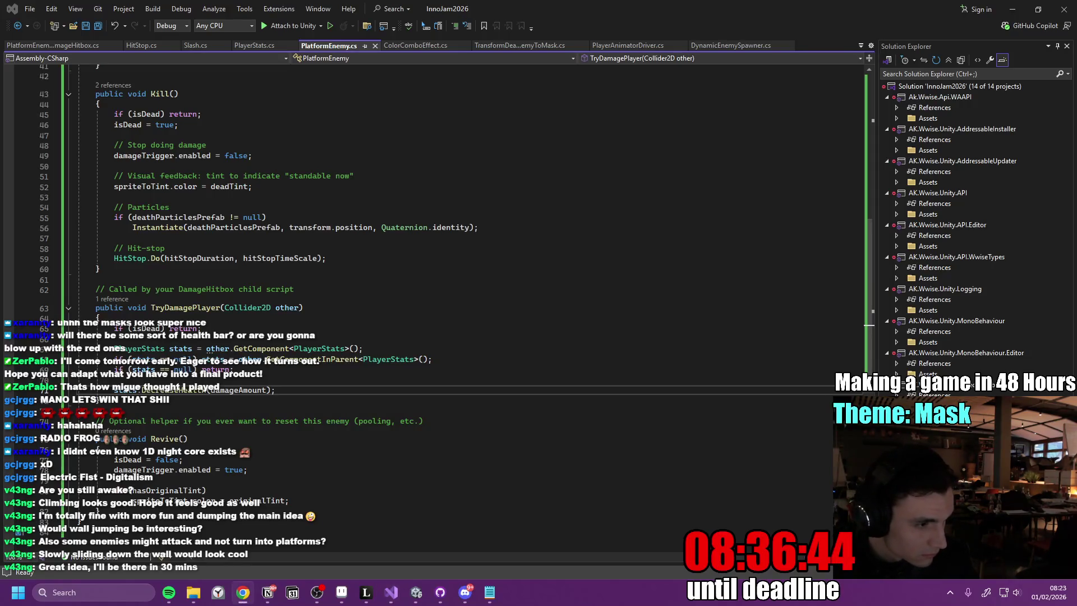
left_click(248, 391)
key("ctrl+z")
key("ctrl+s")
mouse_move(418, 595)
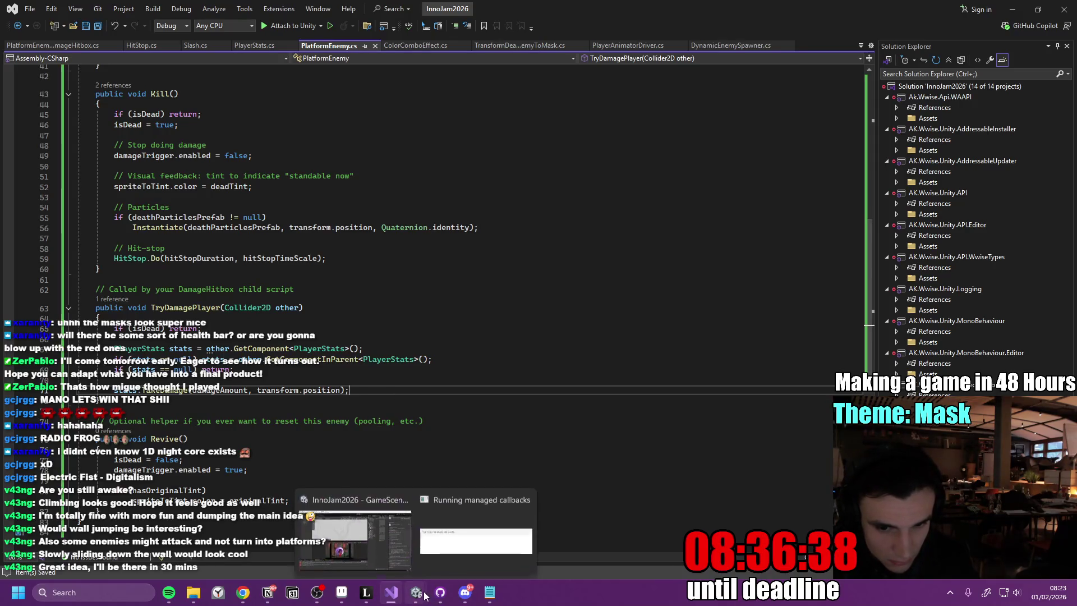
left_click(389, 550)
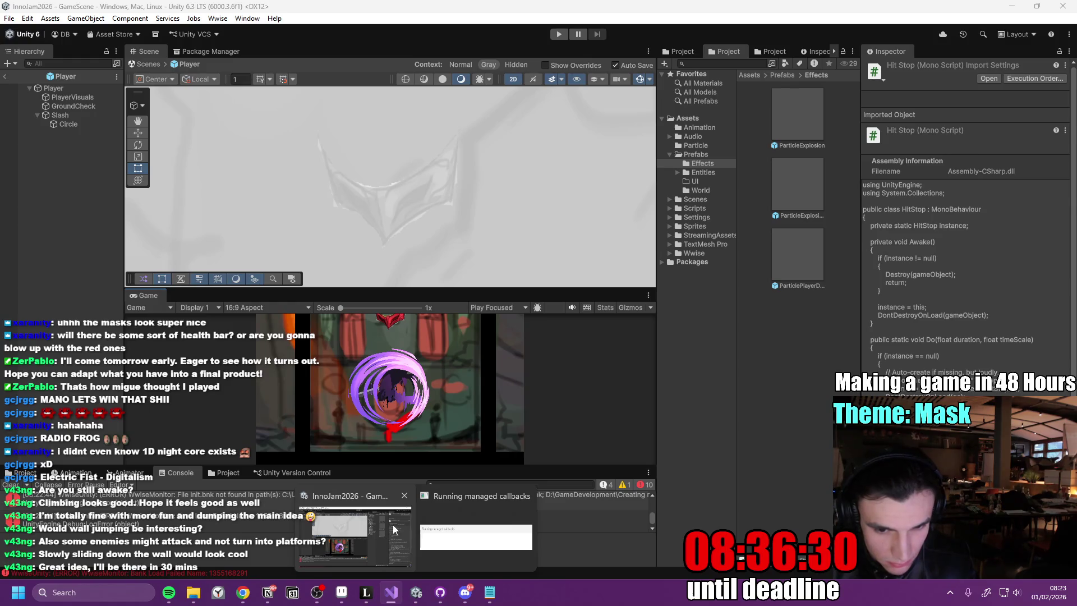
- Mark Huge Hitstop as done on the Inno Games Jam to-do page, then return to Unity
key("alt+Tab")
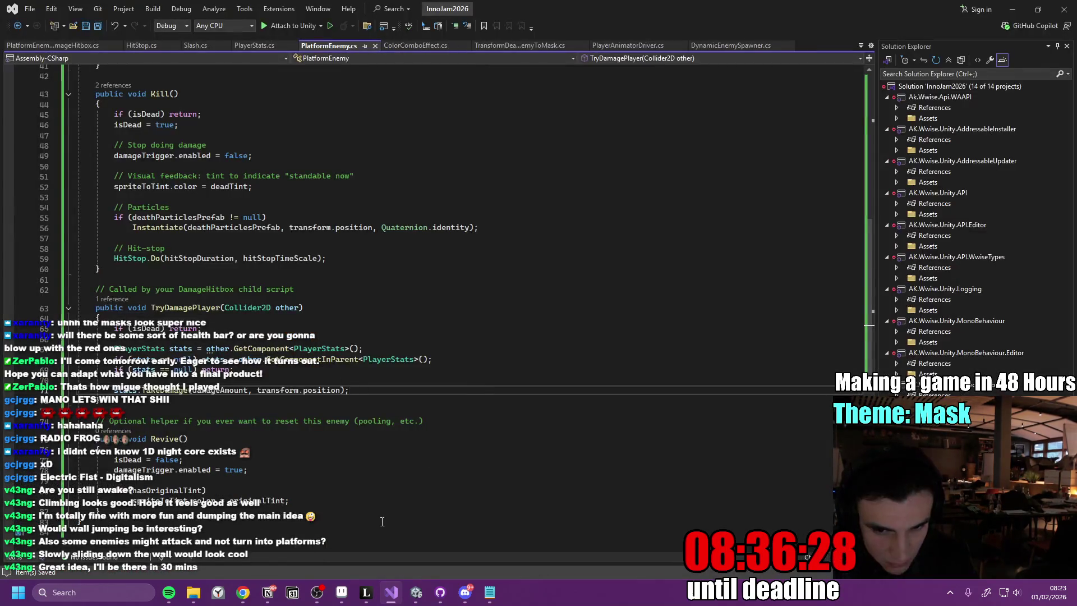
mouse_move(416, 591)
mouse_move(379, 544)
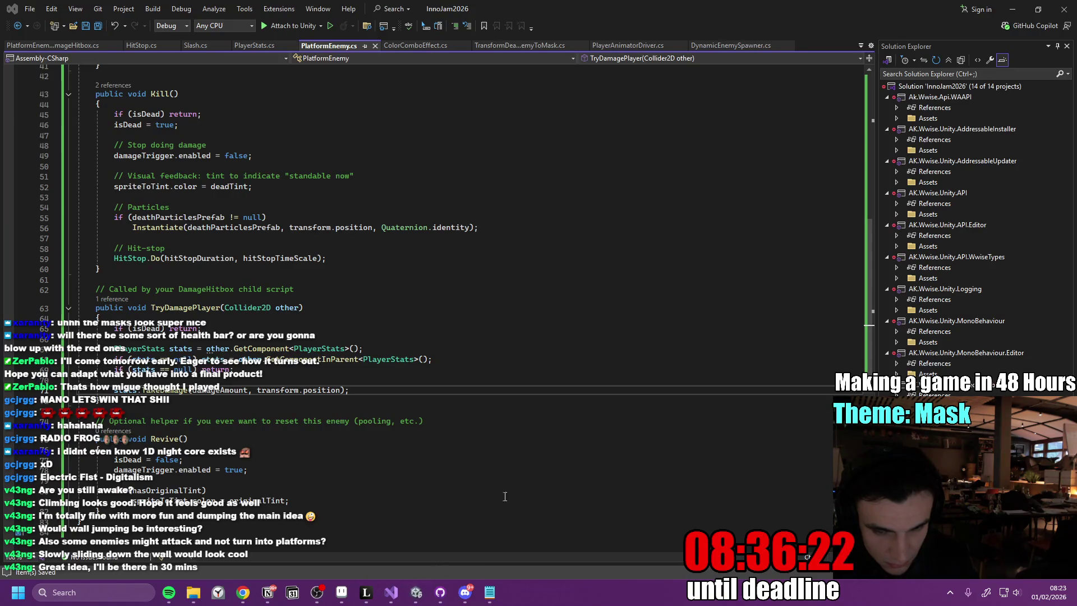
key("alt+Tab")
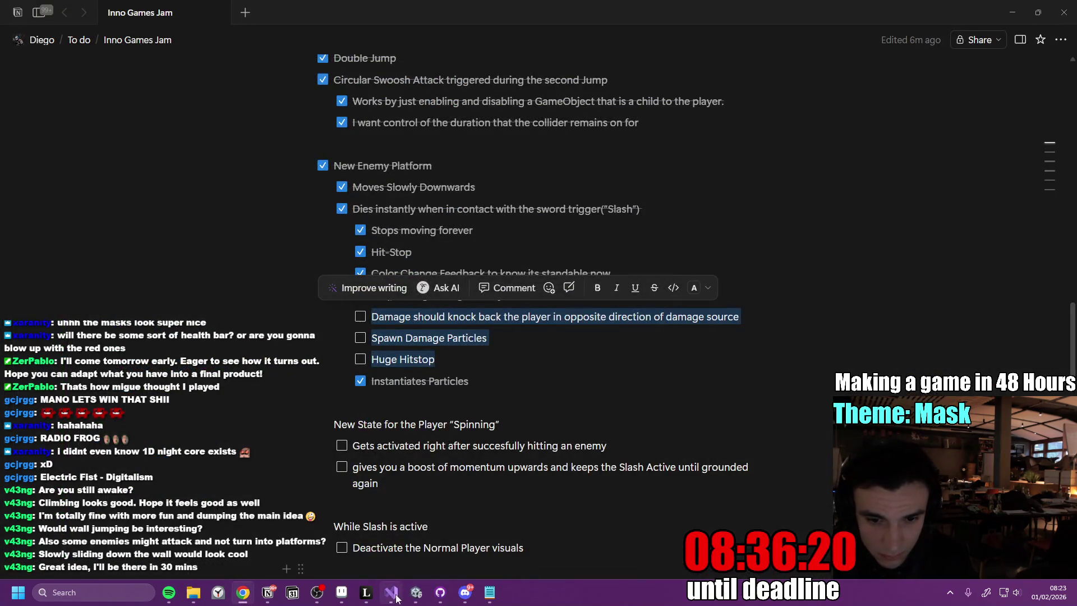
left_click(447, 362)
left_click(360, 359)
left_click(1013, 12)
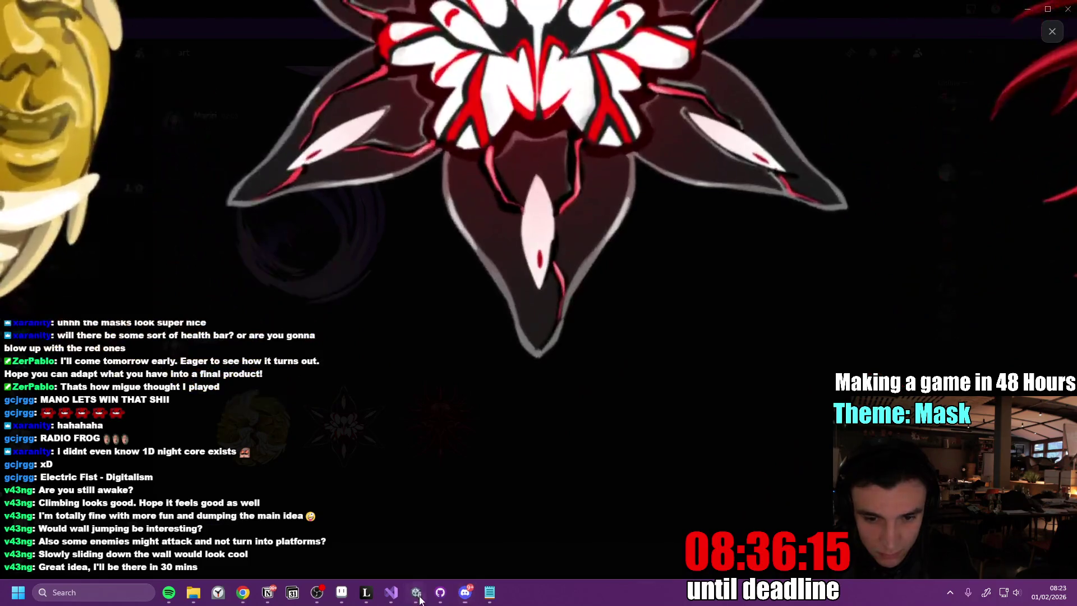
left_click(416, 588)
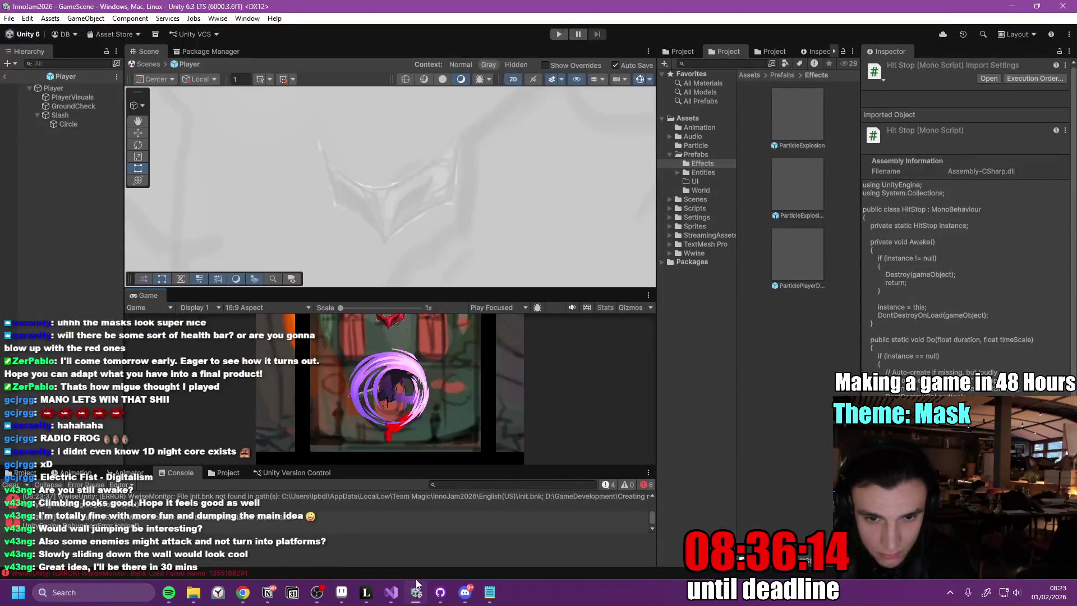
- Open ParticlePlayerDamaged and set its Delta Time to Unscaled
left_click_drag(422, 289, 421, 265)
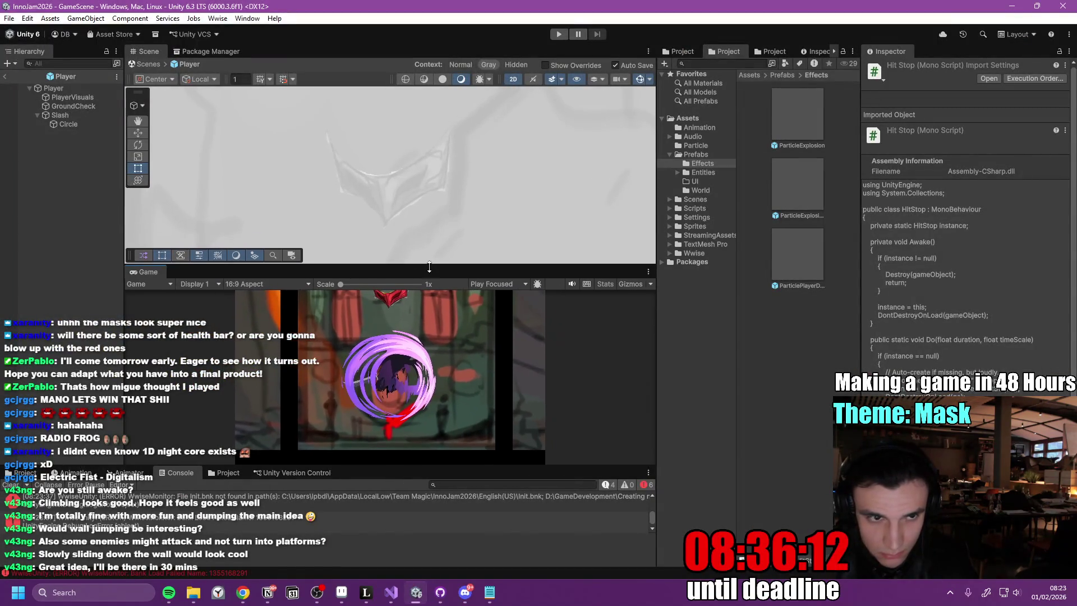
double_click(796, 251)
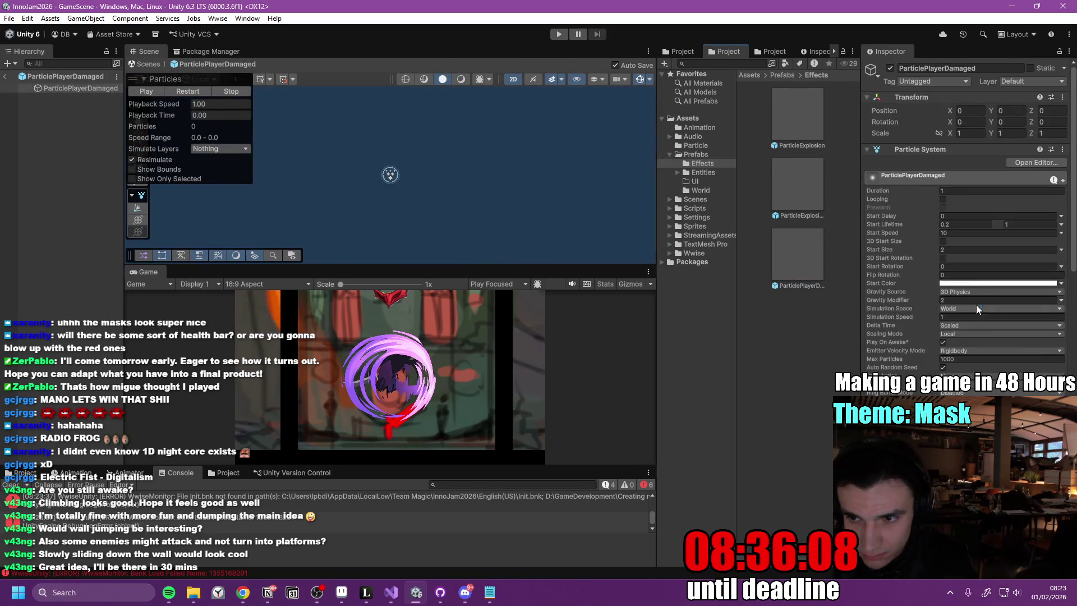
left_click(968, 335)
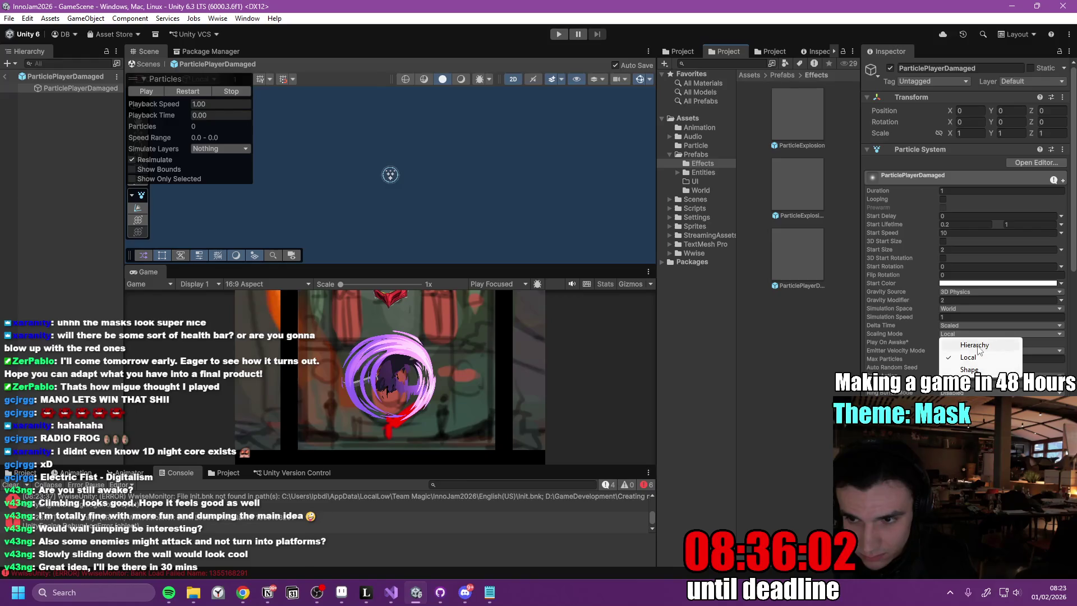
left_click(957, 327)
left_click(966, 349)
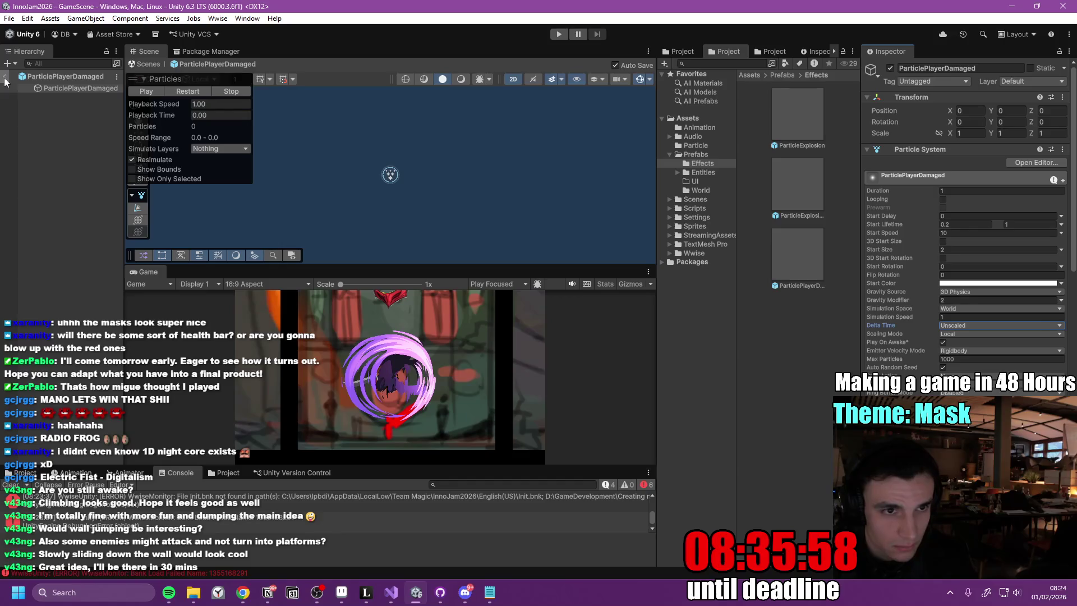
- Put the particle renderer on the Entity sorting layer with Order in Layer 3
scroll(1062, 345, "down", 5)
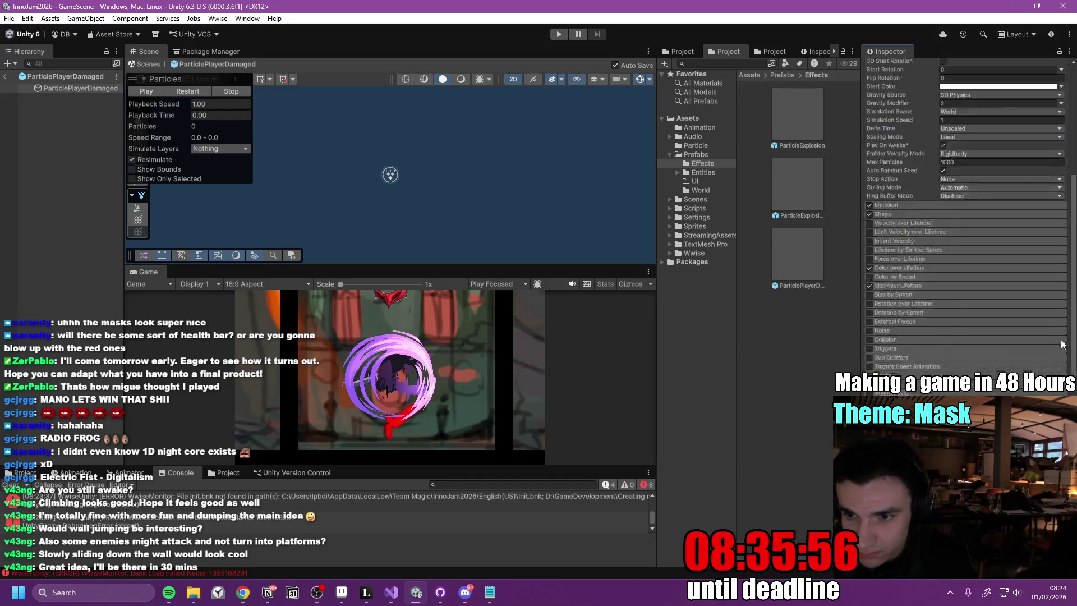
scroll(1062, 345, "down", 2)
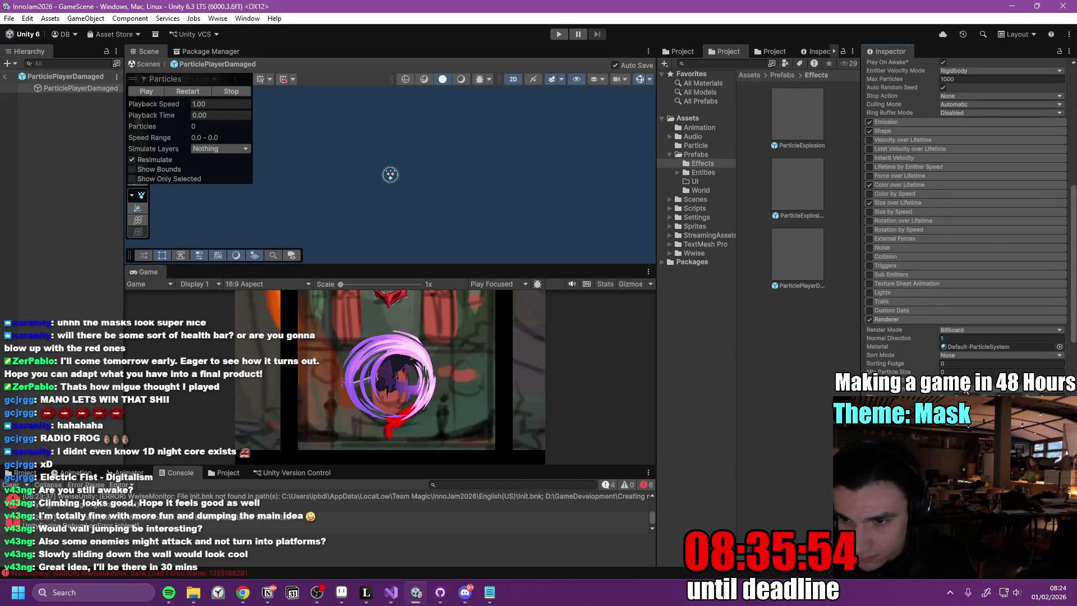
left_click_drag(1073, 307, 1073, 390)
left_click(953, 291)
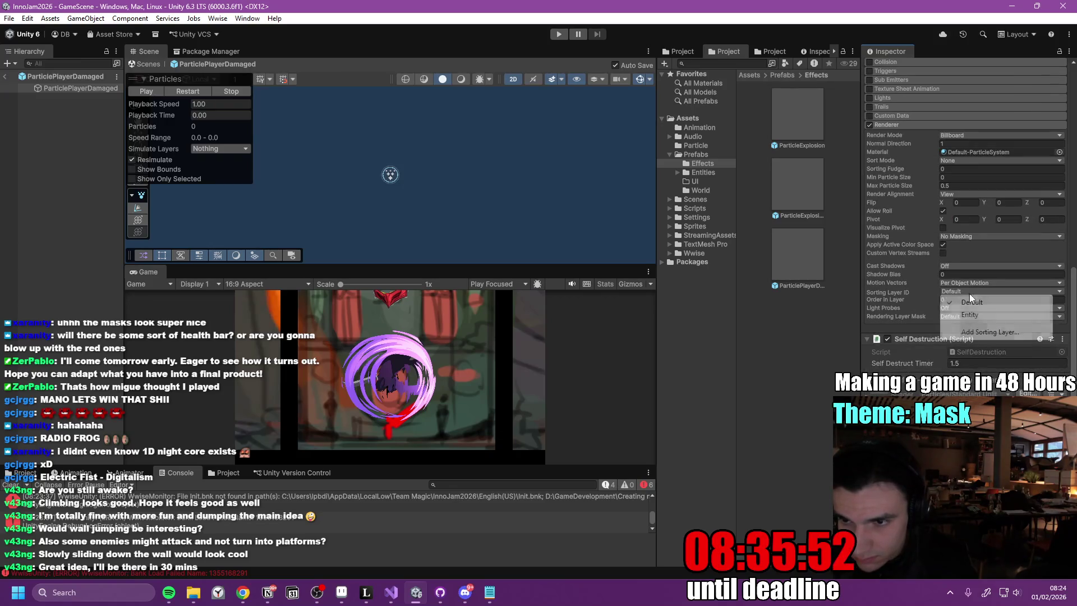
left_click(958, 307)
type("3")
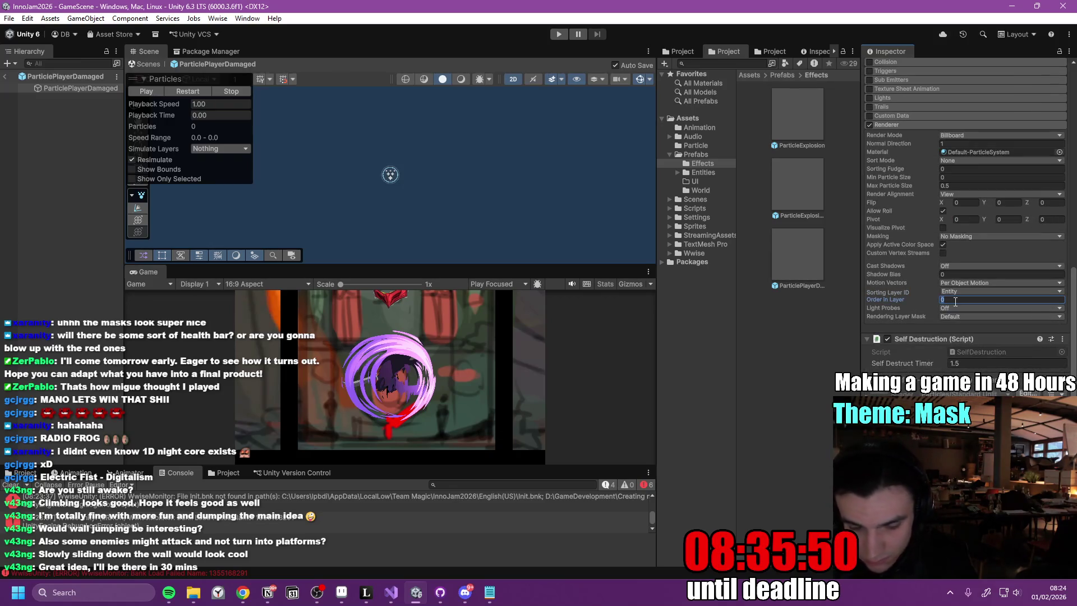
left_click_drag(1074, 287, 1075, 287)
scroll(1010, 280, "up", 10)
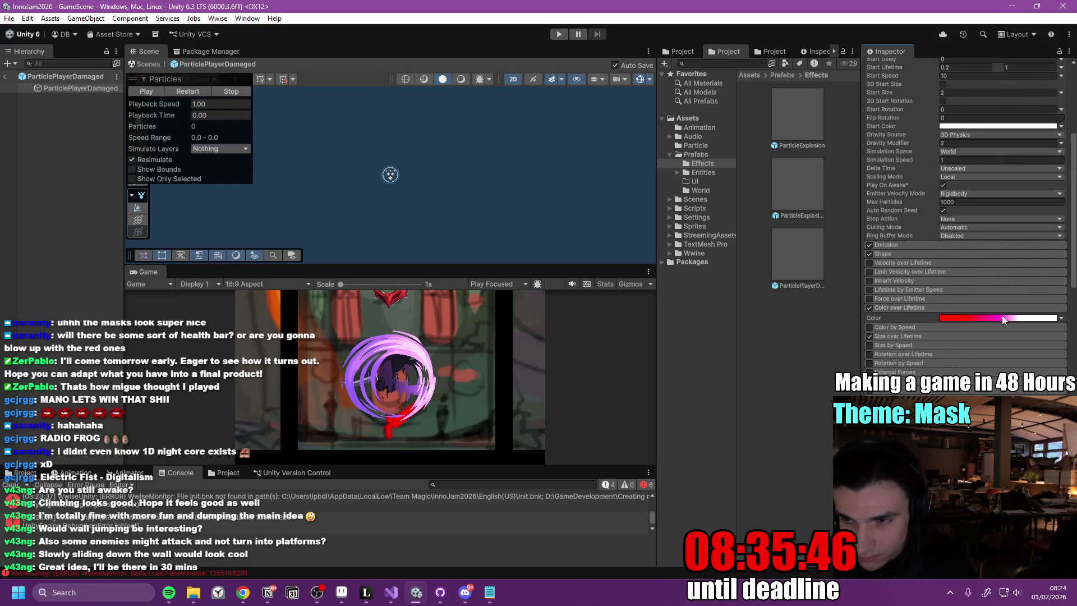
- Set the damage particles' Start Color to white
left_click(1001, 318)
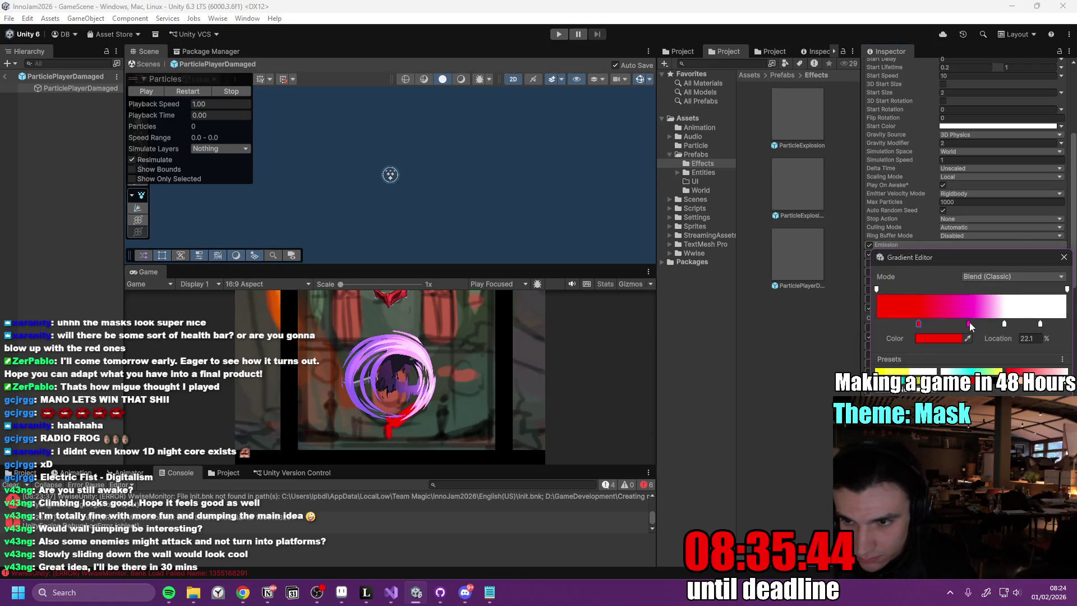
left_click(1064, 257)
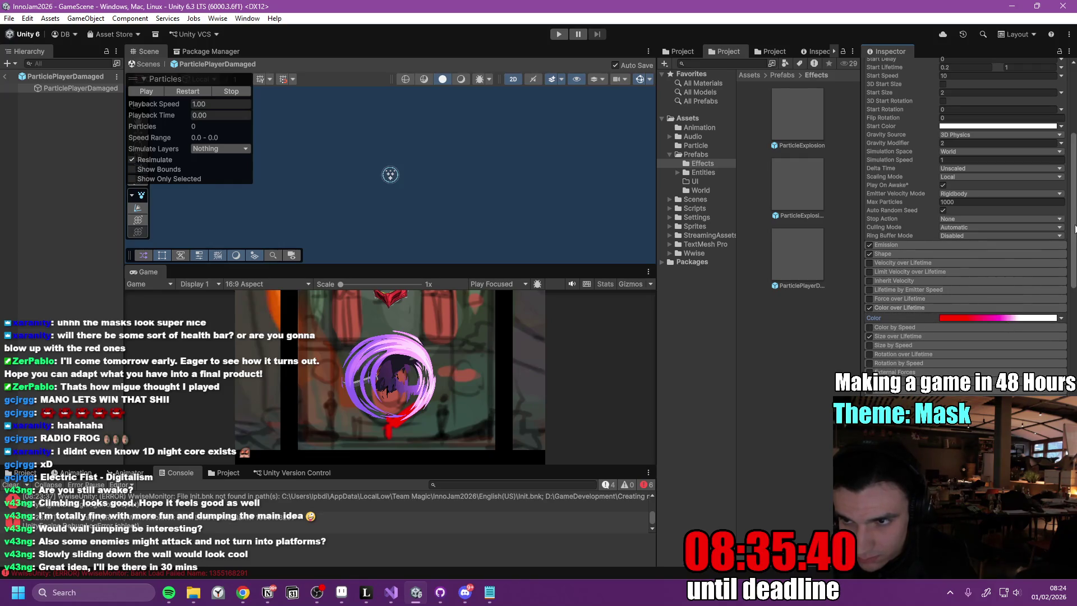
left_click(1060, 126)
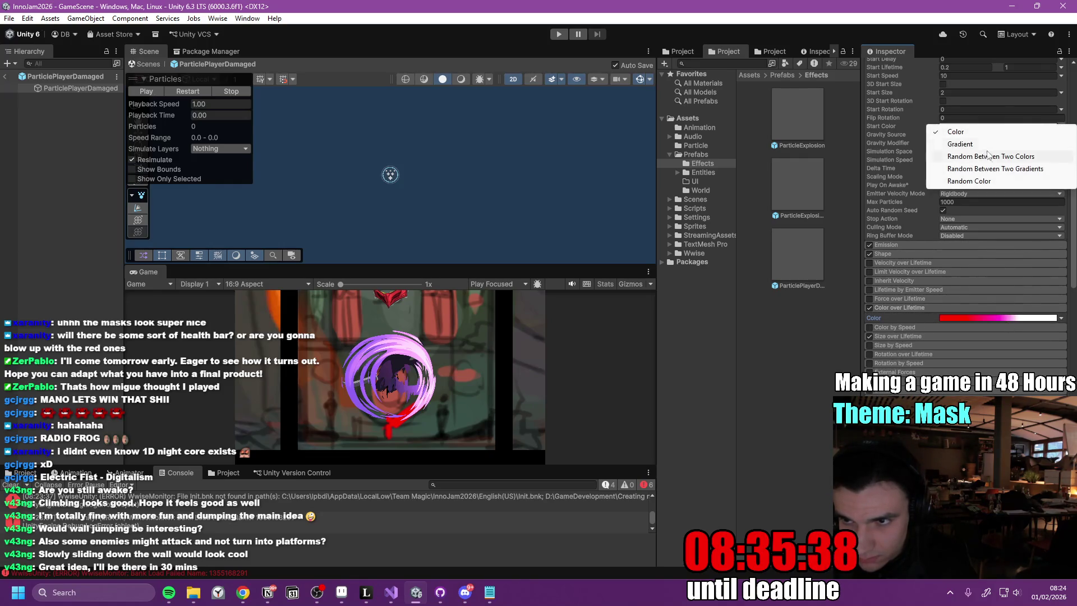
left_click(991, 157)
left_click(993, 126)
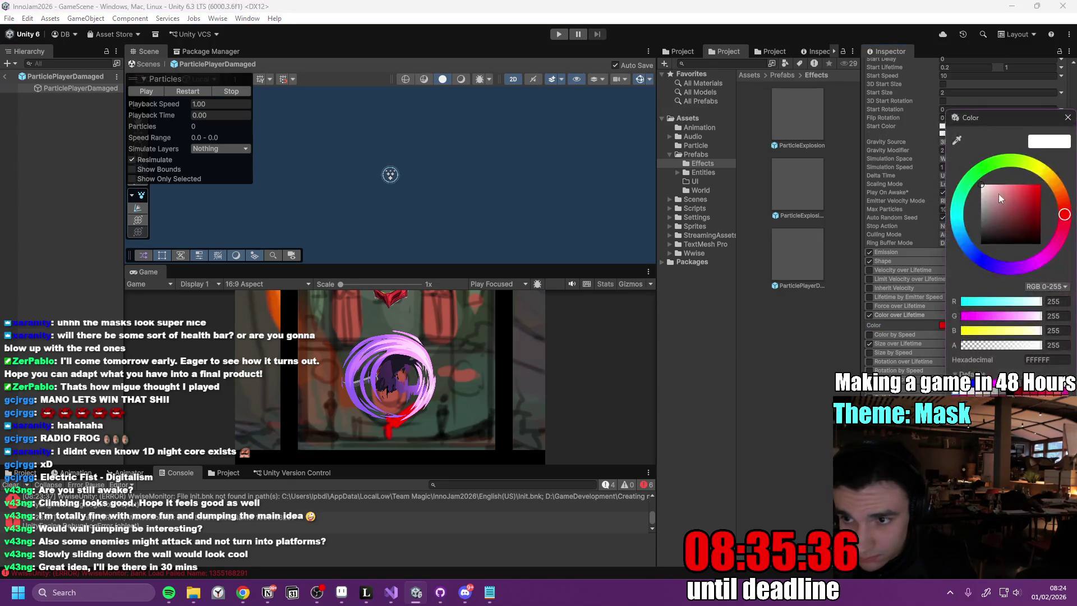
left_click(1067, 117)
left_click(988, 136)
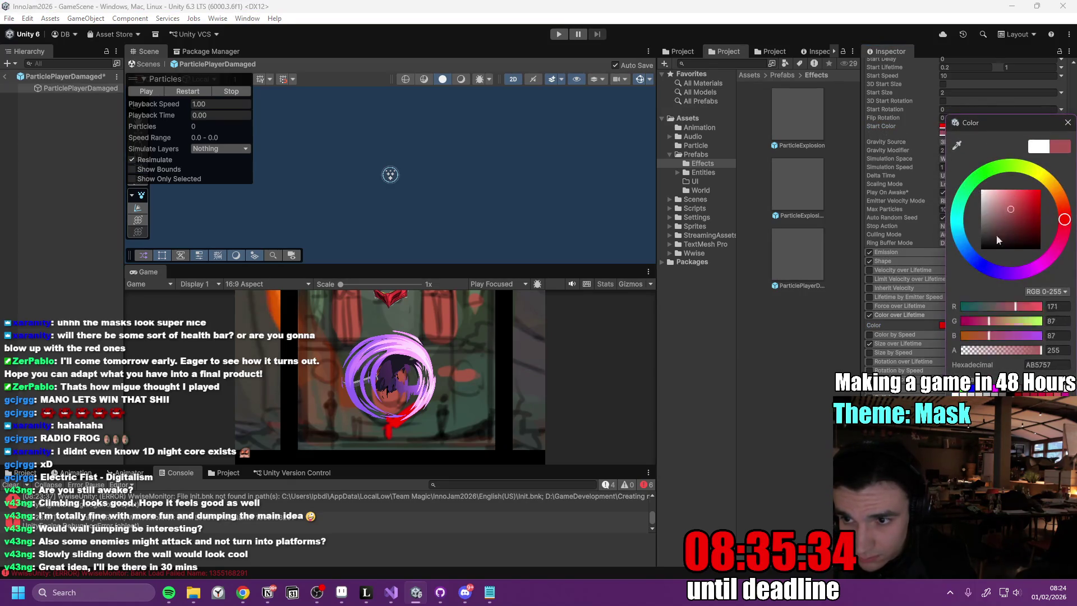
left_click(1066, 122)
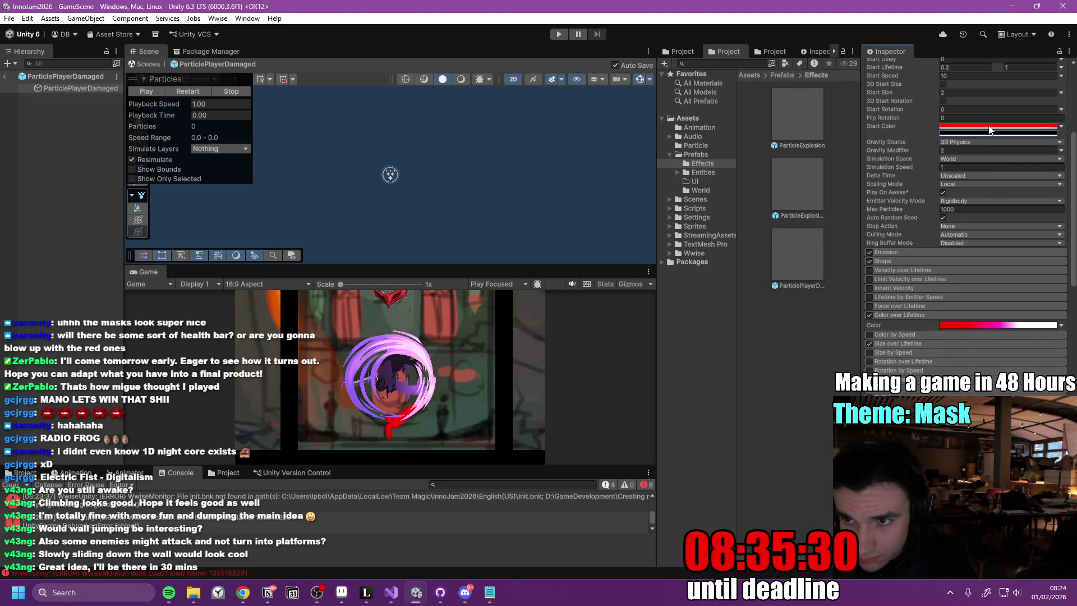
left_click(990, 130)
left_click(963, 393)
left_click(1061, 131)
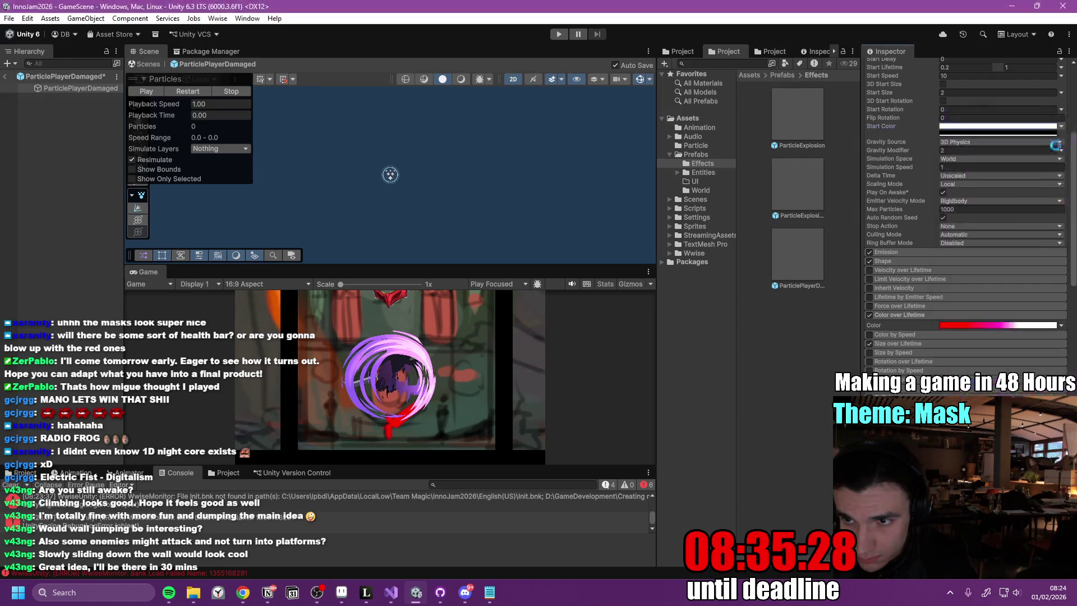
left_click(996, 134)
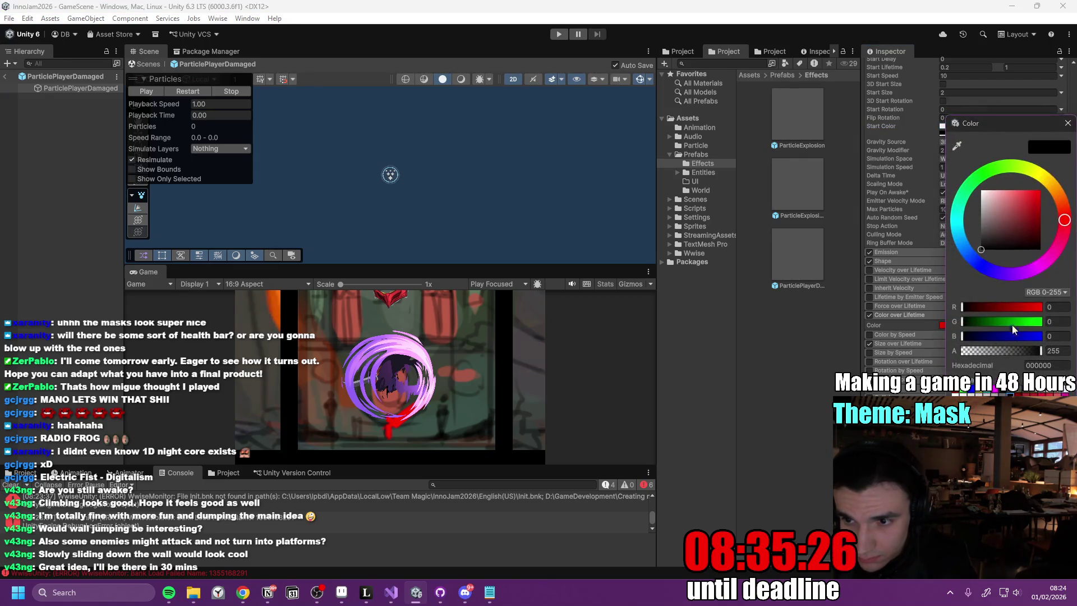
left_click(1068, 125)
- In the Color over Lifetime gradient, make the start key white and the magenta key red
left_click(980, 326)
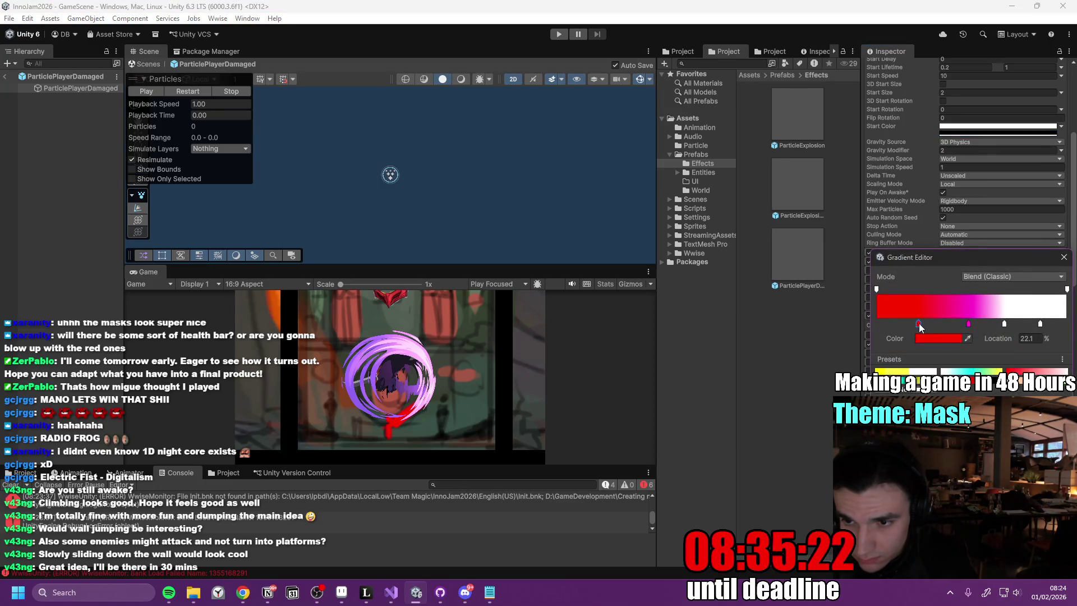
left_click(936, 338)
left_click(992, 307)
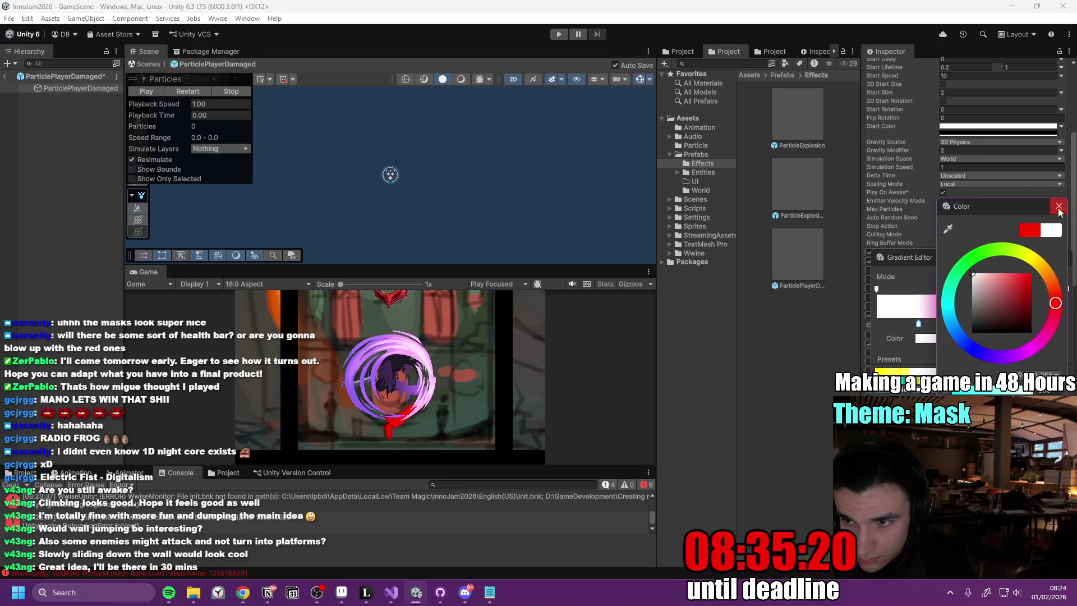
left_click(926, 329)
left_click_drag(925, 330, 900, 329)
left_click(968, 325)
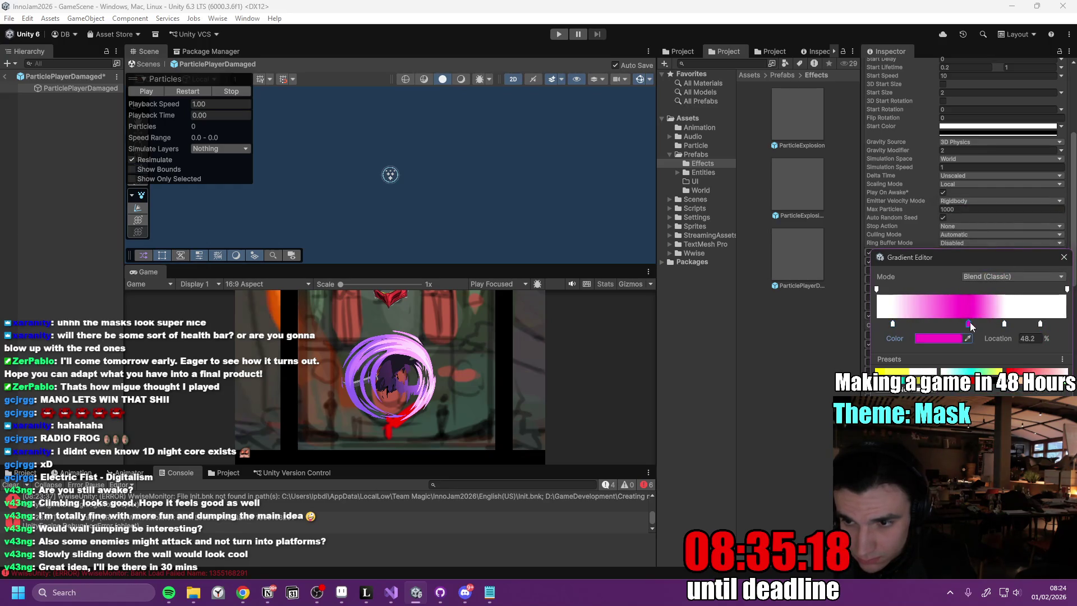
left_click(938, 338)
left_click_drag(1035, 348, 1056, 316)
left_click(1025, 304)
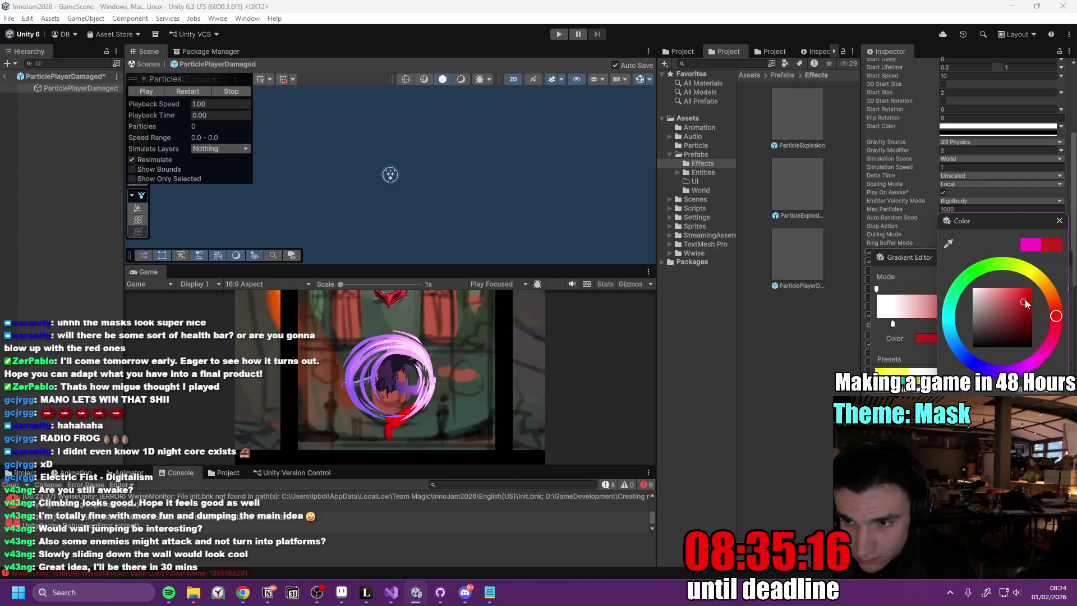
left_click(1060, 221)
- Place the red key at about 66.5%, drop the extra white key, and add a black end key
left_click(1007, 324)
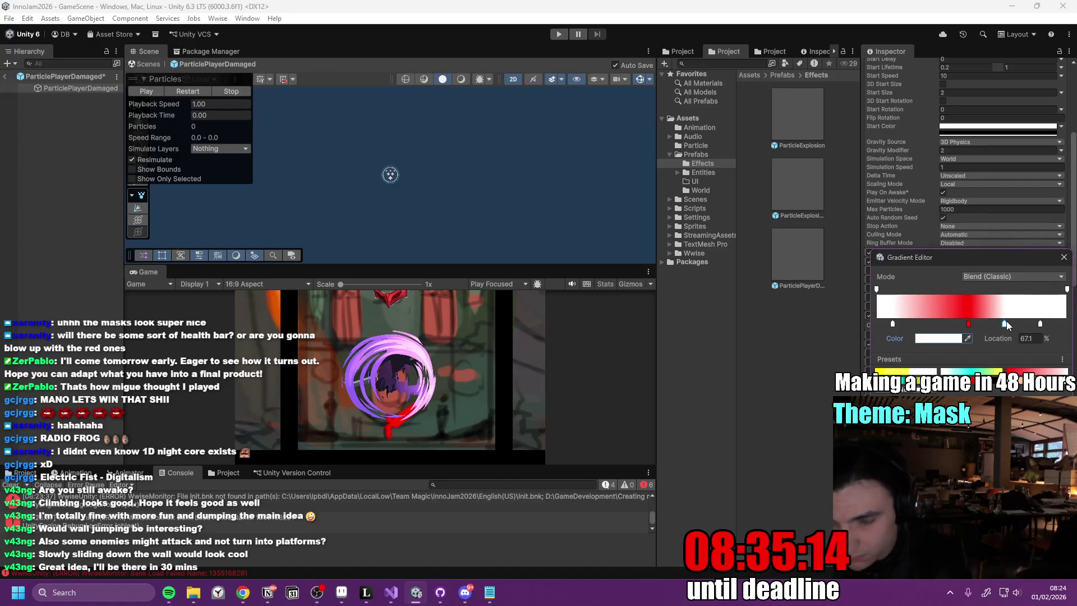
left_click_drag(1006, 321, 1041, 324)
key("Delete")
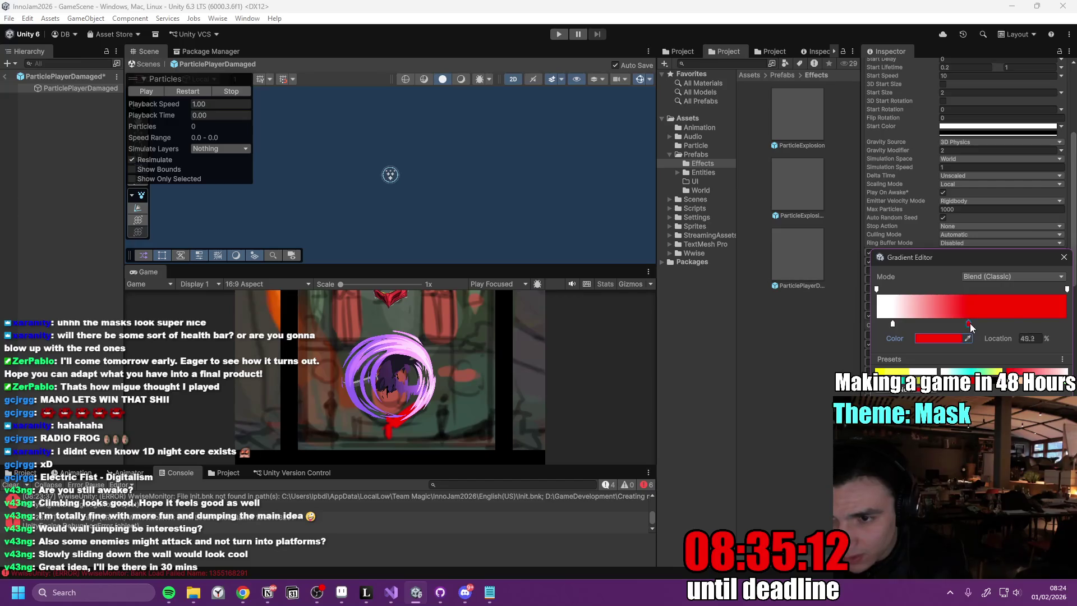
left_click_drag(970, 324, 1032, 324)
left_click(945, 339)
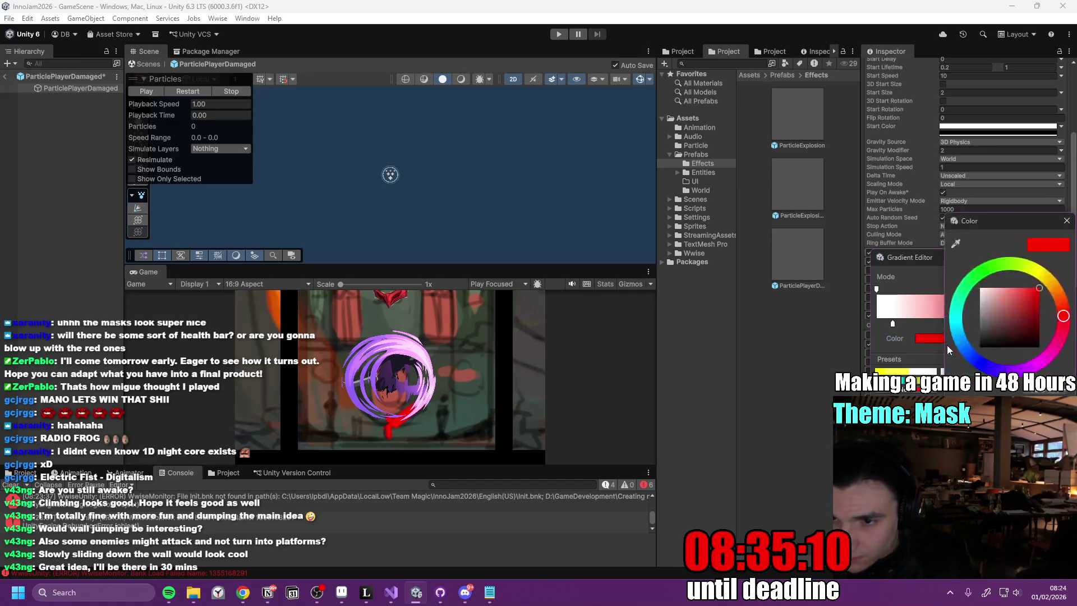
left_click(1066, 221)
left_click_drag(1033, 324, 965, 331)
left_click_drag(1055, 324, 1045, 325)
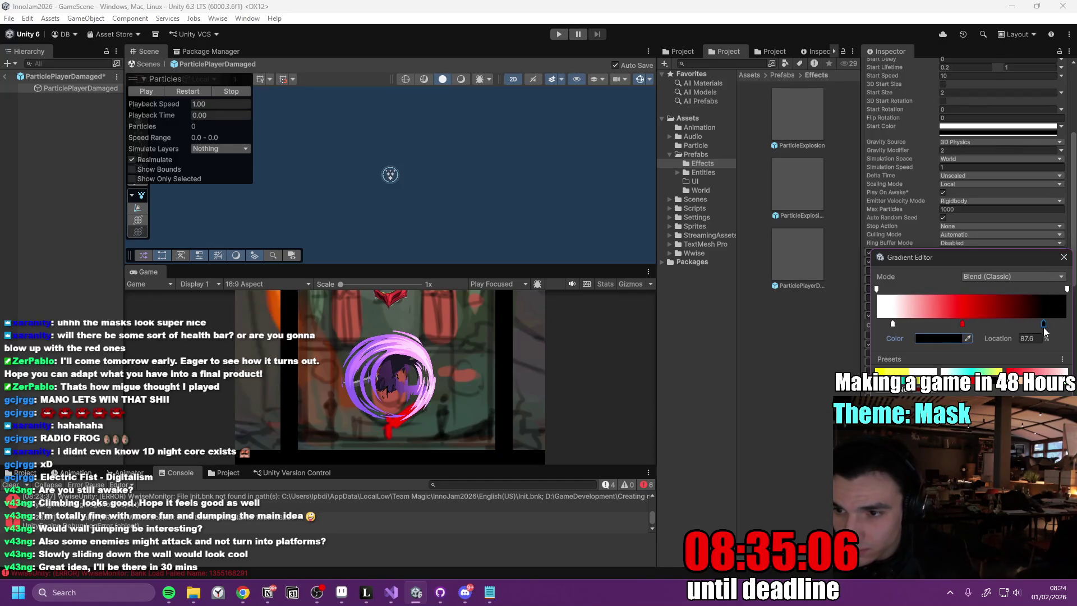
left_click(1065, 258)
- Replay the damage particle effect to preview the white-to-red-to-black fade
left_click(203, 94)
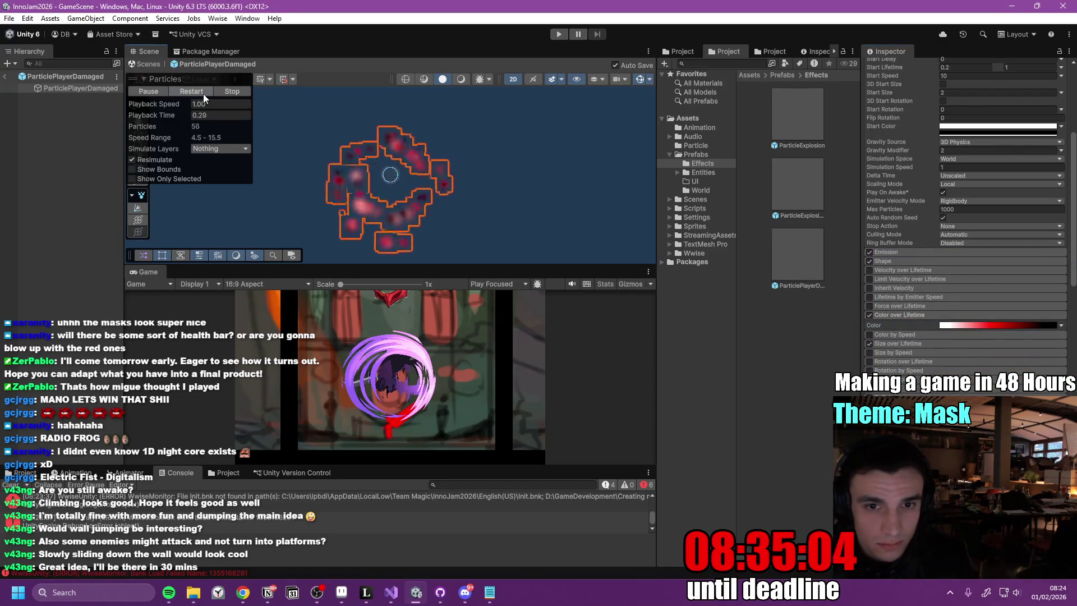
left_click(198, 92)
left_click(197, 92)
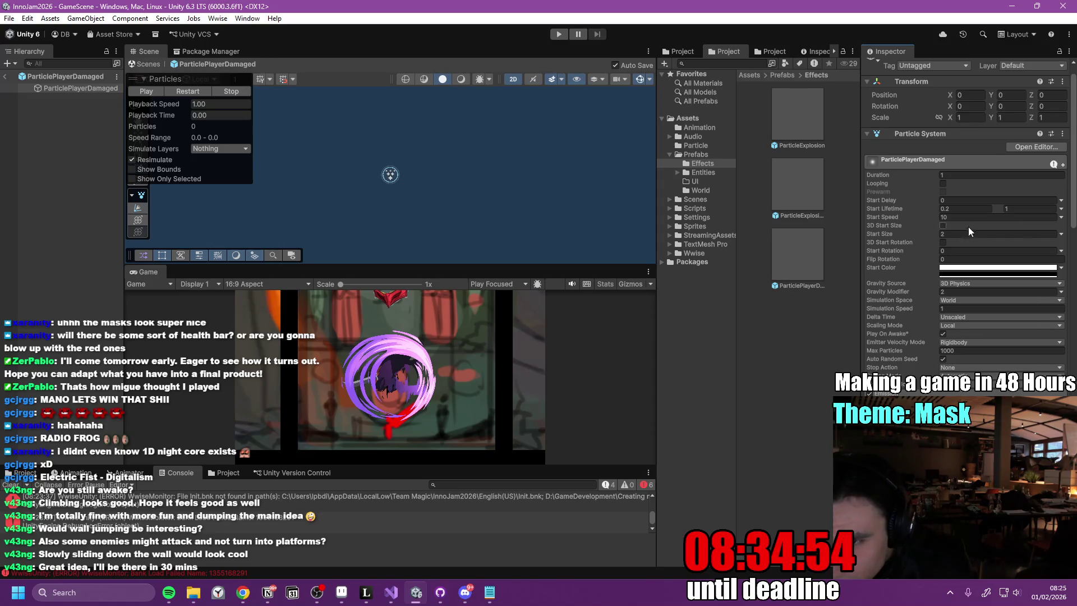
- Set Start Speed to Random Between Two Constants, 10 to 20, and replay the burst
left_click(1062, 218)
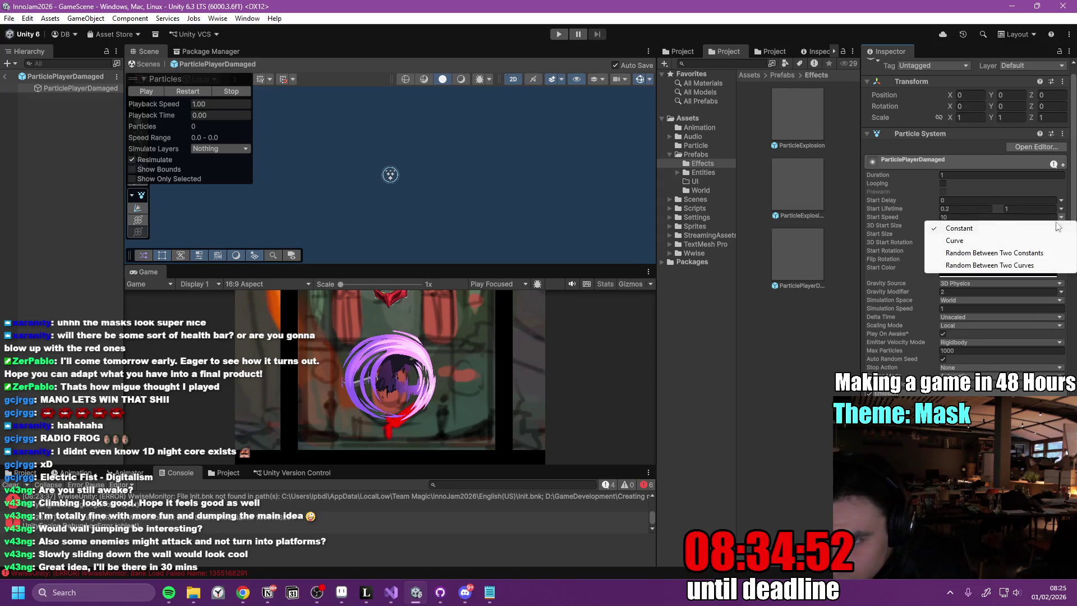
left_click(1019, 253)
type("20")
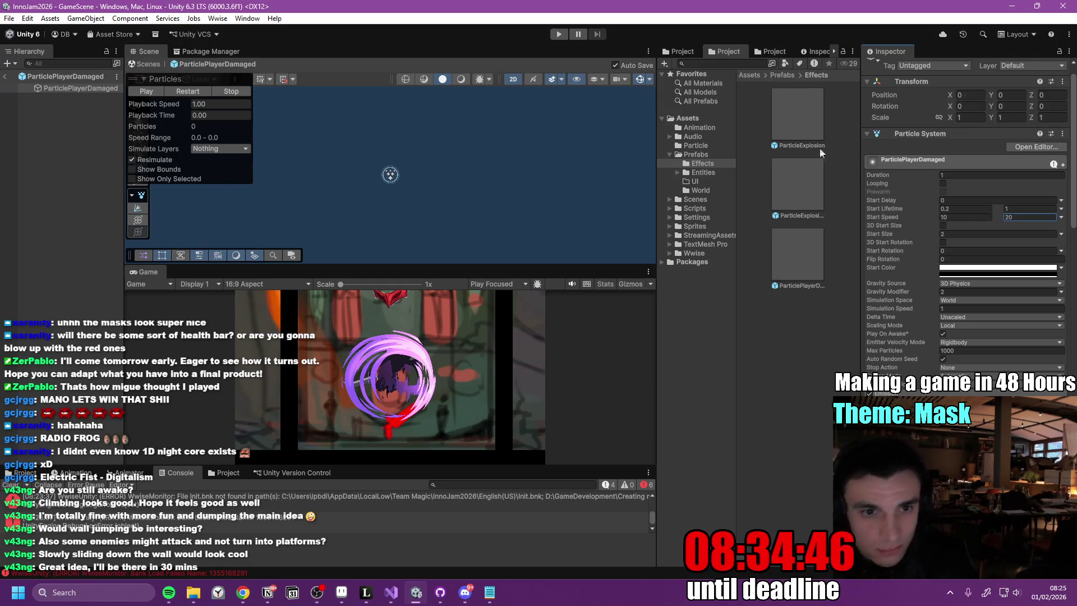
left_click(204, 92)
left_click(197, 88)
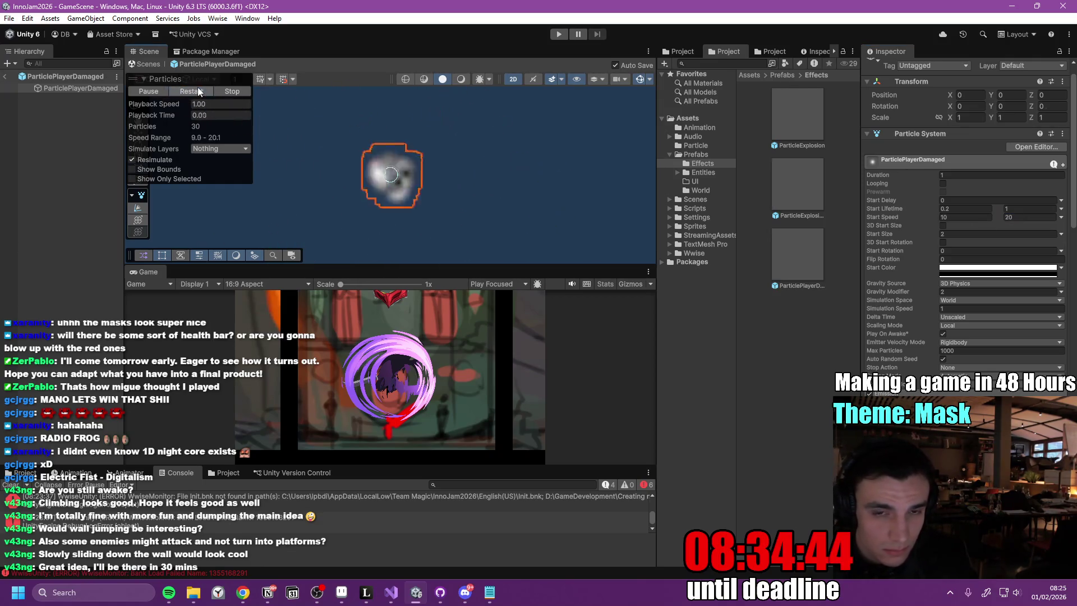
left_click(197, 86)
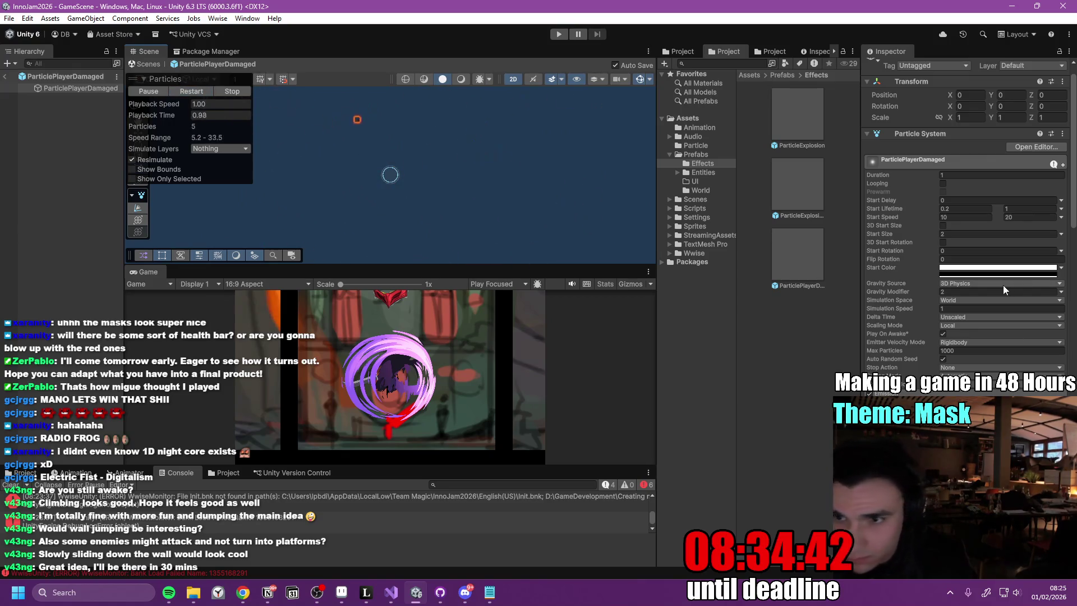
scroll(951, 290, "down", 5)
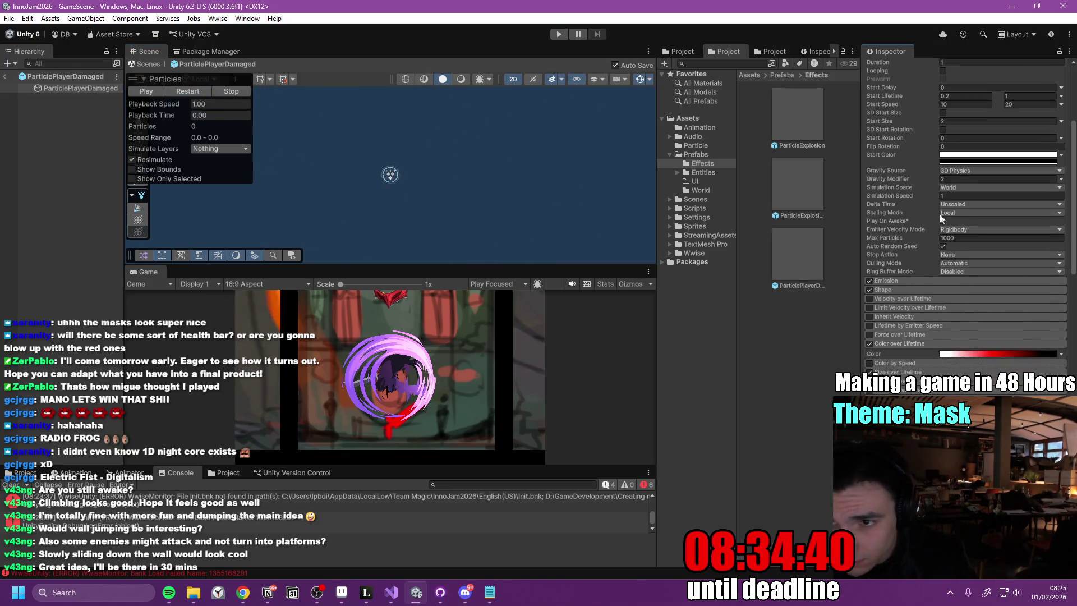
- In Emission, set the burst count to 100 and remove the extra burst
left_click(896, 286)
left_click(925, 335)
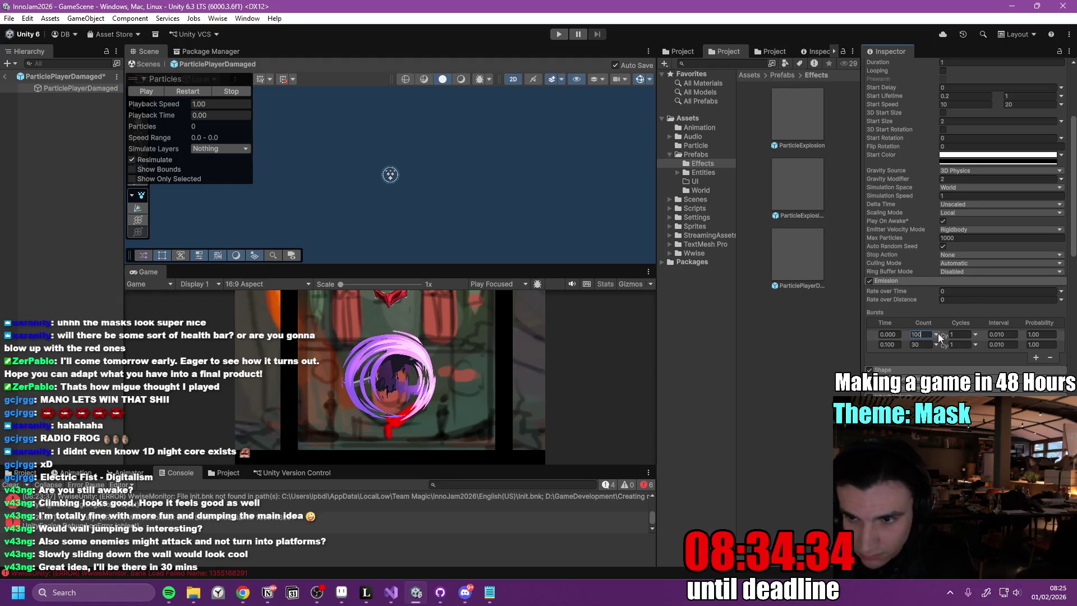
left_click(1049, 358)
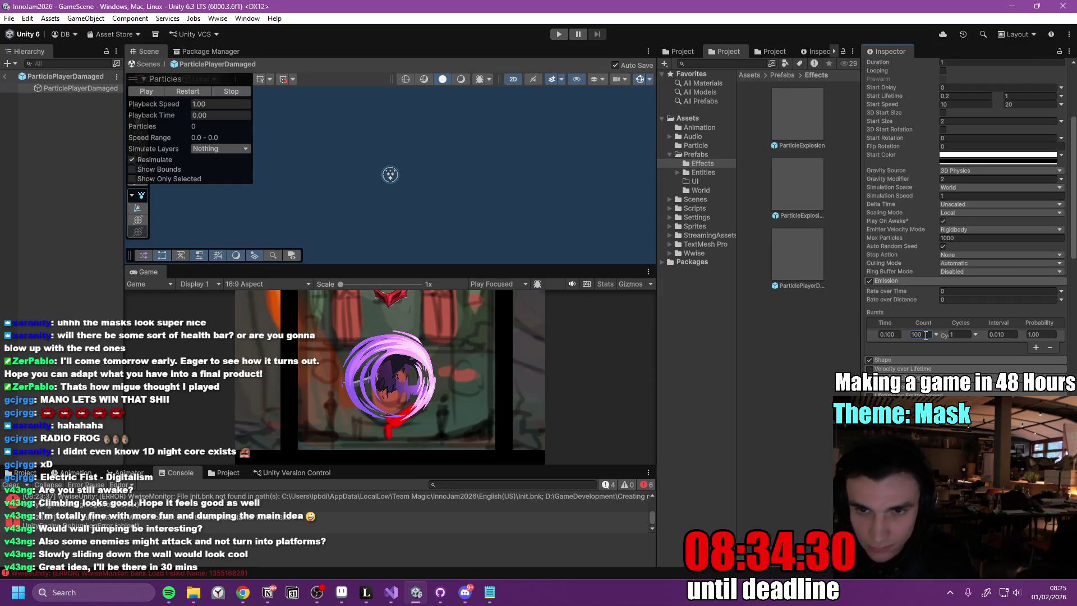
- Replay the damage burst, then leave the prefab and return to GameScene
right_click(798, 188)
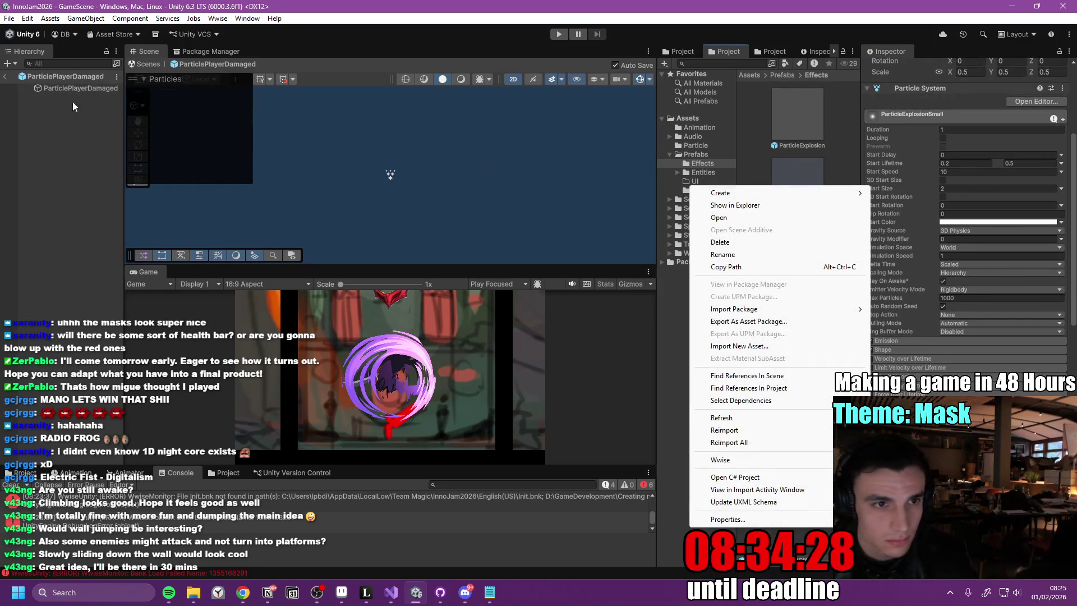
left_click(80, 88)
left_click(190, 92)
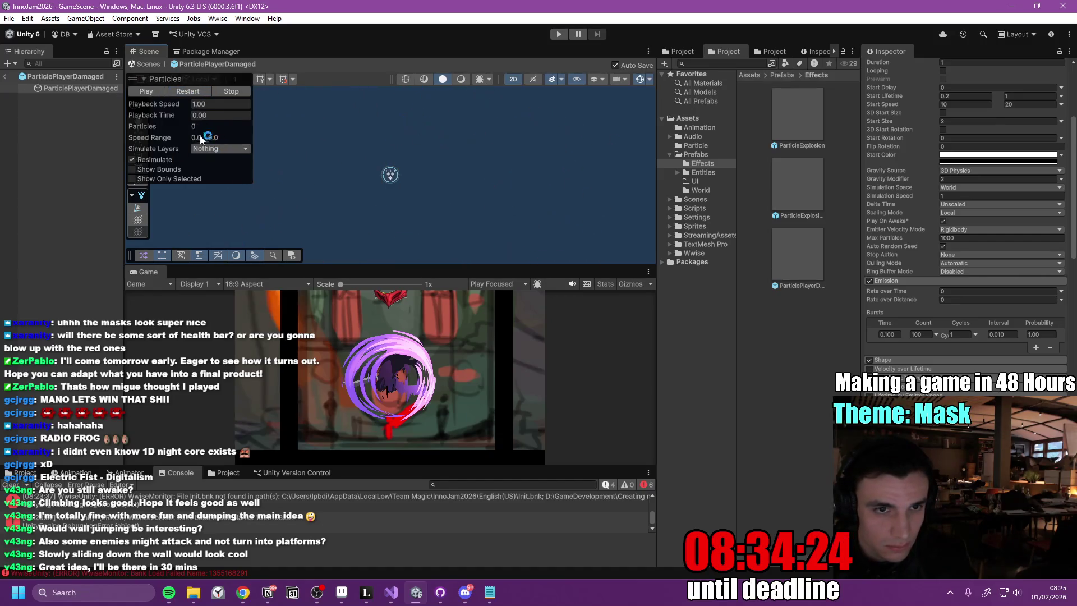
left_click(199, 92)
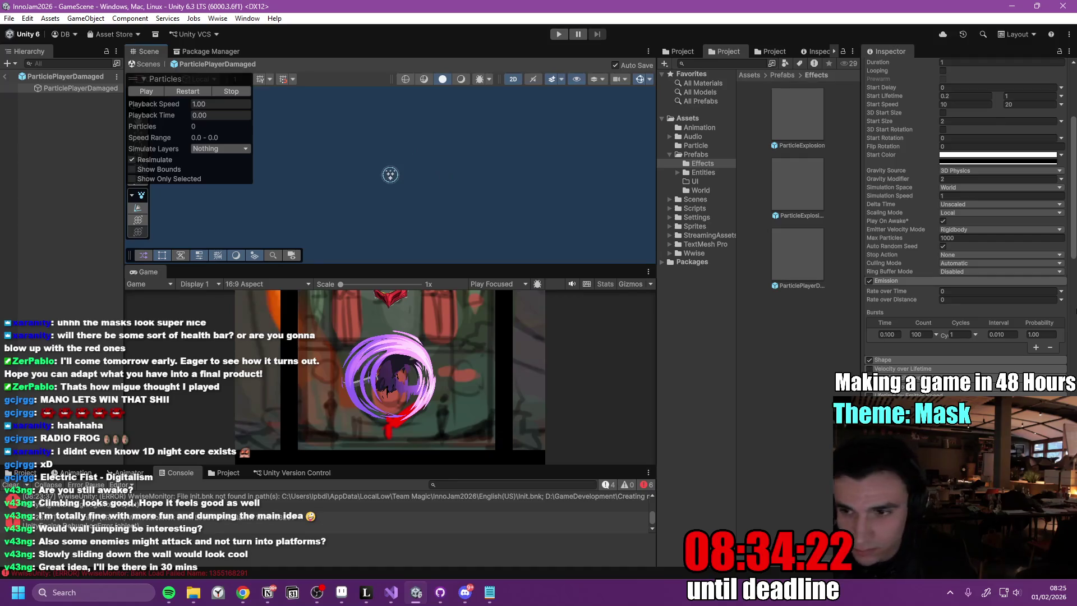
left_click(8, 76)
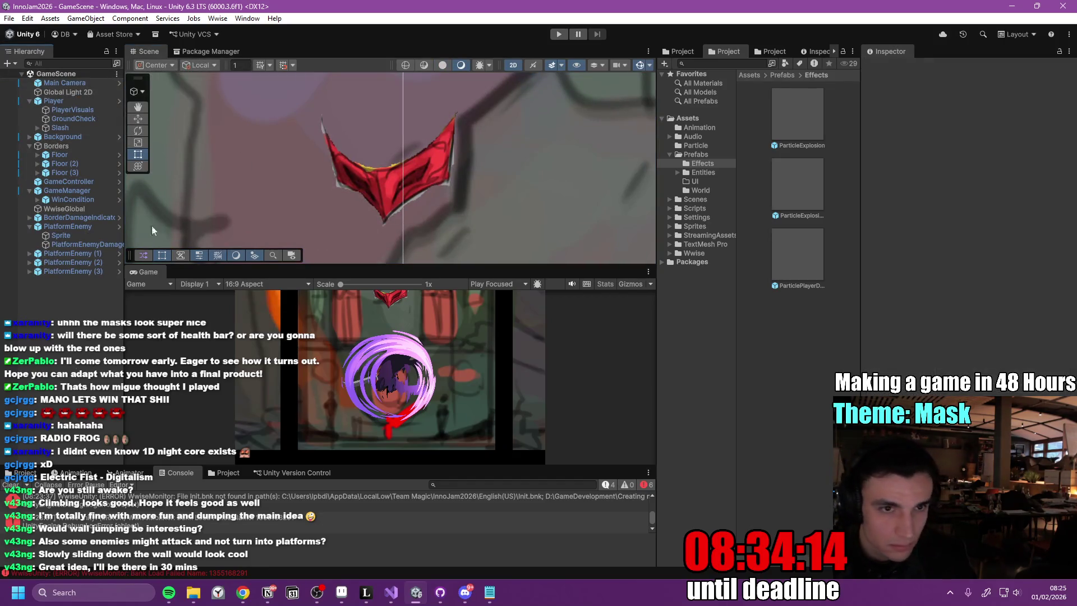
- Maximize the Game view, start Play mode, and test jumps, an attack and a dash
double_click(150, 274)
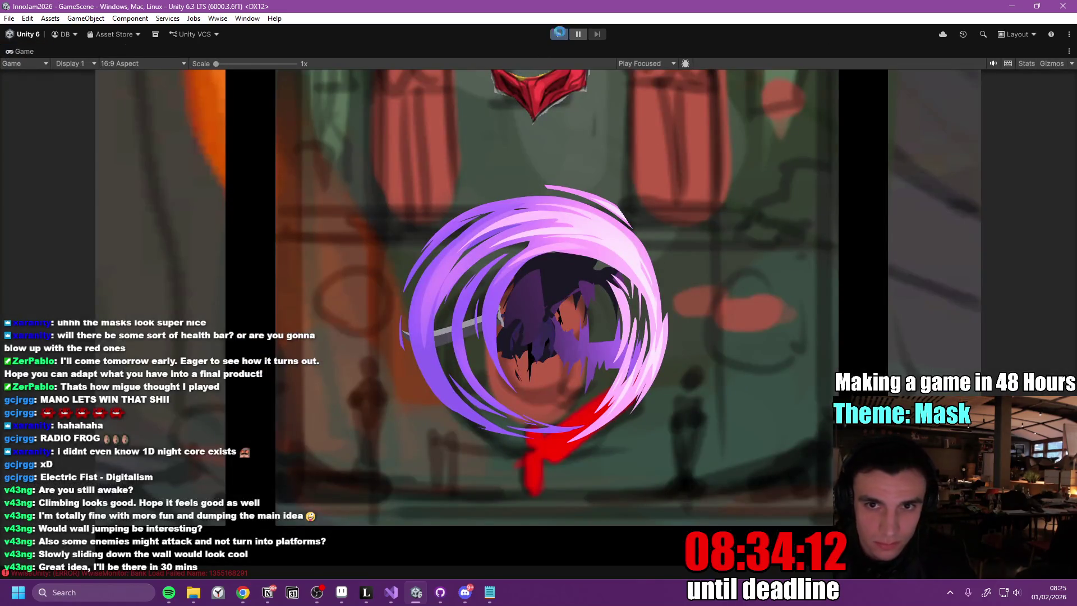
left_click(559, 32)
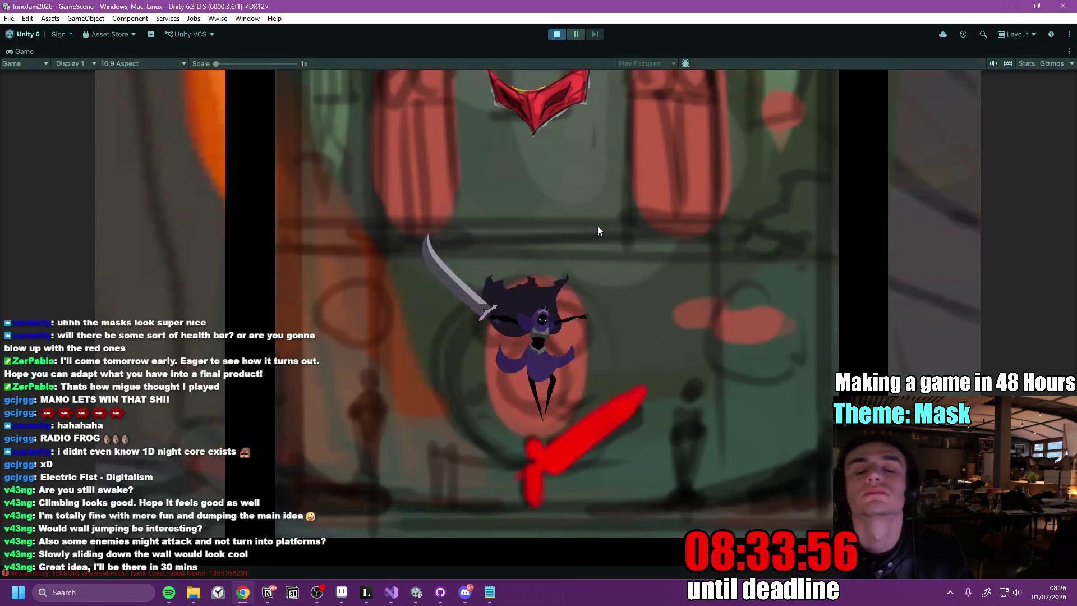
key("space")
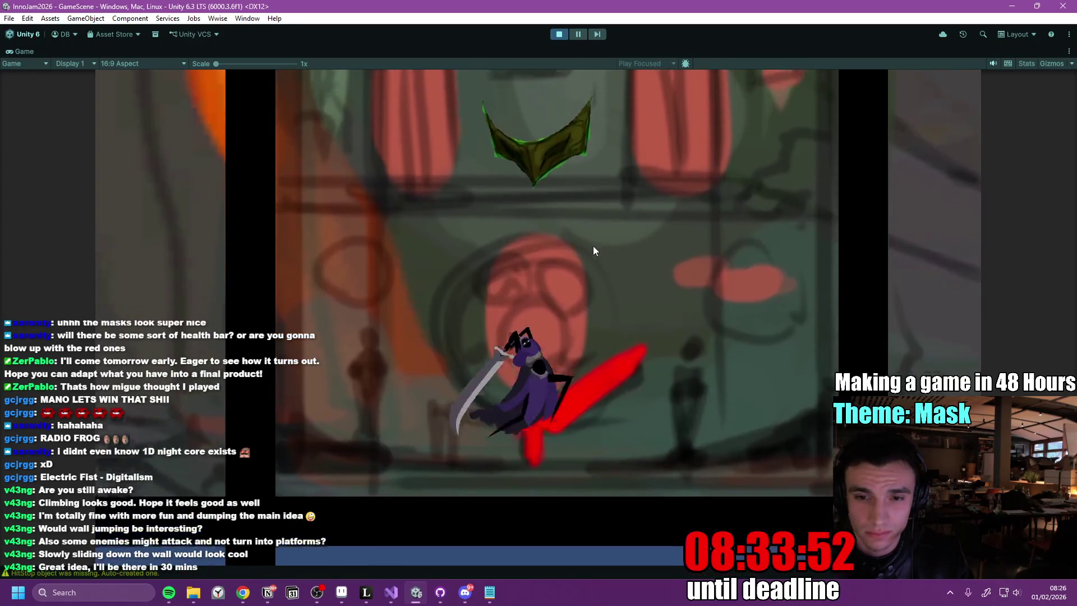
key("space")
left_click(589, 250)
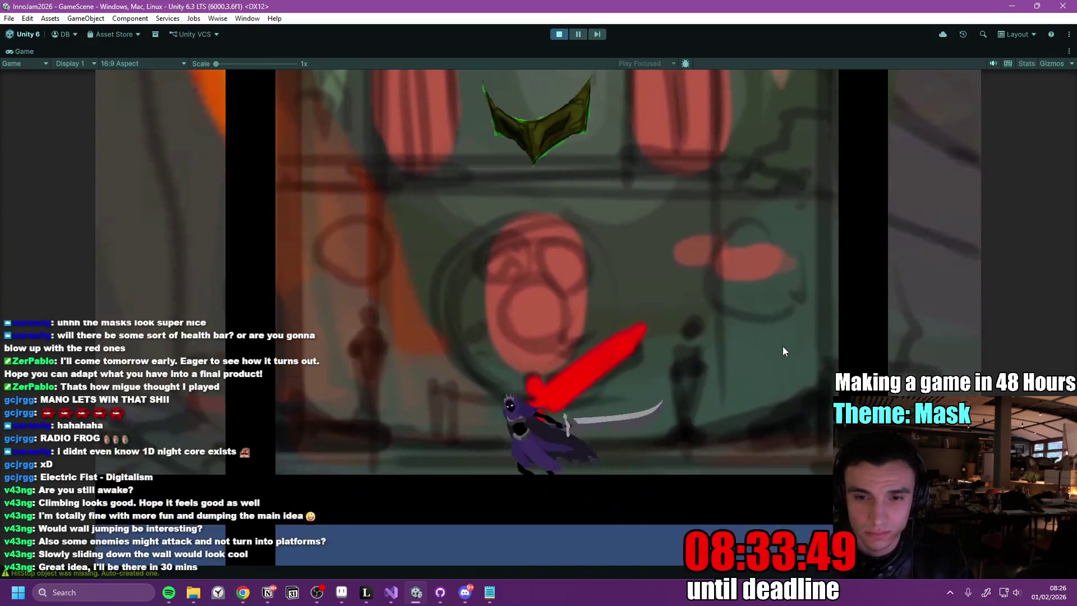
left_click(784, 352)
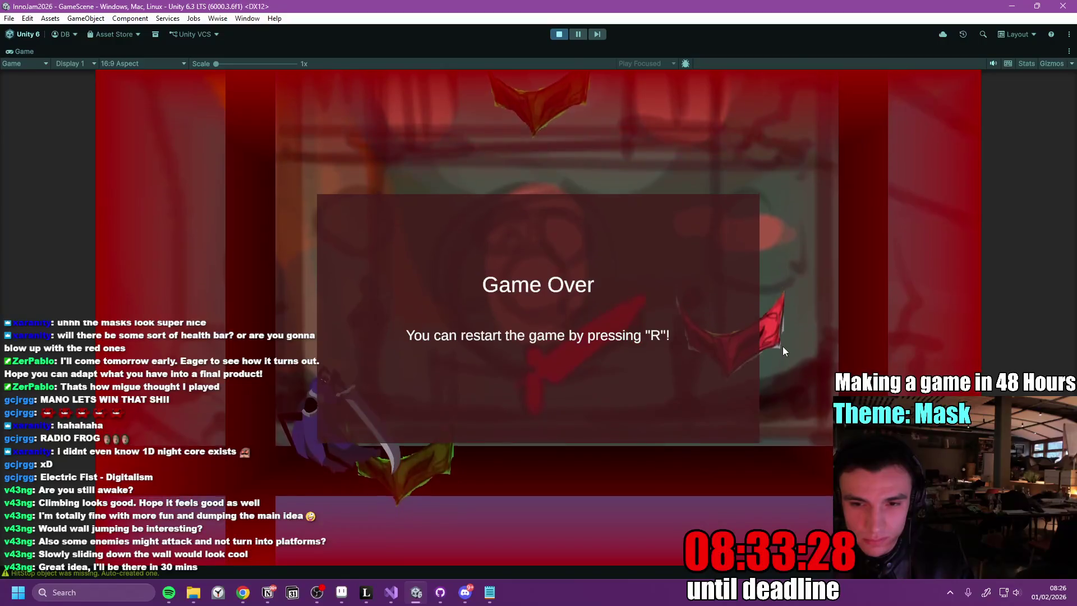
- Restart twice after Game Over, test dashes and an attack, then stop Play mode
key("r")
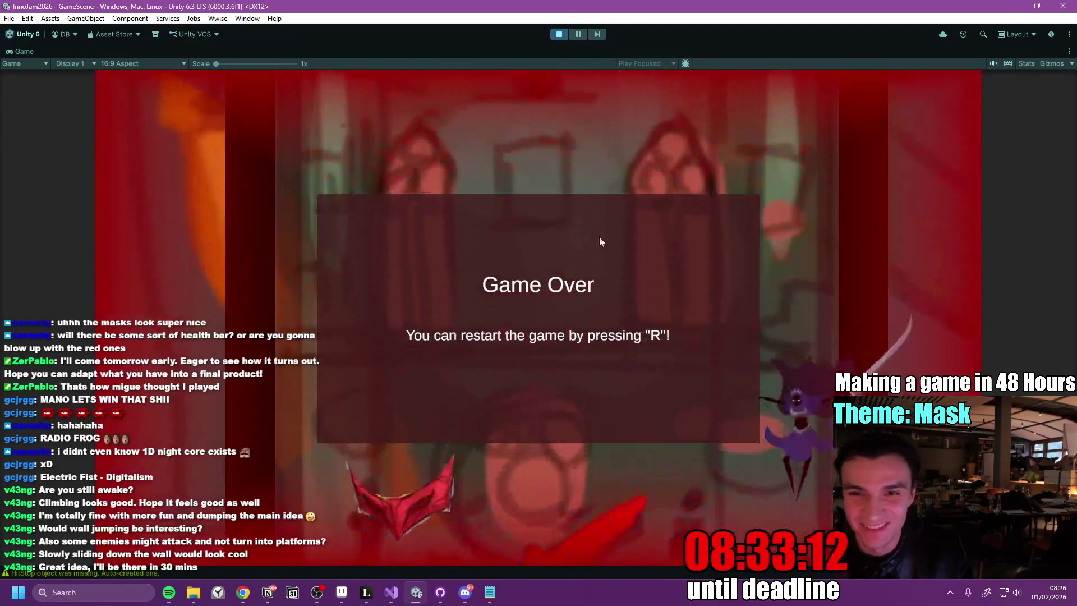
key("r")
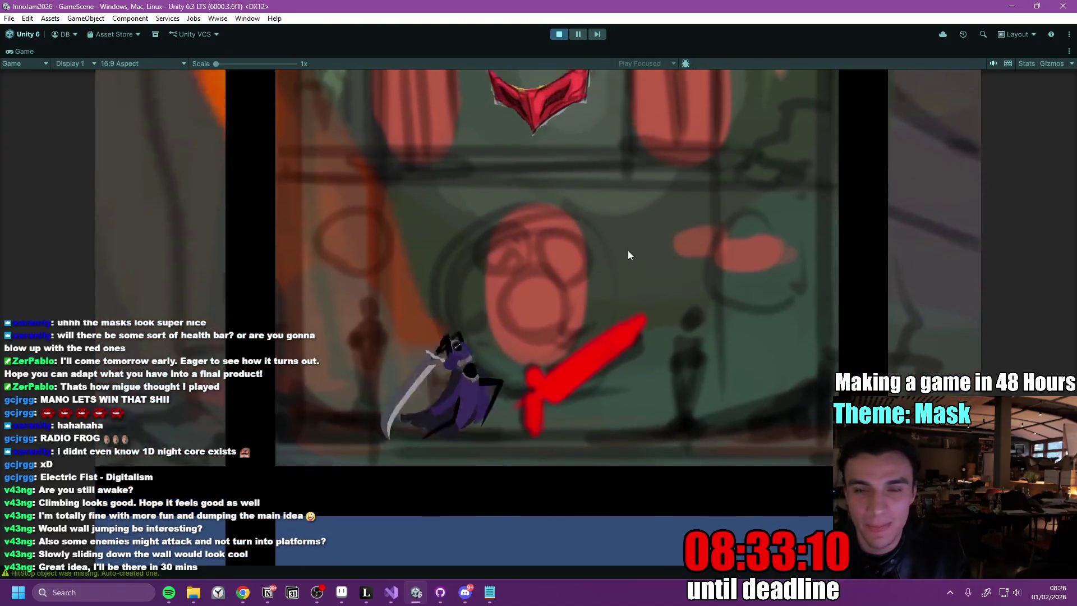
key("d")
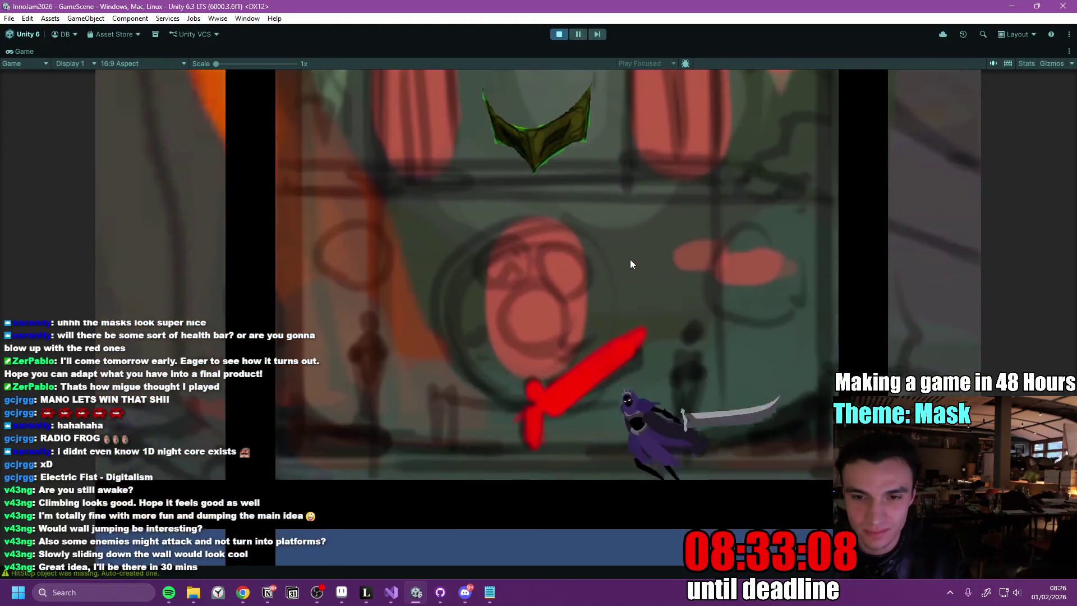
key("d")
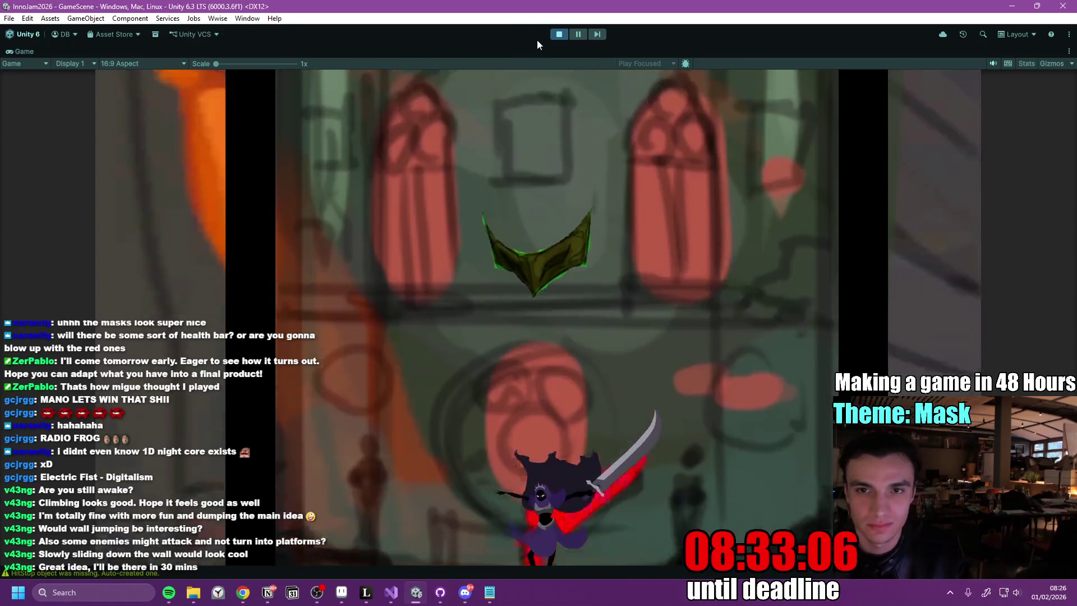
left_click(620, 291)
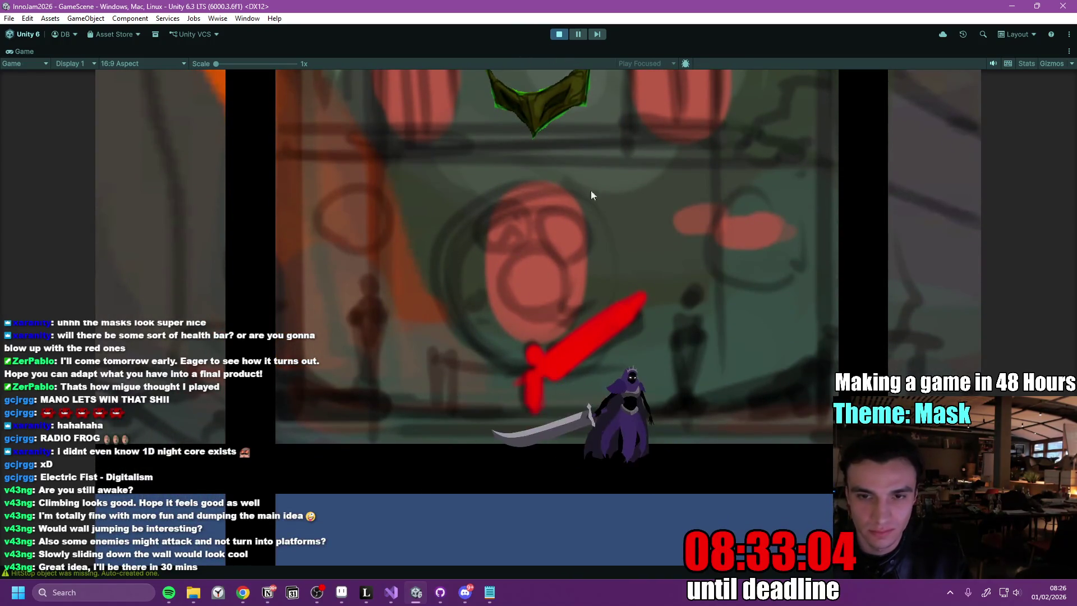
left_click(558, 34)
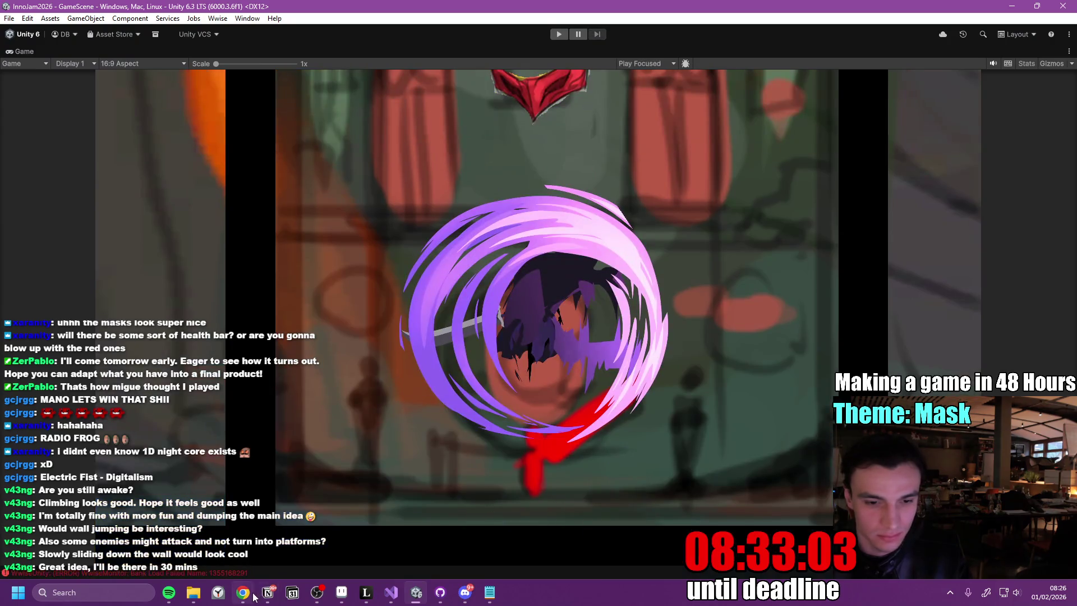
left_click(245, 593)
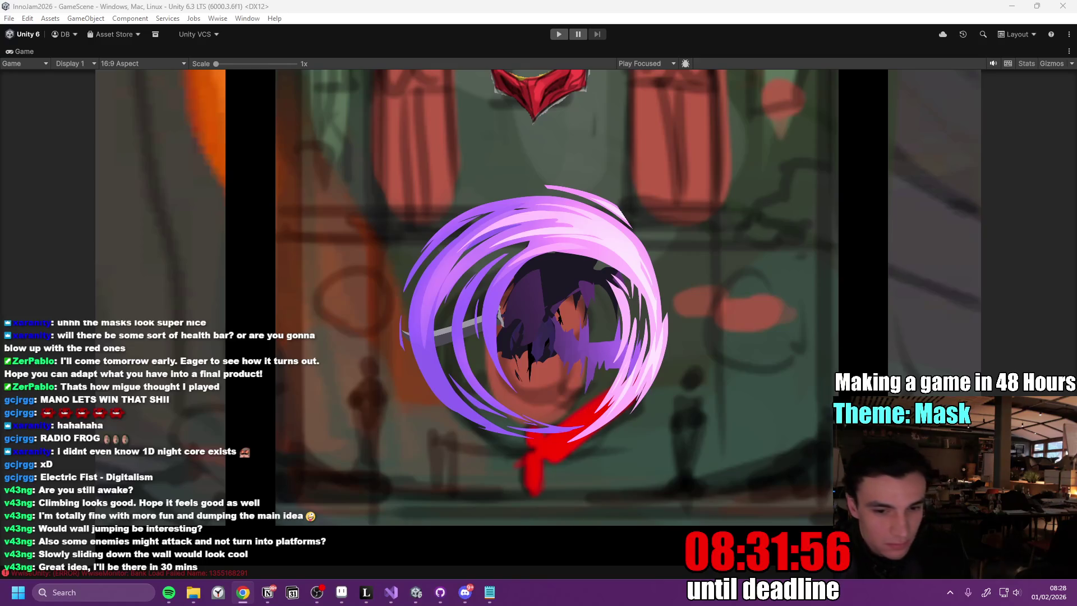
- Bring up Visual Studio showing PlatformEnemy.cs
left_click(391, 592)
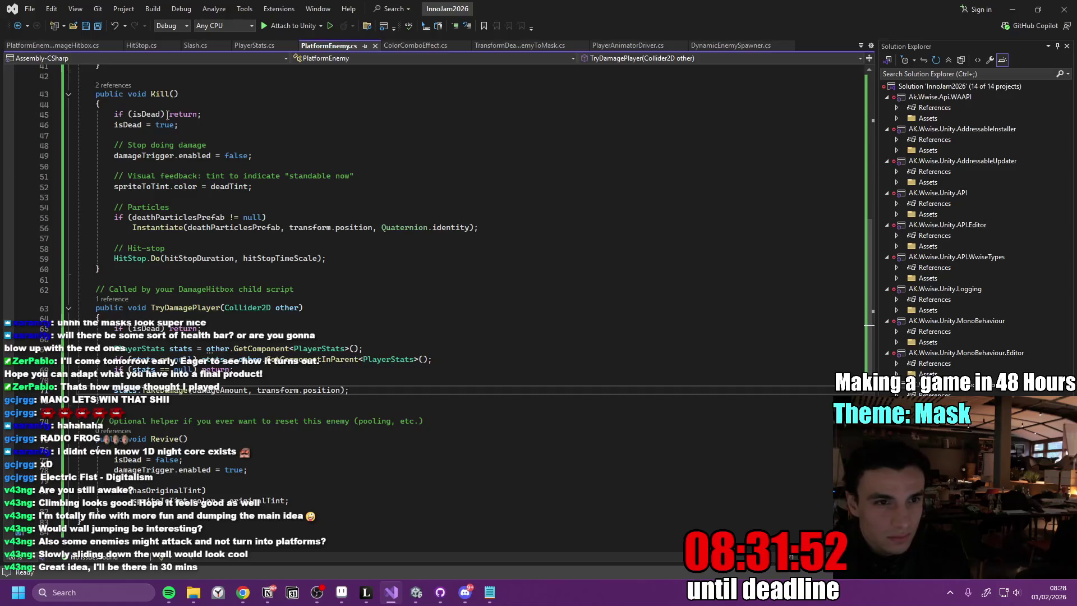
- Replace ApplyKnockback in PlayerStats.cs with the horizontal-only shove code and save
left_click(141, 45)
scroll(258, 286, "up", 10)
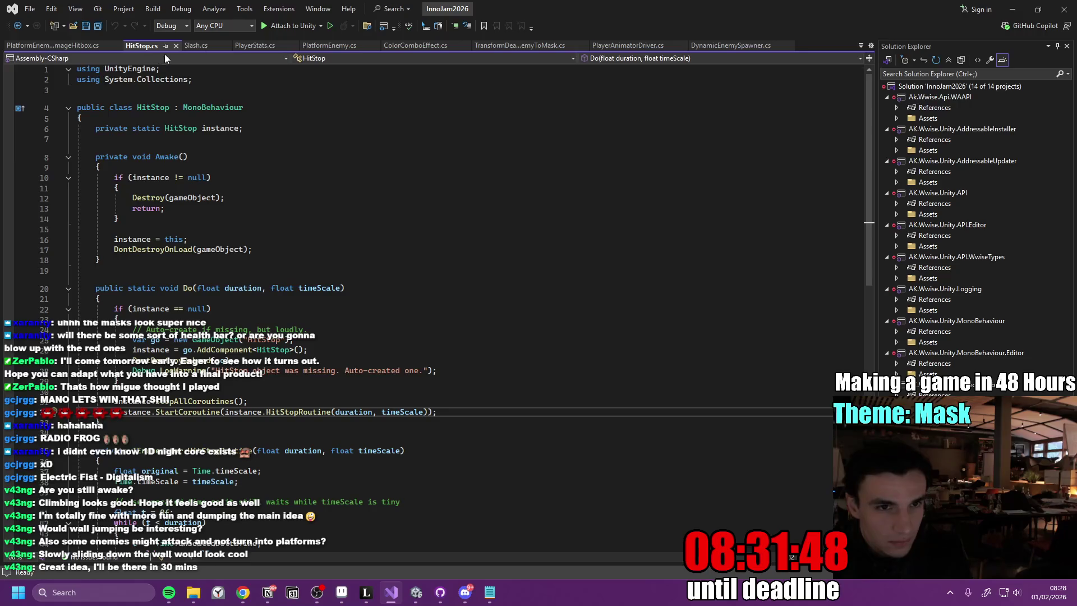
left_click(255, 45)
scroll(305, 311, "up", 15)
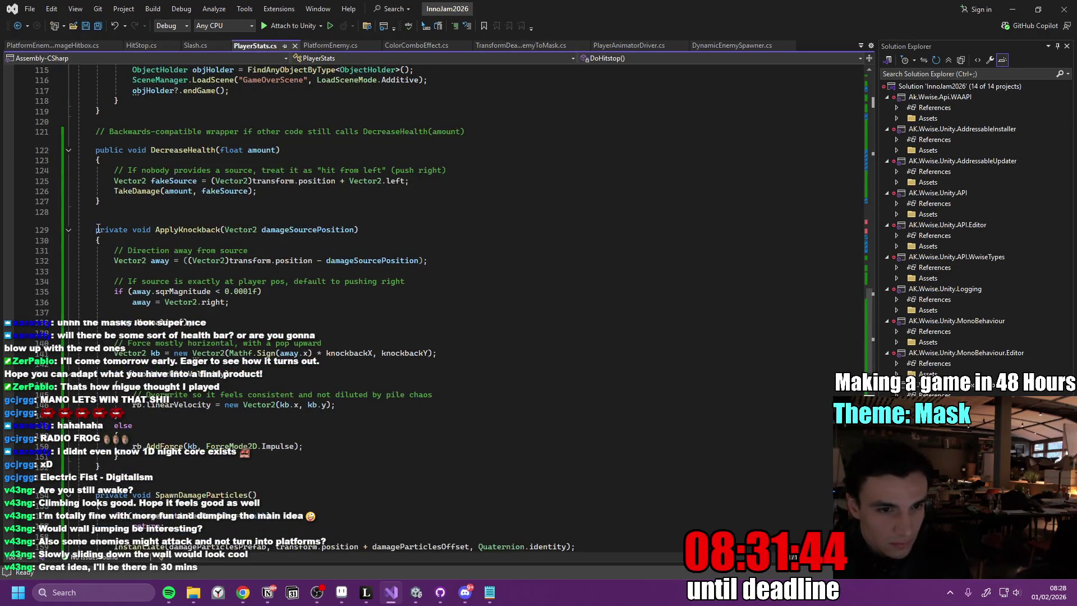
left_click_drag(93, 229, 101, 465)
key("ctrl+v")
left_click(374, 326)
key("ctrl+s")
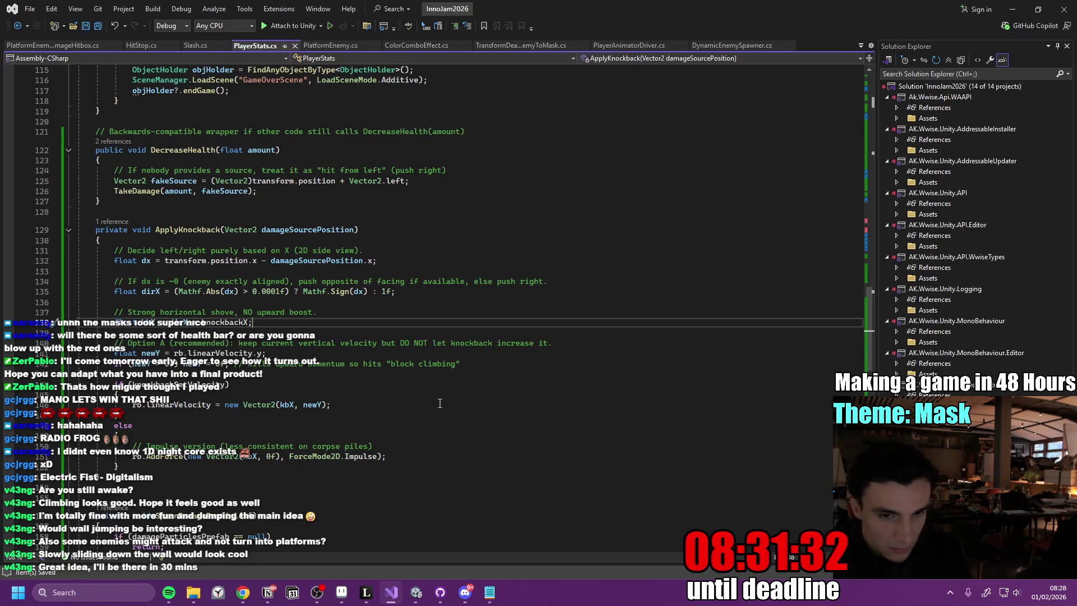
- Return to the Unity editor
left_click(418, 596)
mouse_move(396, 555)
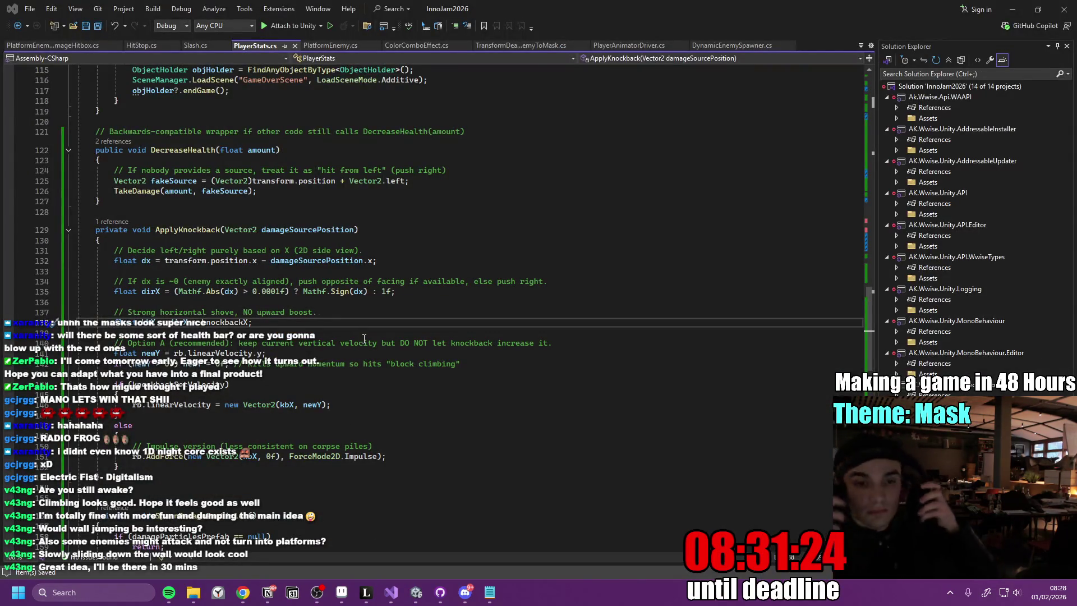
key("alt+Tab")
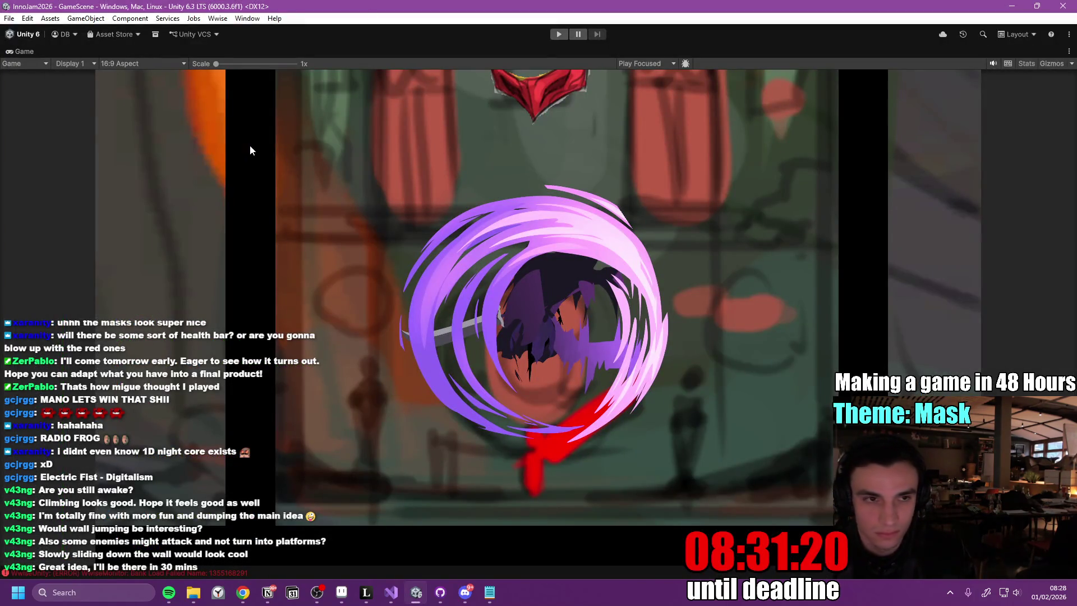
- Restore the editor layout and review the Player prefab's Player Stats settings in the Inspector
key("shift+space")
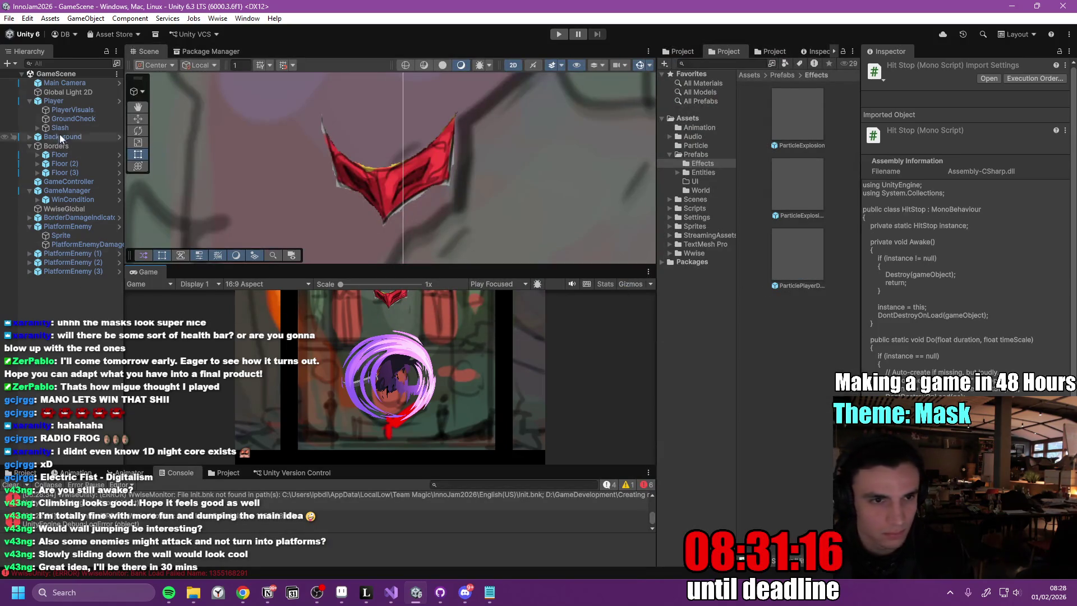
left_click(119, 101)
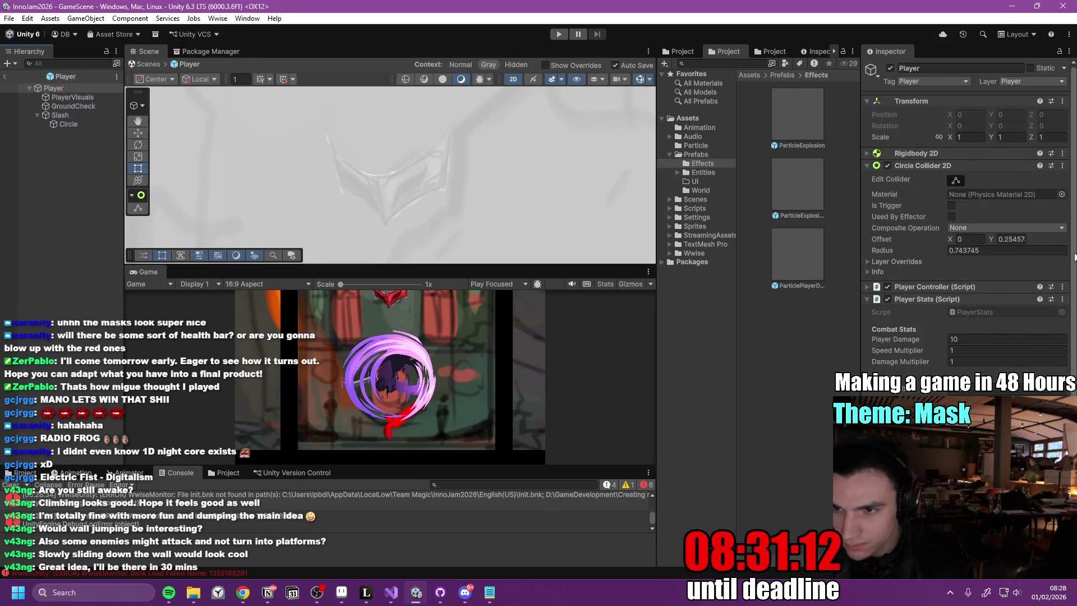
scroll(1075, 257, "down", 5)
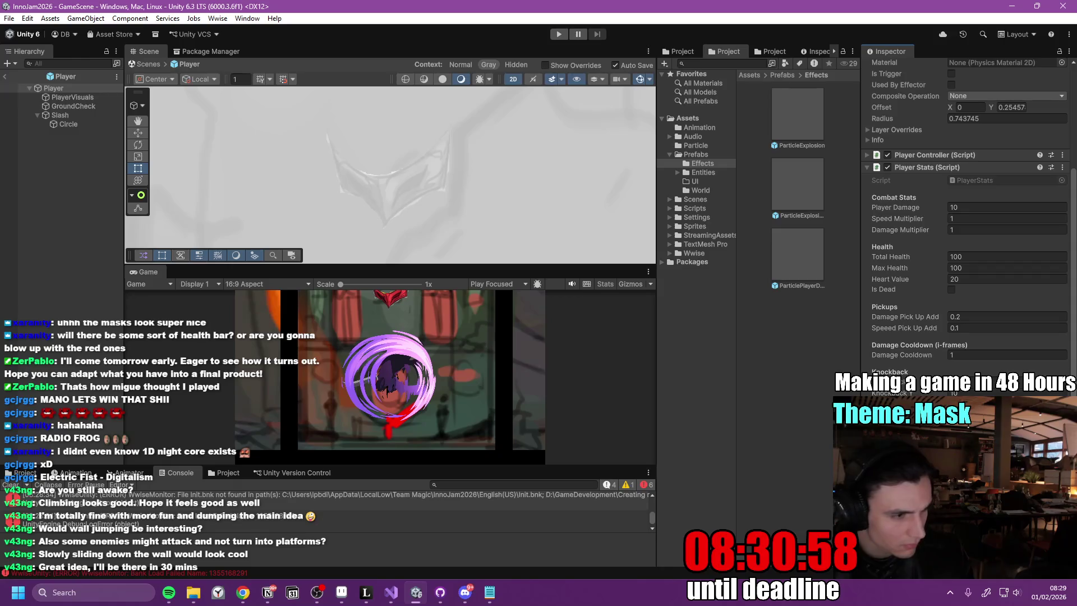
- Maximize the Game view and start a play-test
key("alt+Tab")
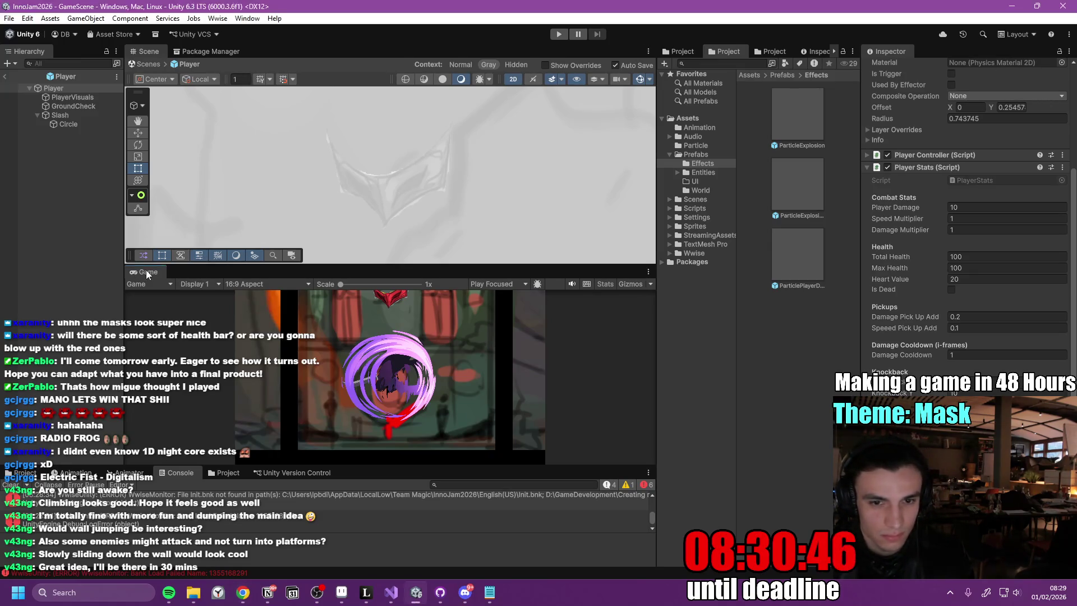
key("shift+space")
left_click(557, 35)
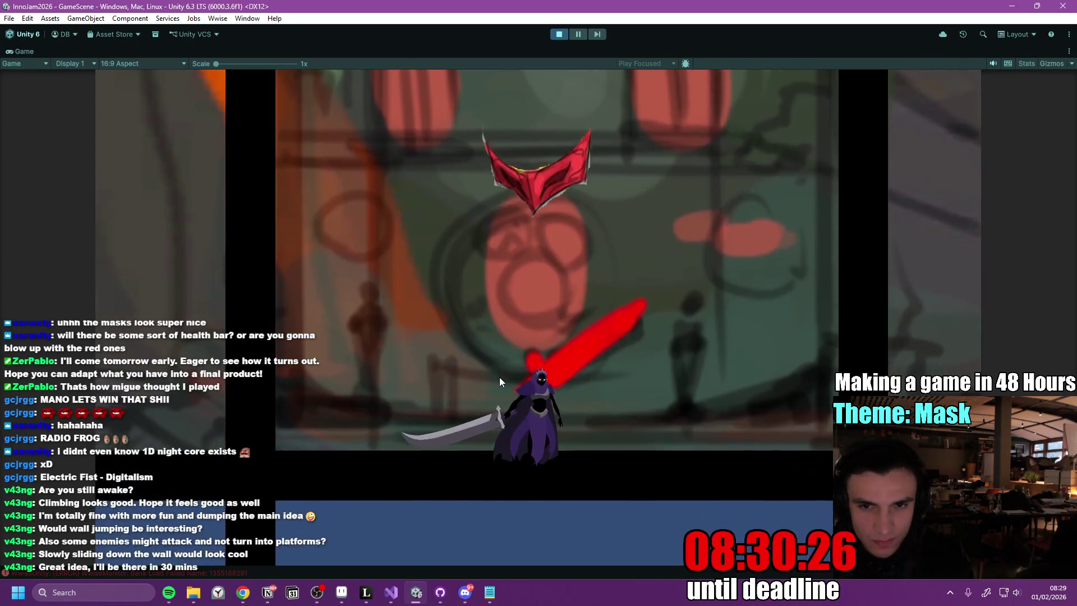
- Run, dash and slash at the red masks, turning them green, until Game Over
key("a")
left_click(500, 375)
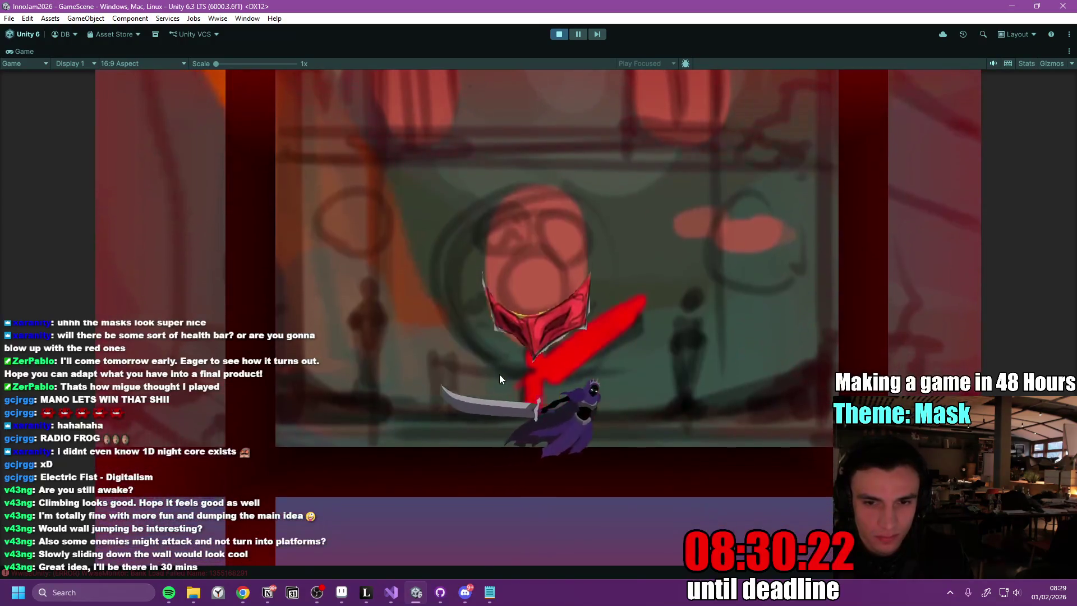
key("d")
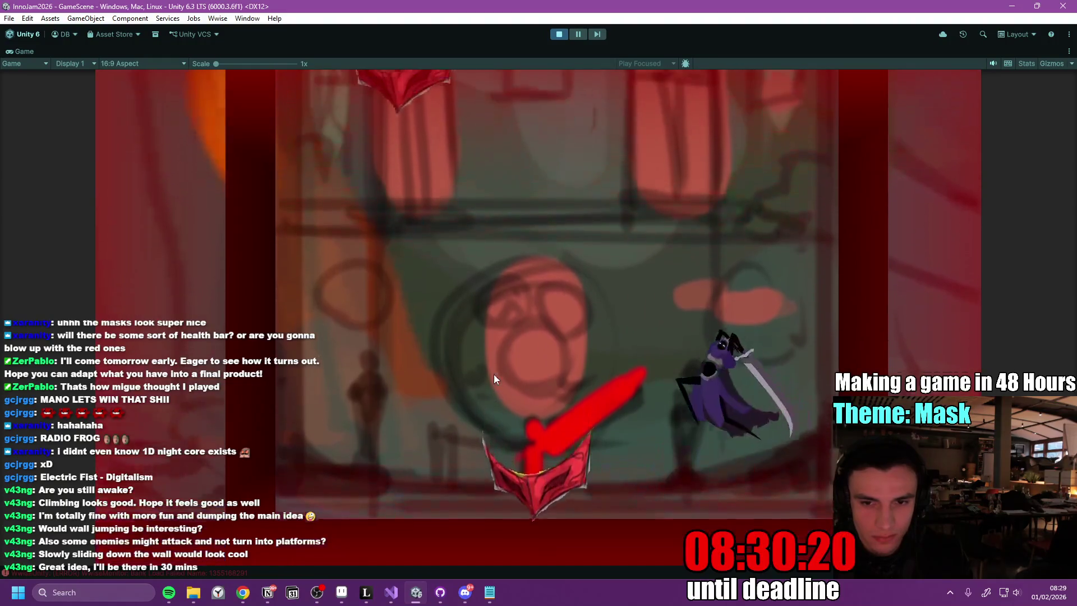
left_click(494, 375)
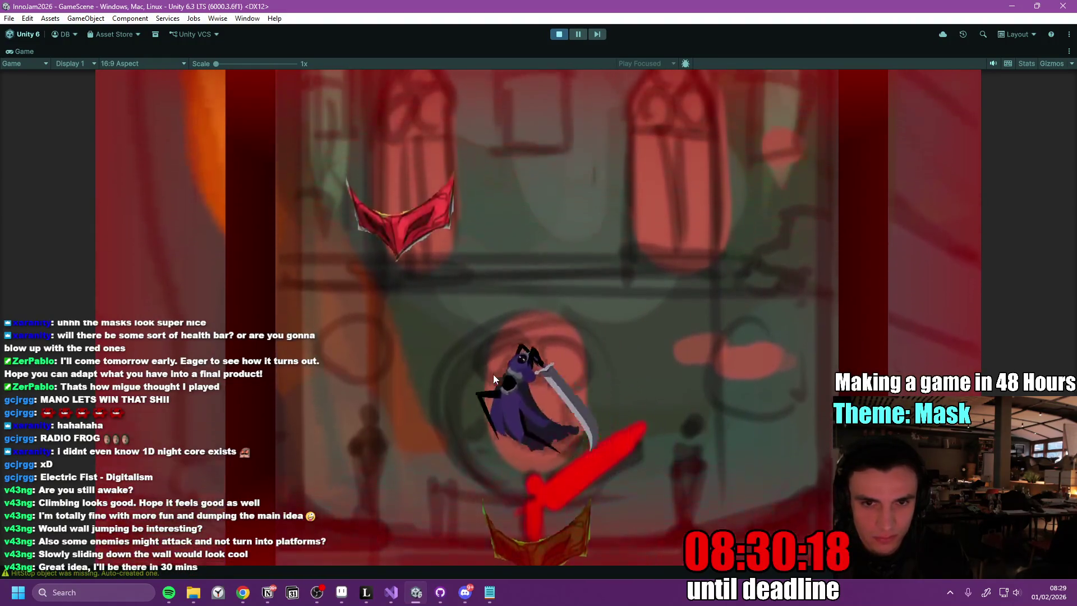
left_click(490, 375)
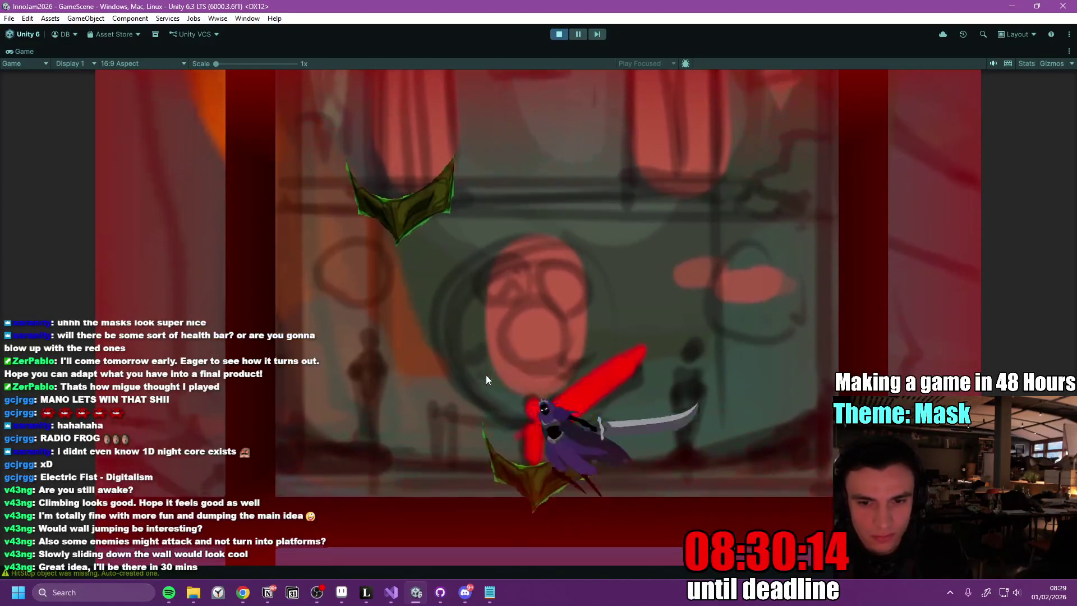
left_click(486, 375)
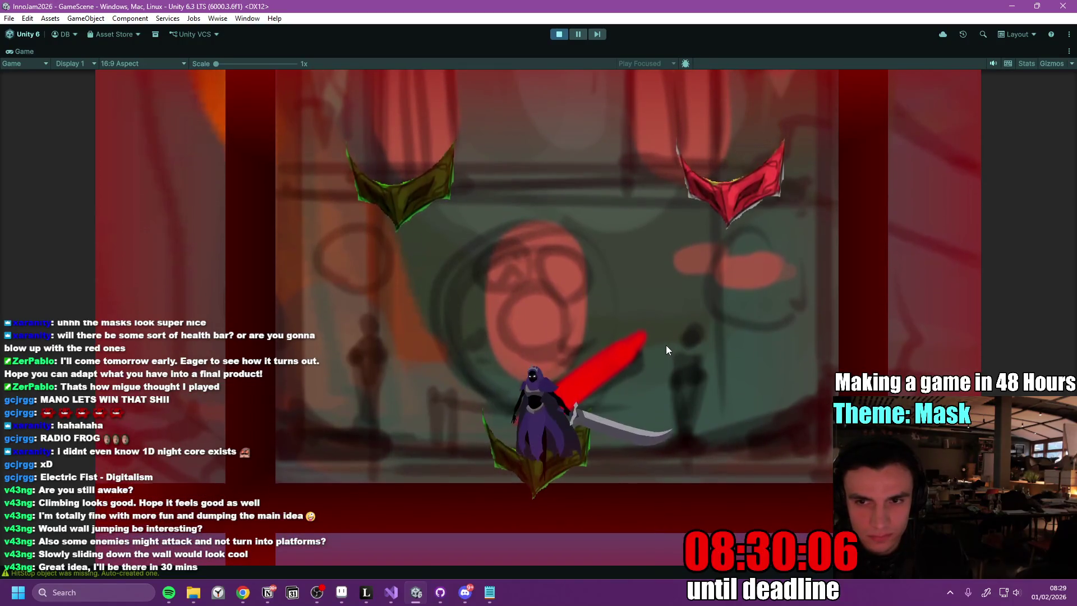
left_click(665, 345)
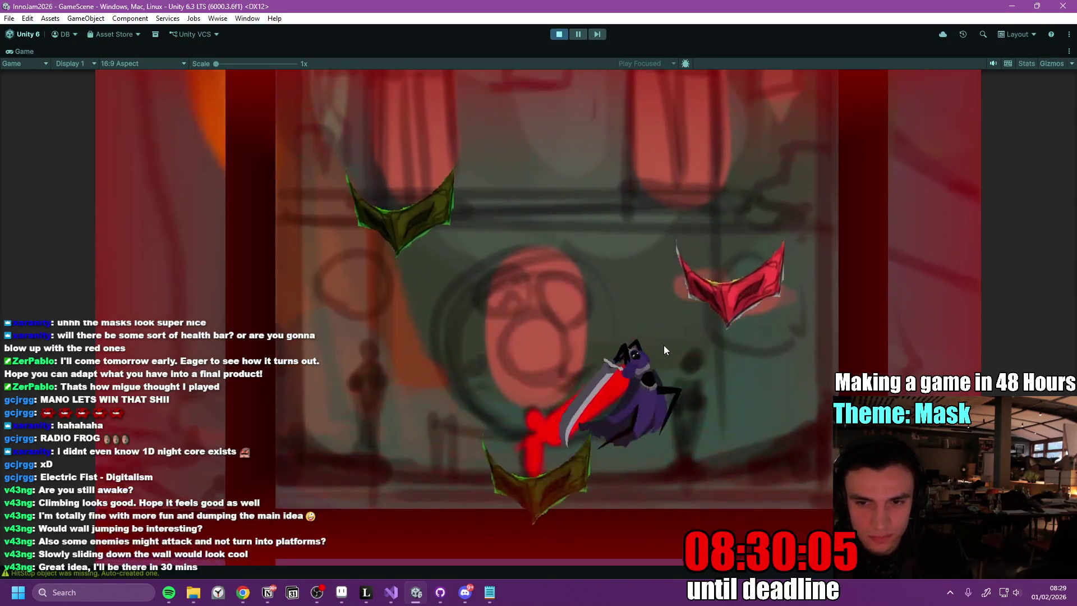
left_click(664, 345)
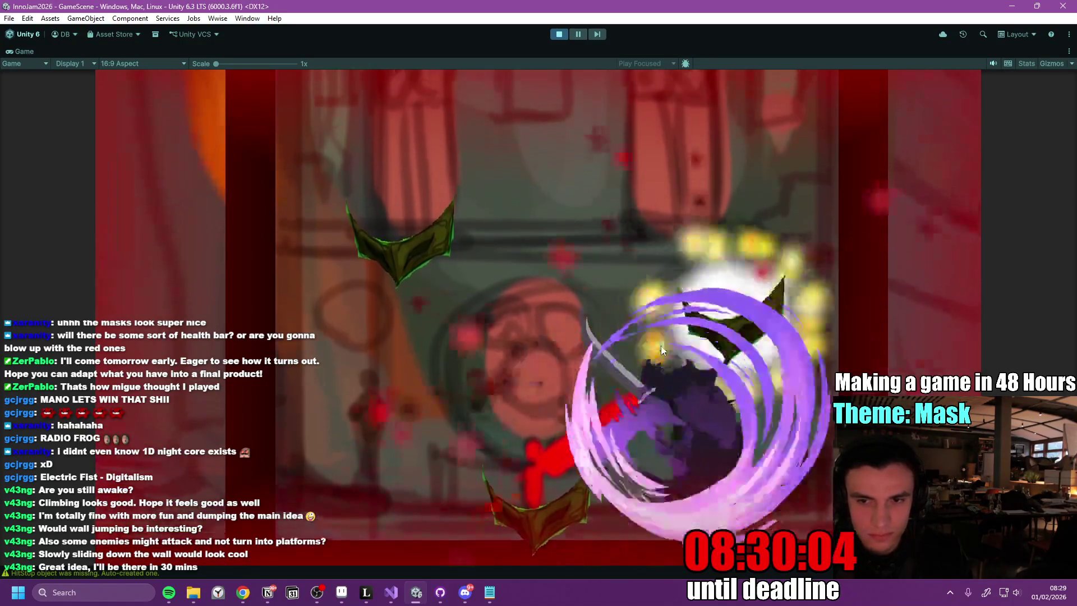
left_click(659, 344)
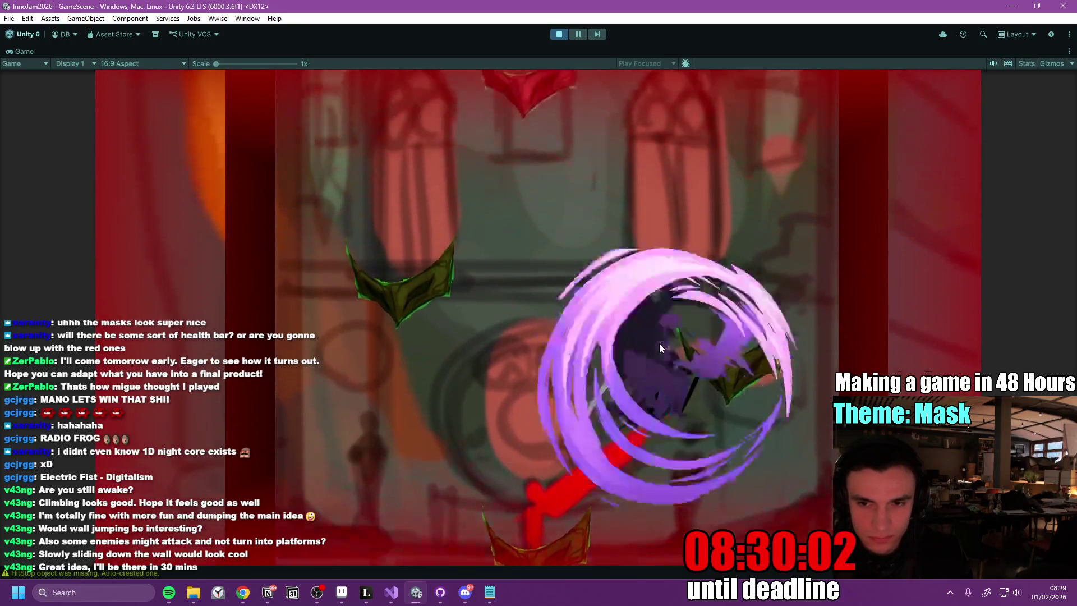
left_click(658, 343)
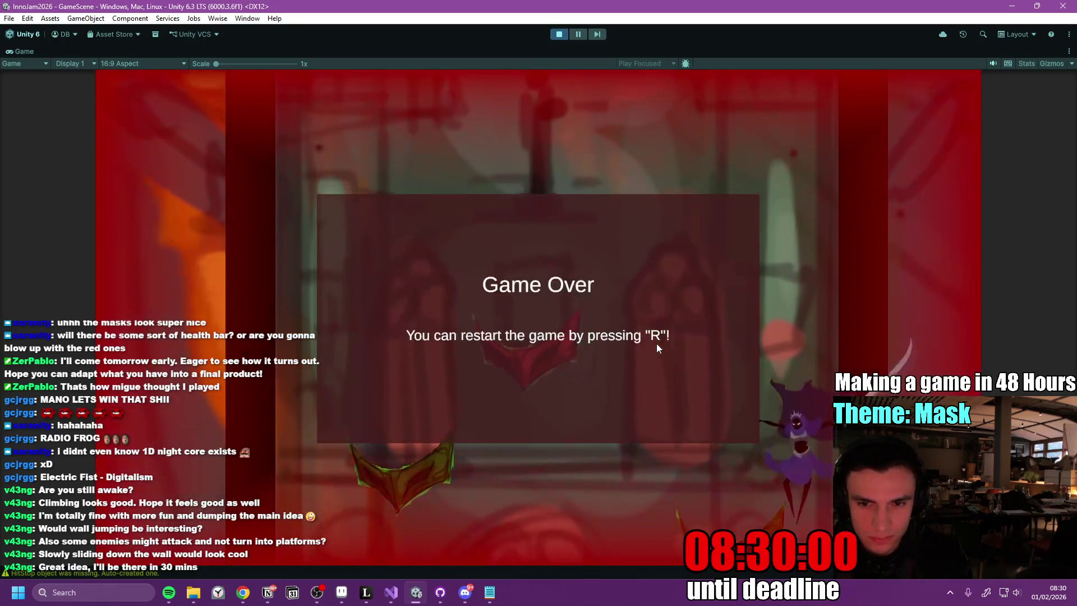
- Restart with R, then move left and right and slash at the masks
key("r")
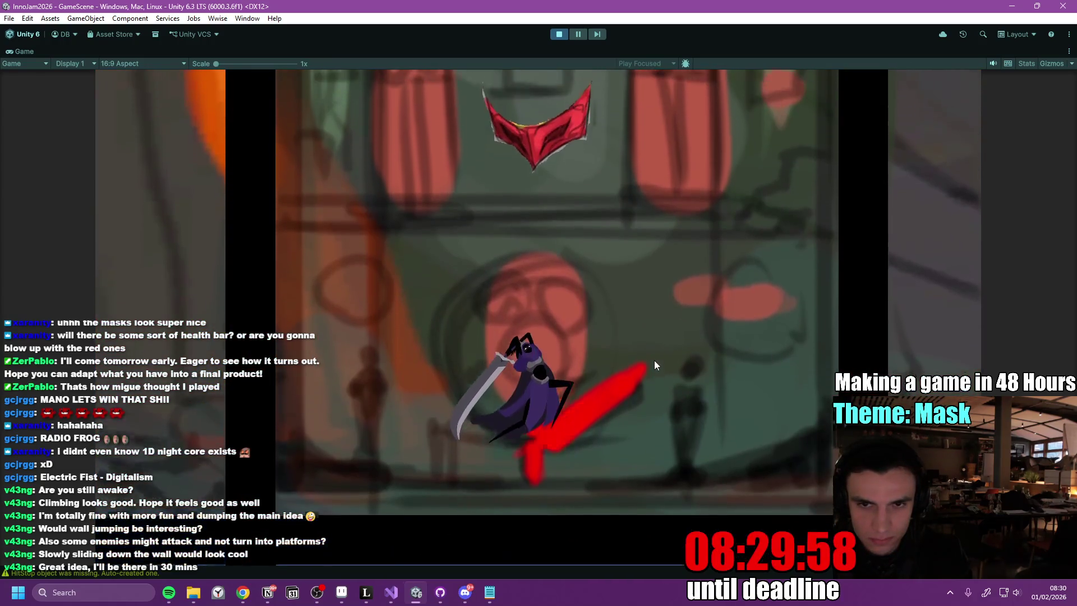
left_click(654, 362)
left_click(649, 356)
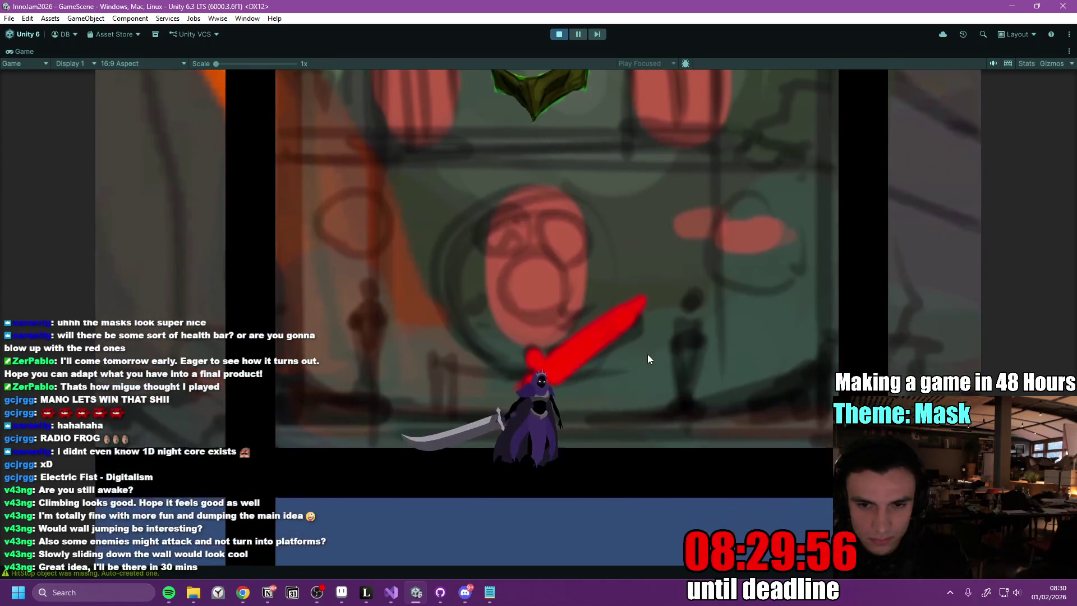
key("a")
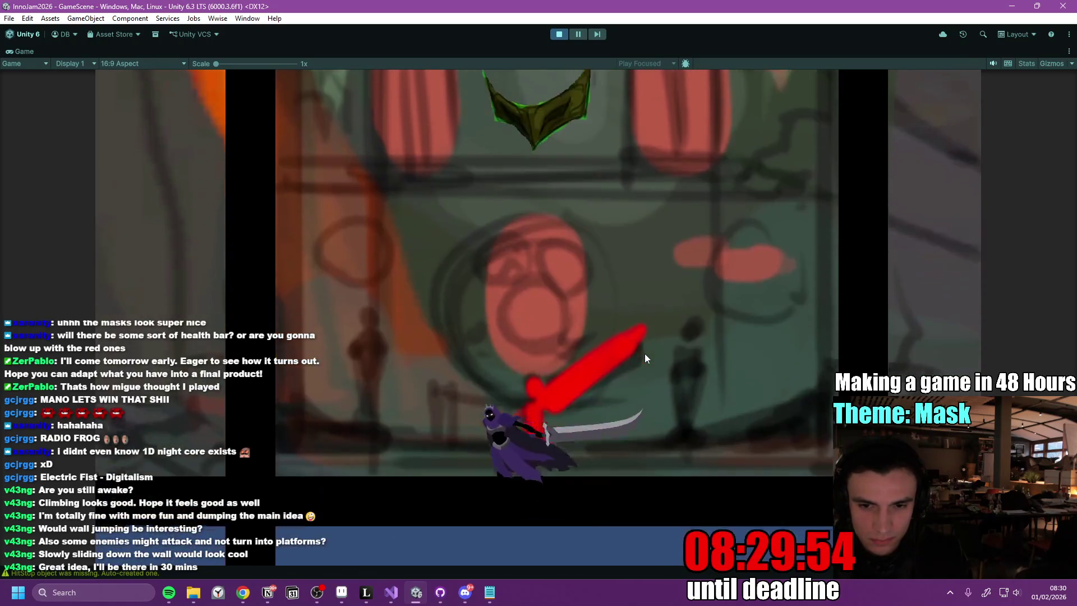
key("d")
left_click(632, 356)
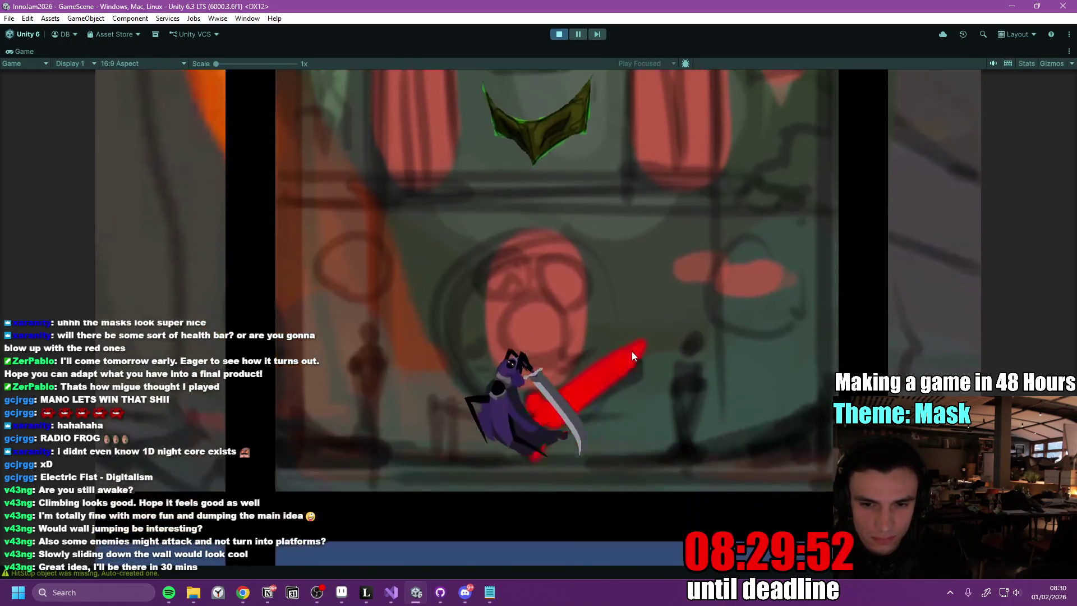
key("a")
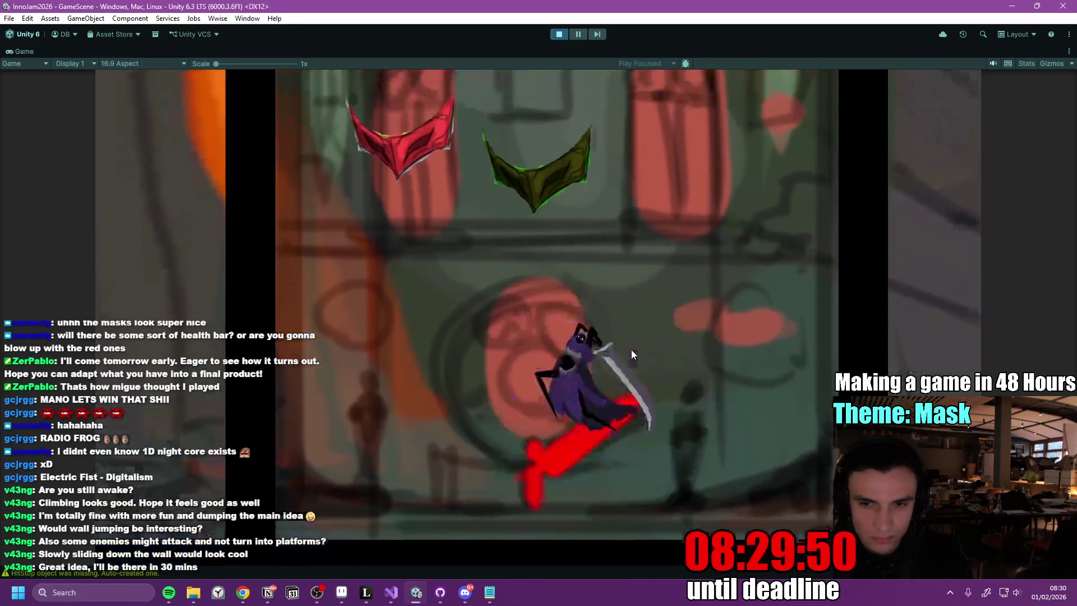
left_click(631, 349)
key("d")
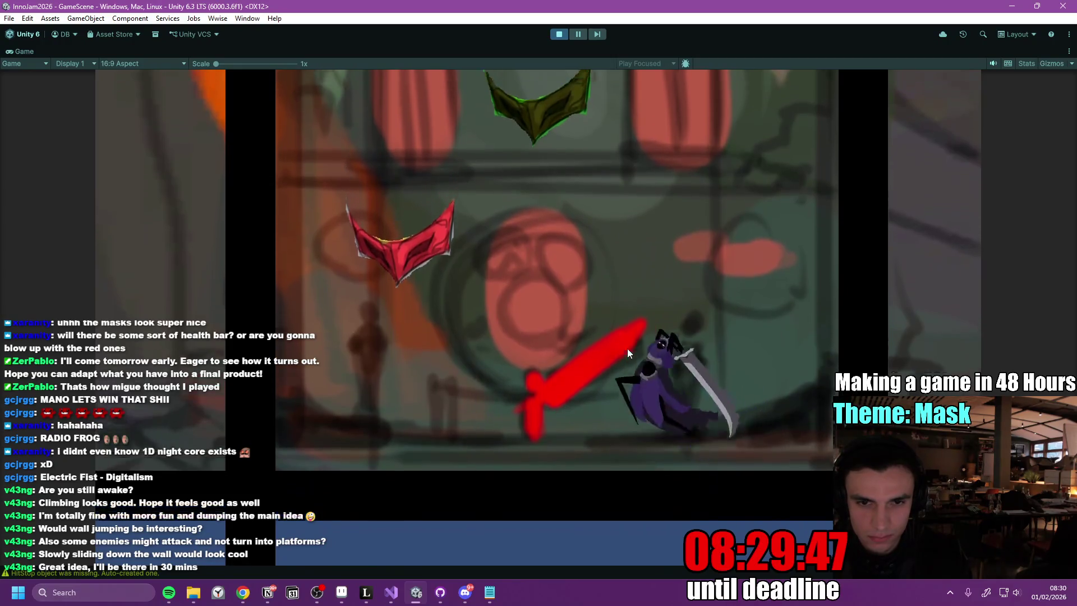
key("a")
left_click(628, 349)
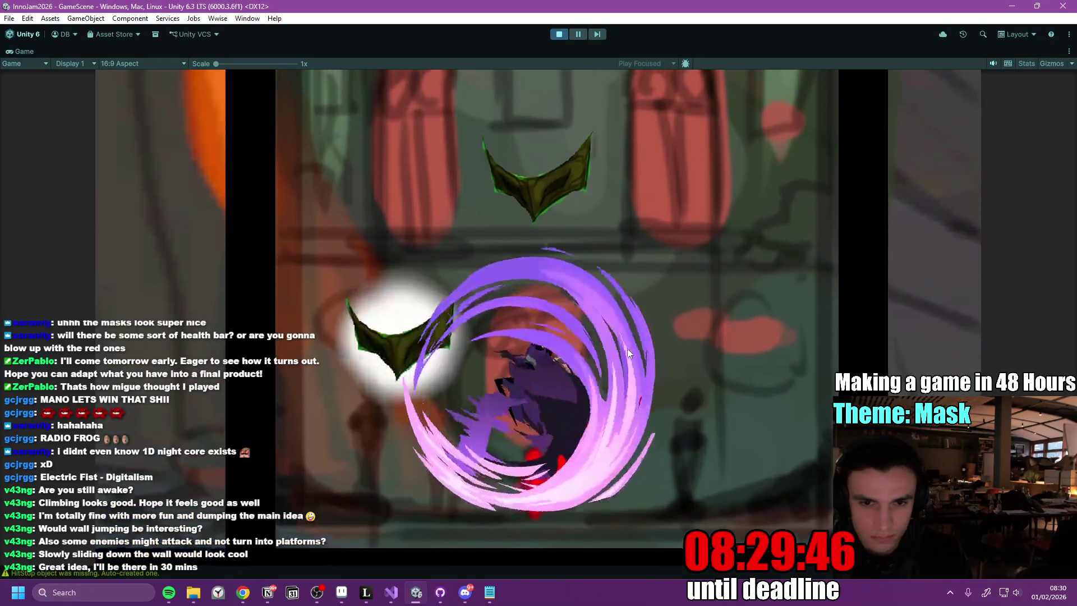
left_click(628, 349)
- Test jumps and spinning attacks near the masks, then stop the game with Ctrl+P
key("a")
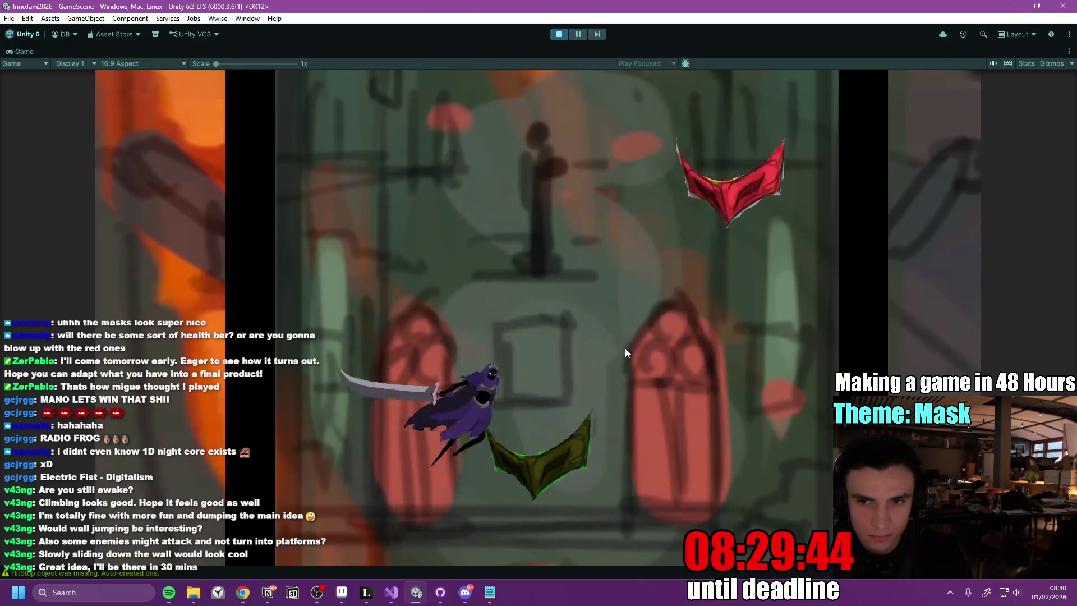
key("space")
key("d")
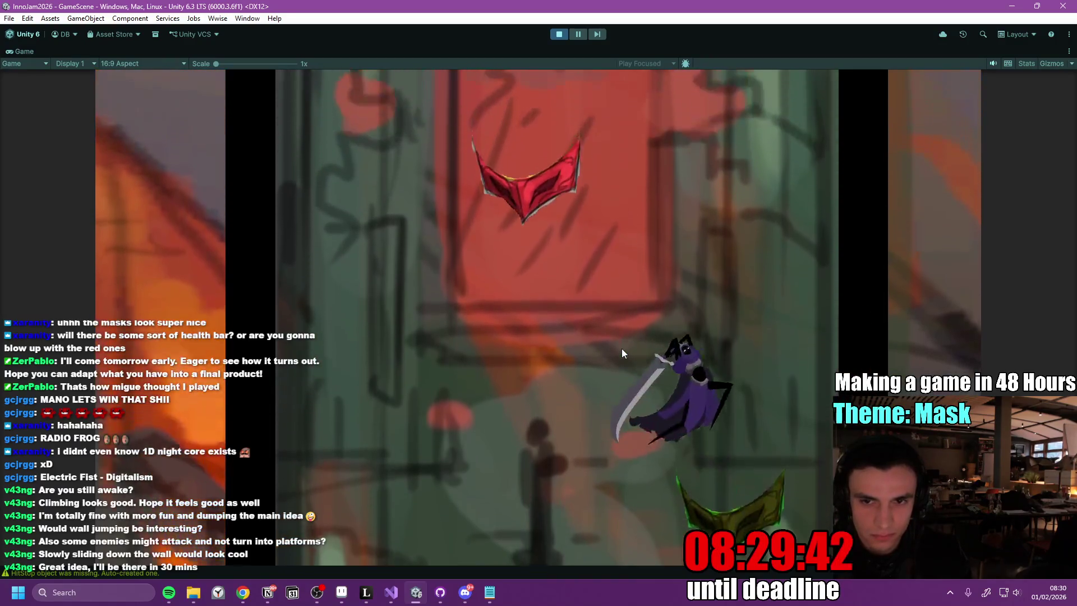
key("a")
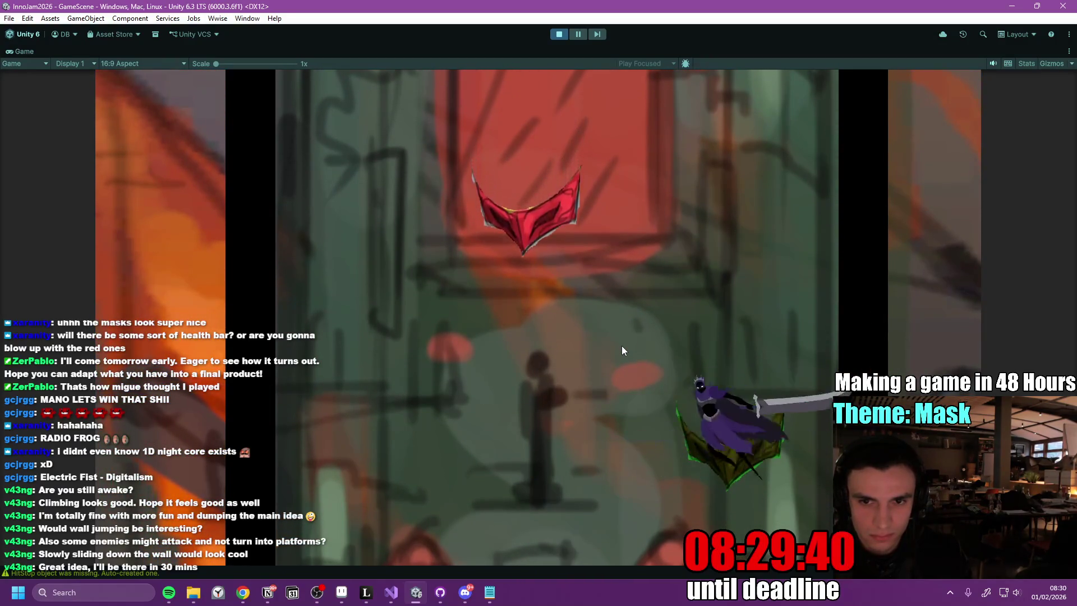
key("a")
key("space")
key("a")
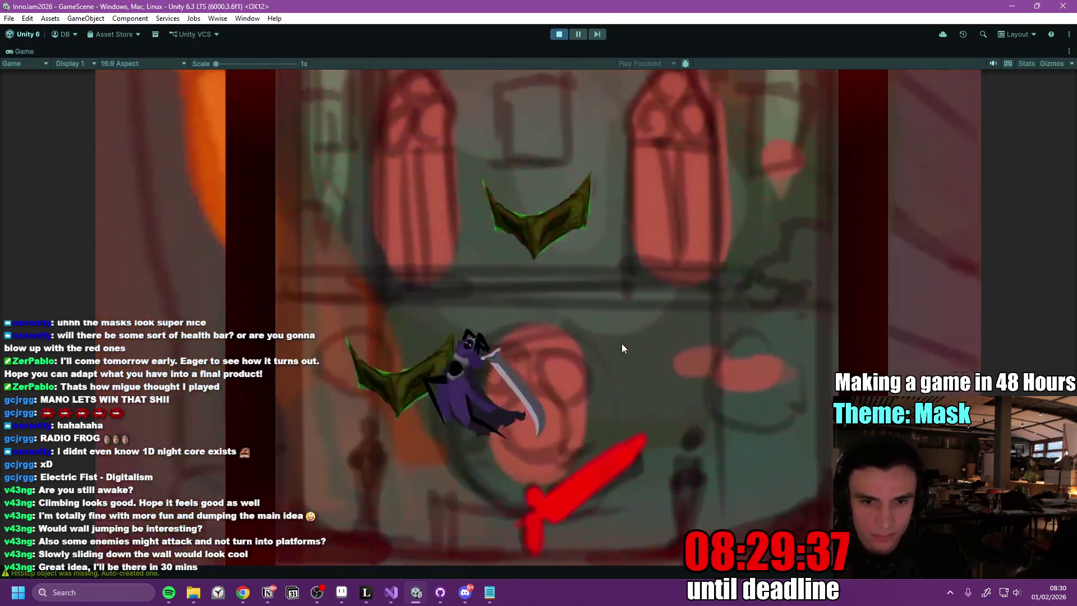
key("space")
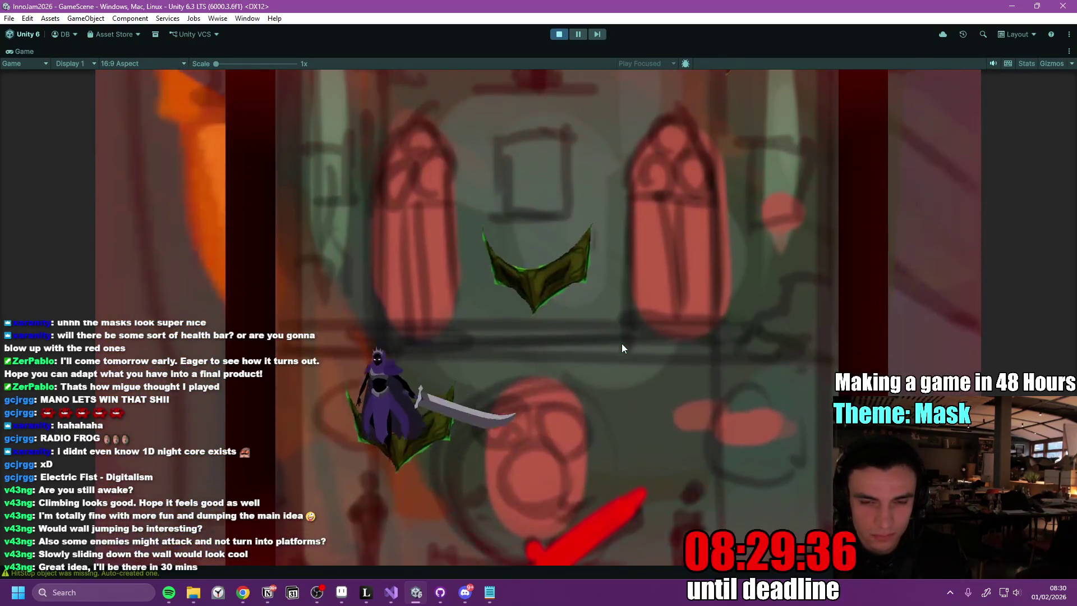
key("d")
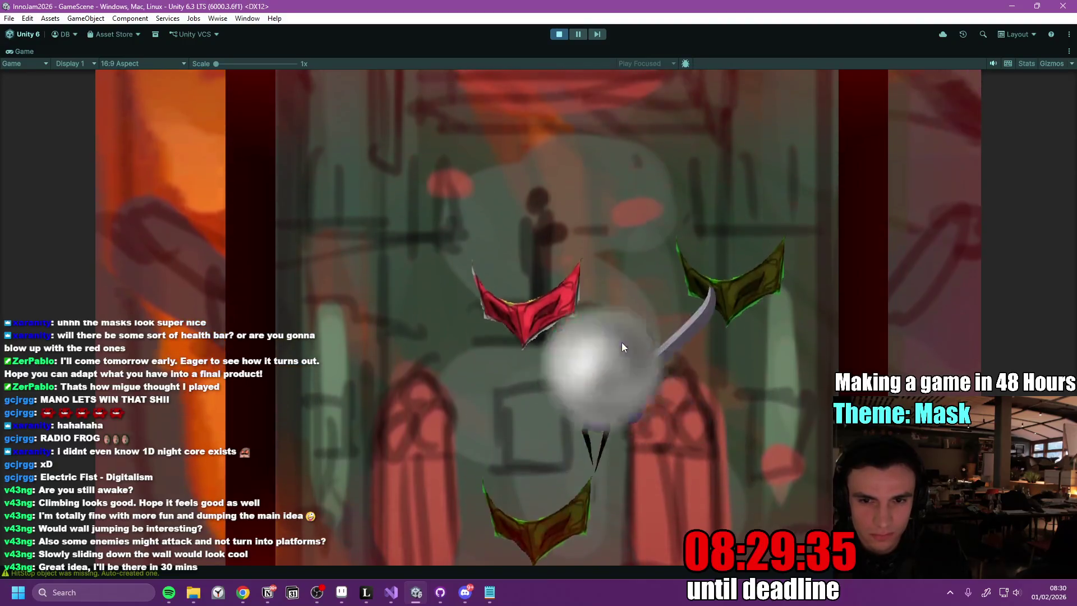
key("a")
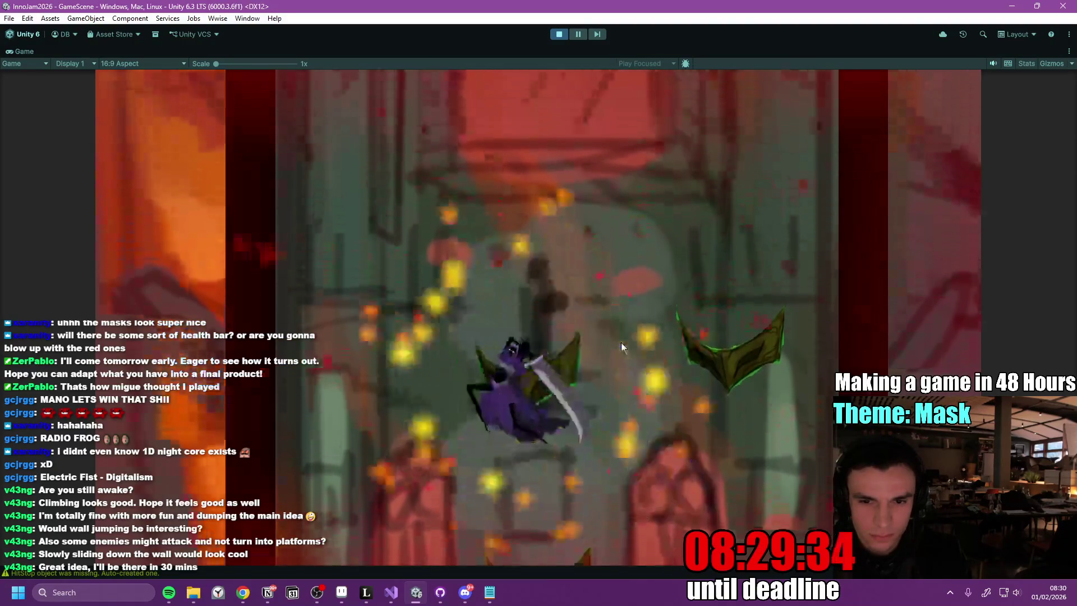
key("space")
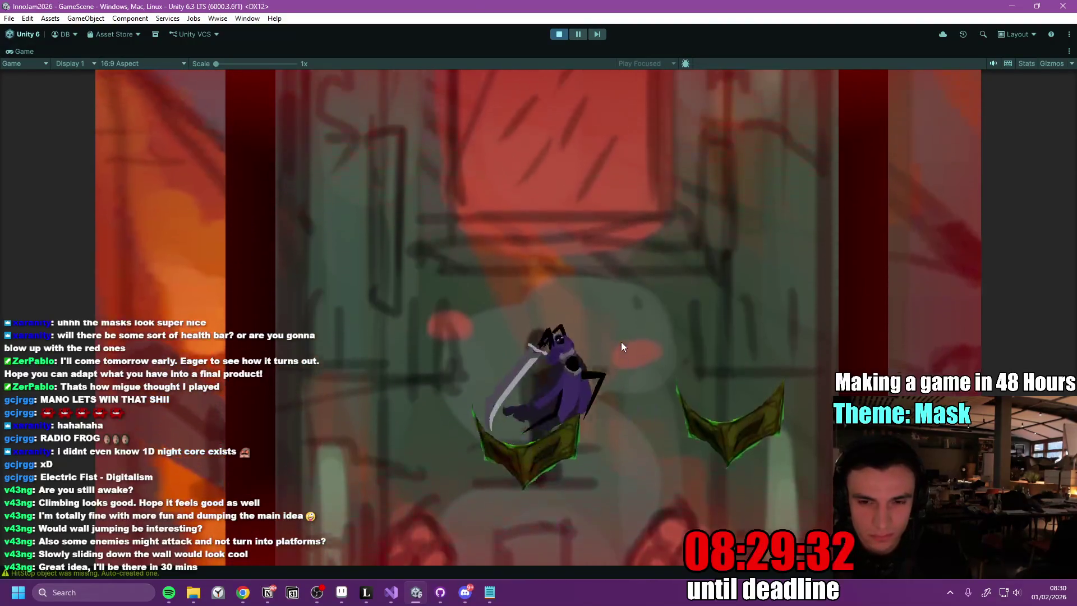
key("space")
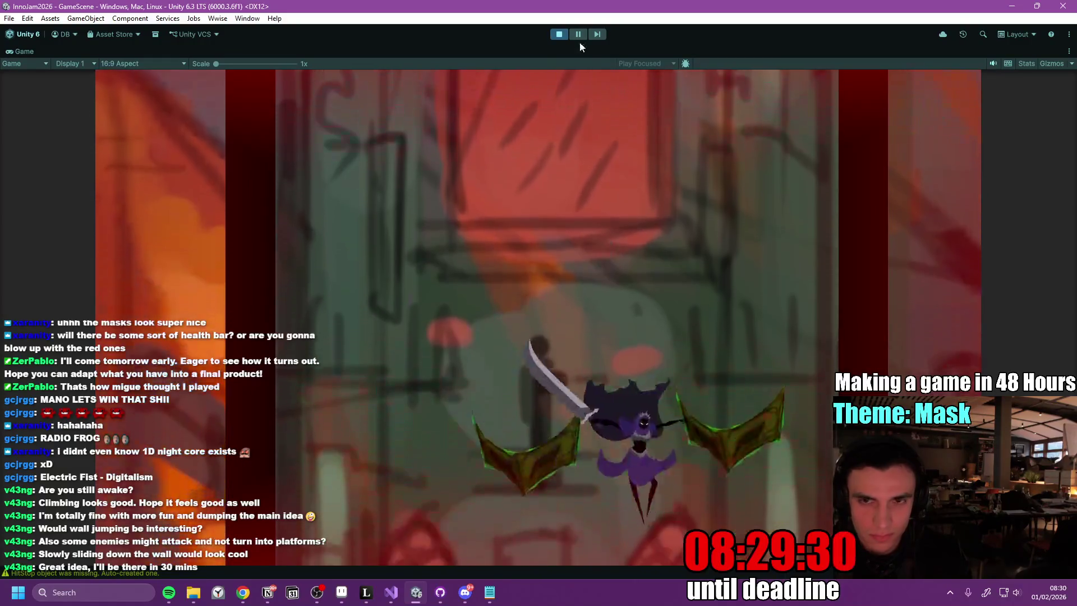
key("ctrl+p")
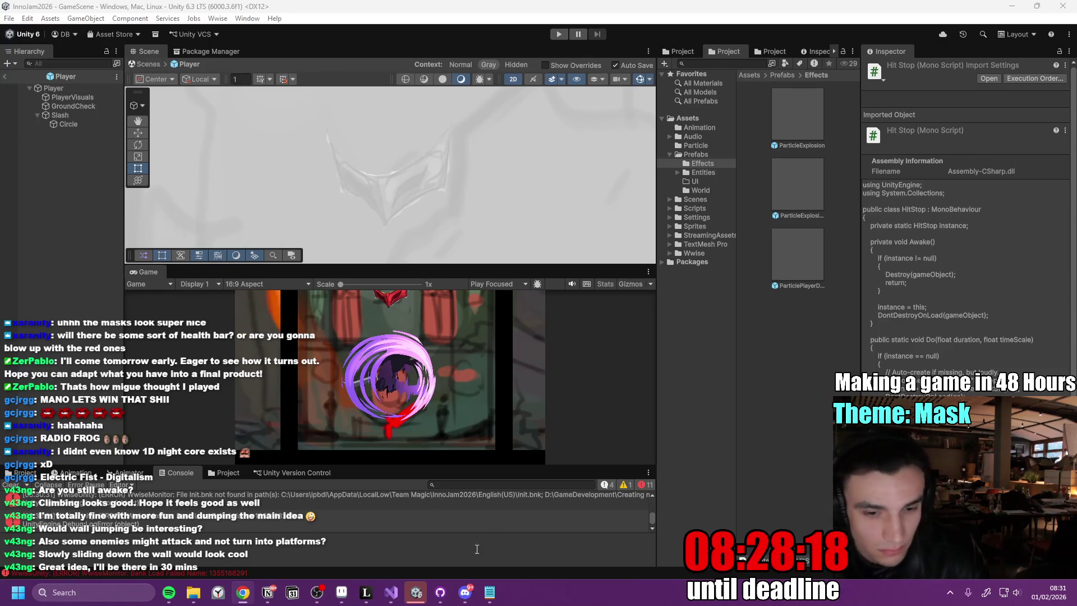
- Bring up Visual Studio to edit PlayerStats.cs
left_click(391, 592)
- Replace ApplyKnockback with the push-away-from-source version
mouse_move(98, 231)
left_mouse_down()
mouse_move(336, 413)
mouse_move(214, 482)
left_mouse_up()
key("ctrl+v")
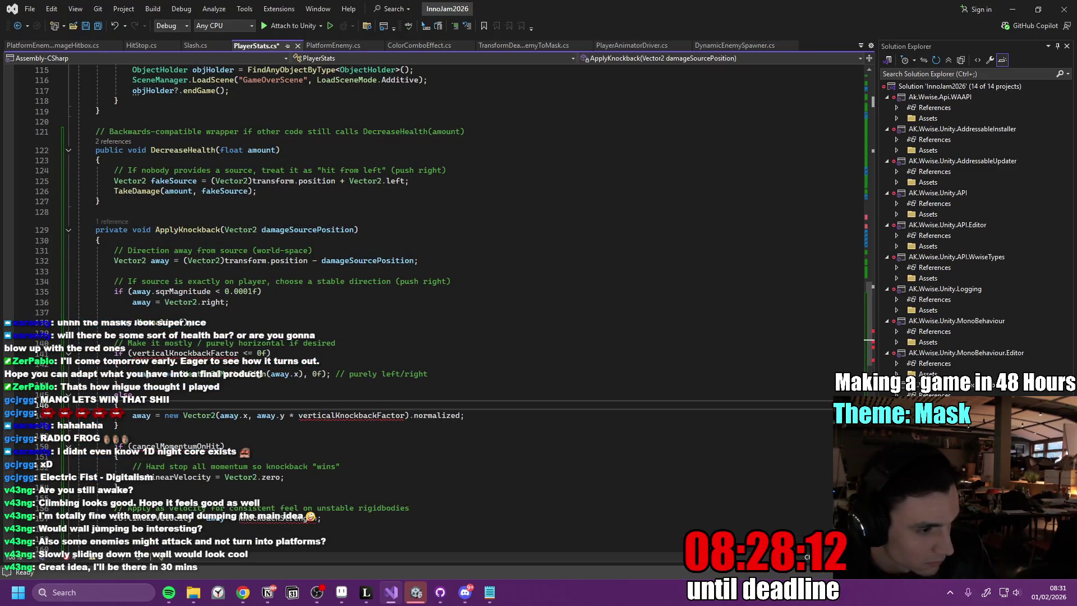
key("alt+Tab")
scroll(387, 330, "up", 20)
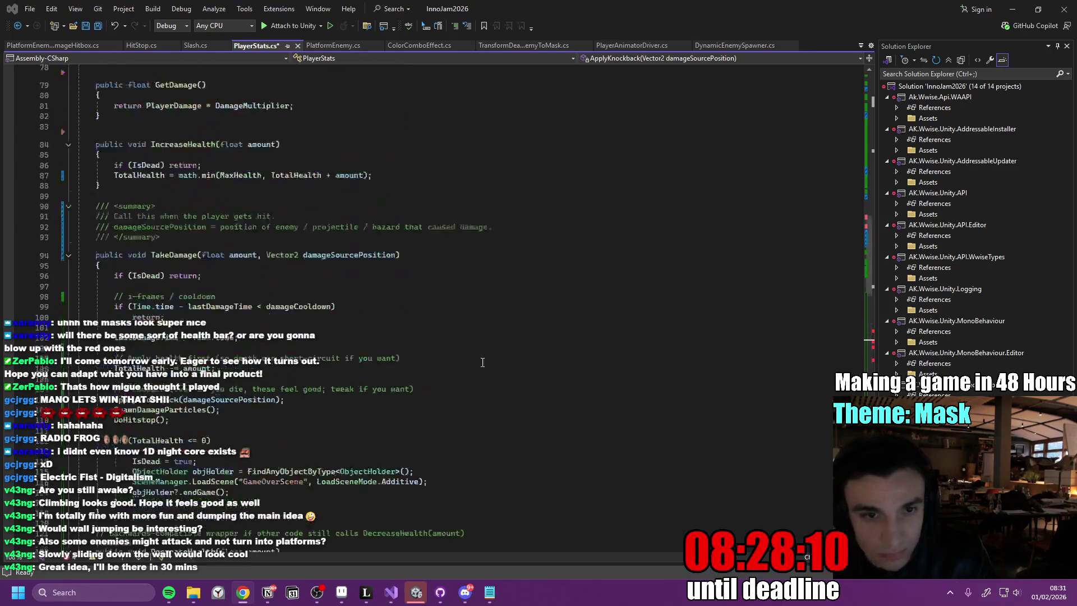
- Replace the knockback fields with strength, vertical factor and momentum-cancel settings, then save
mouse_move(103, 152)
left_mouse_down()
mouse_move(320, 179)
mouse_move(439, 231)
left_mouse_up()
type("[Header(\"Knockback\")]     [Tooltip(\"How hard we knock the player away from the damage source.\")]     [SerializeField] private float knockbackStrength = 18f;      [Tooltip(\"0 = no vertical knockback (purely horizontal). 0.2 = slight vertical component.\")]     [Range(0f, 1f)]     [SerializeField] private float verticalKnockbackFactor = 0f;      [Tooltip(\"If true, instantly cancels current velocity before applying knockback.\")]     [SerializeField] private bool cancelMomentumOnHit = true;")
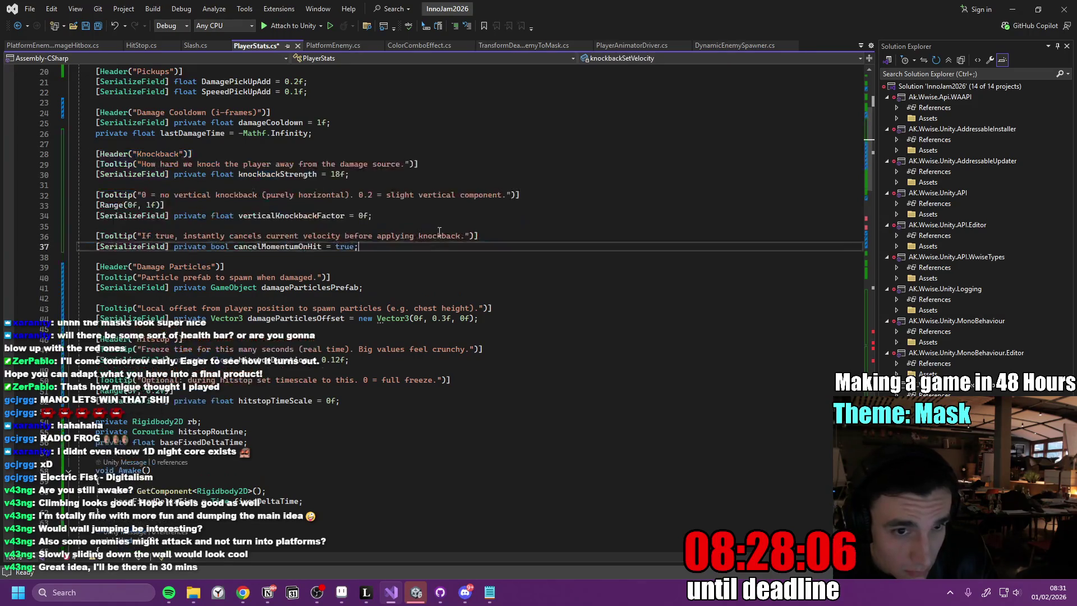
key("ctrl+s")
left_click(416, 592)
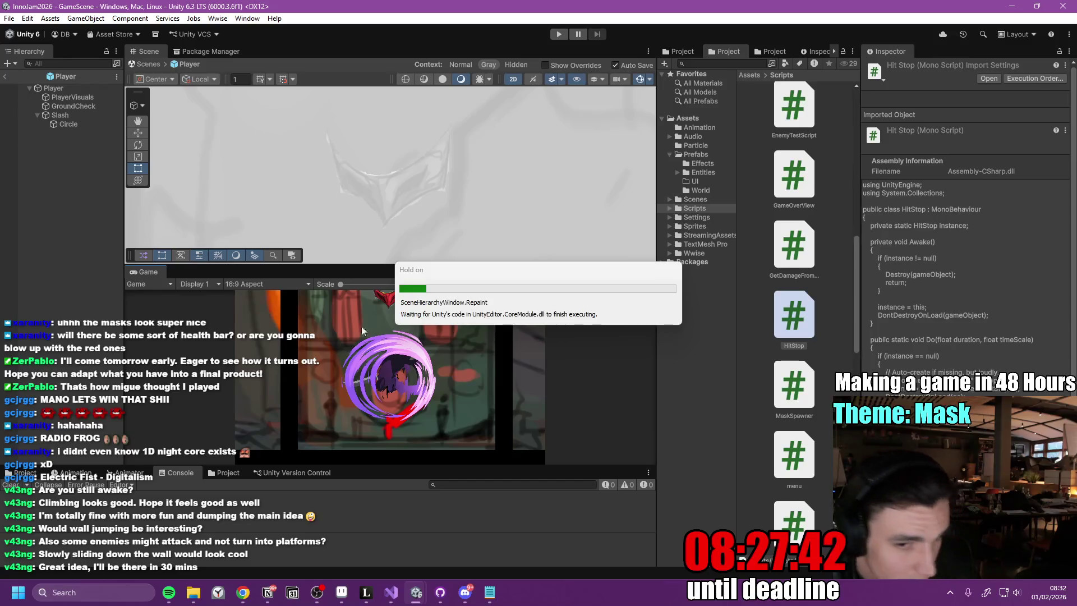
- Select Player, bring its Player Stats (Script) component into view in the Inspector, and start Play mode
left_click(56, 89)
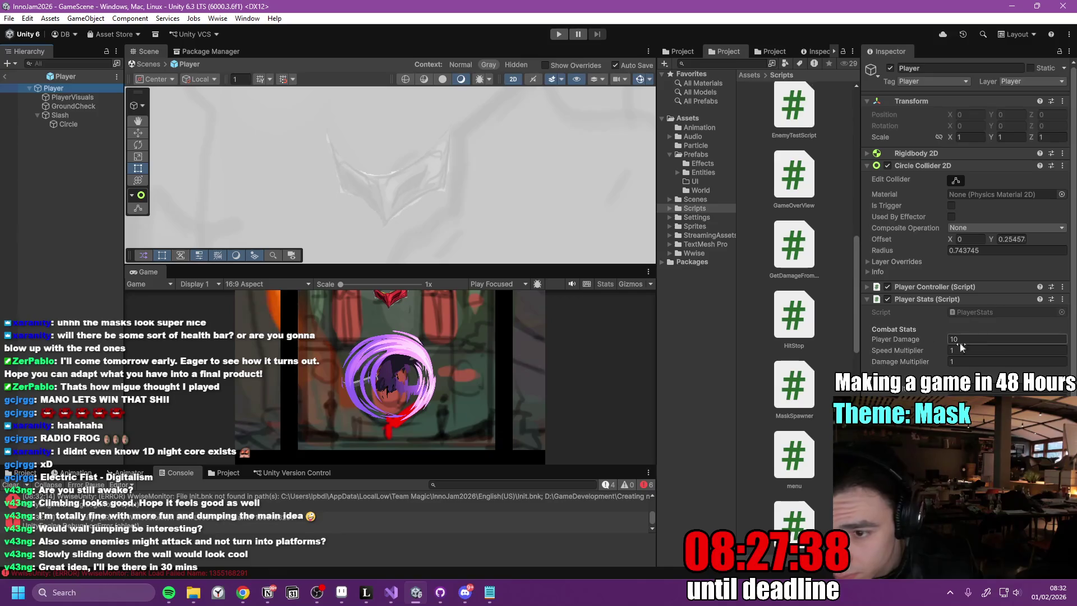
scroll(948, 317, "down", 5)
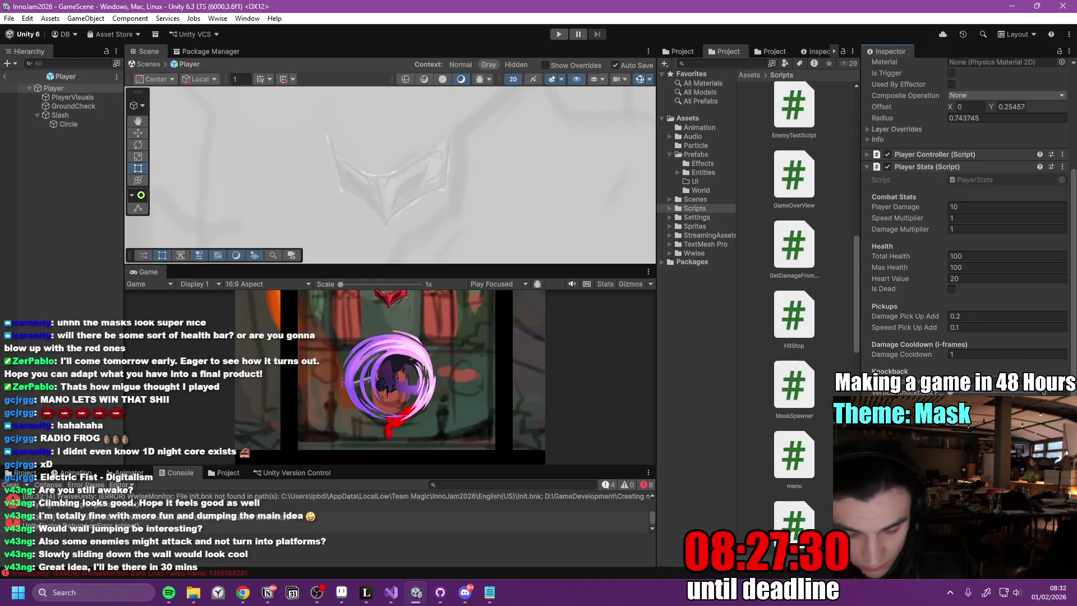
key("ctrl+p")
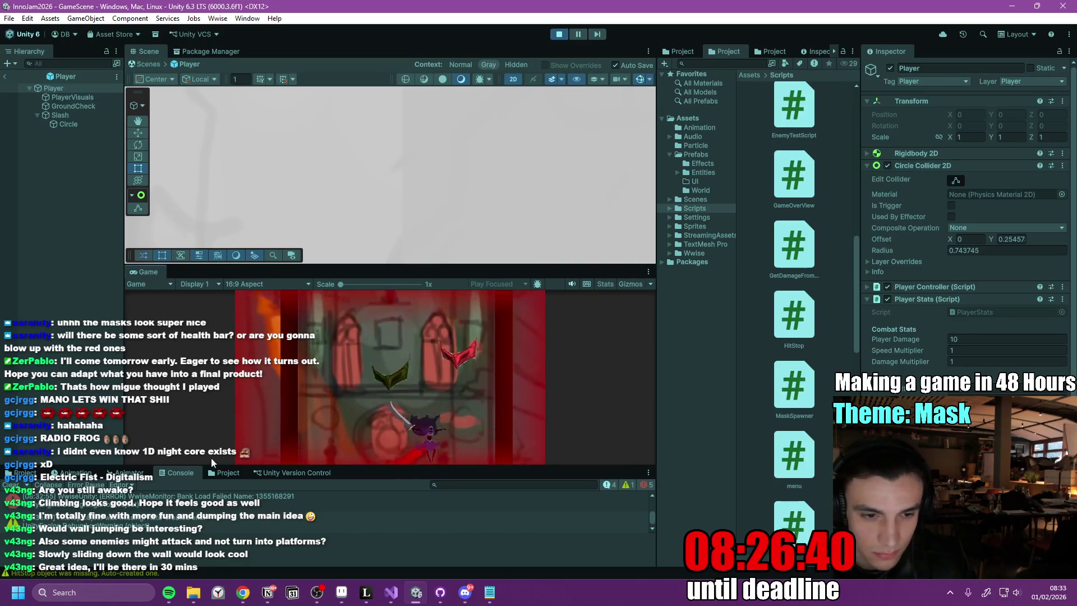
- Test the knockback in play, enlarge the Console to read the Wwise errors, then stop the game
scroll(234, 498, "up", 2)
left_click_drag(236, 466, 244, 394)
scroll(275, 466, "down", 3)
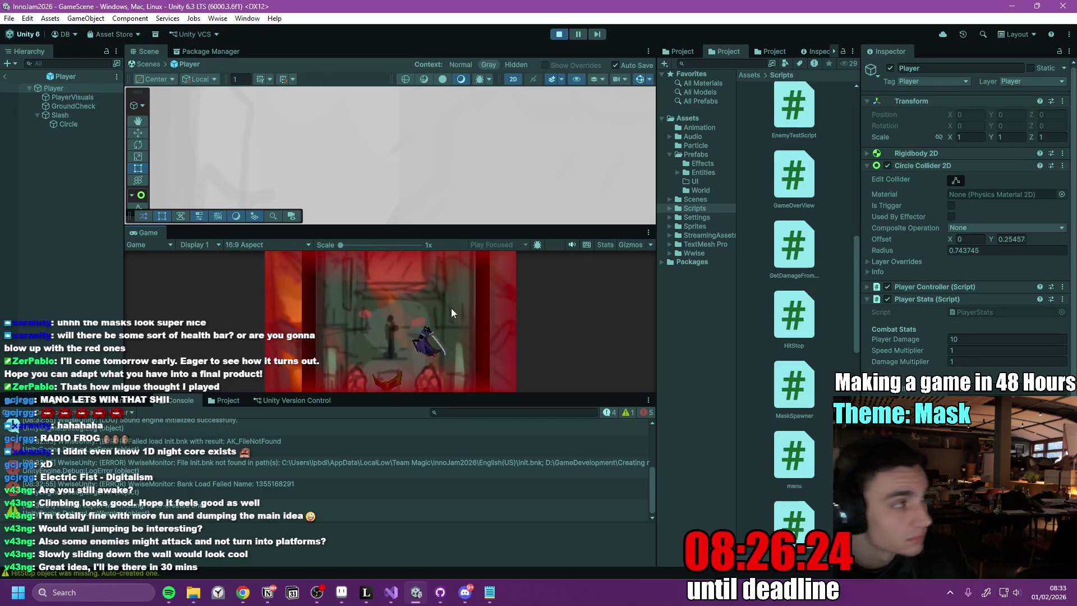
left_click(559, 34)
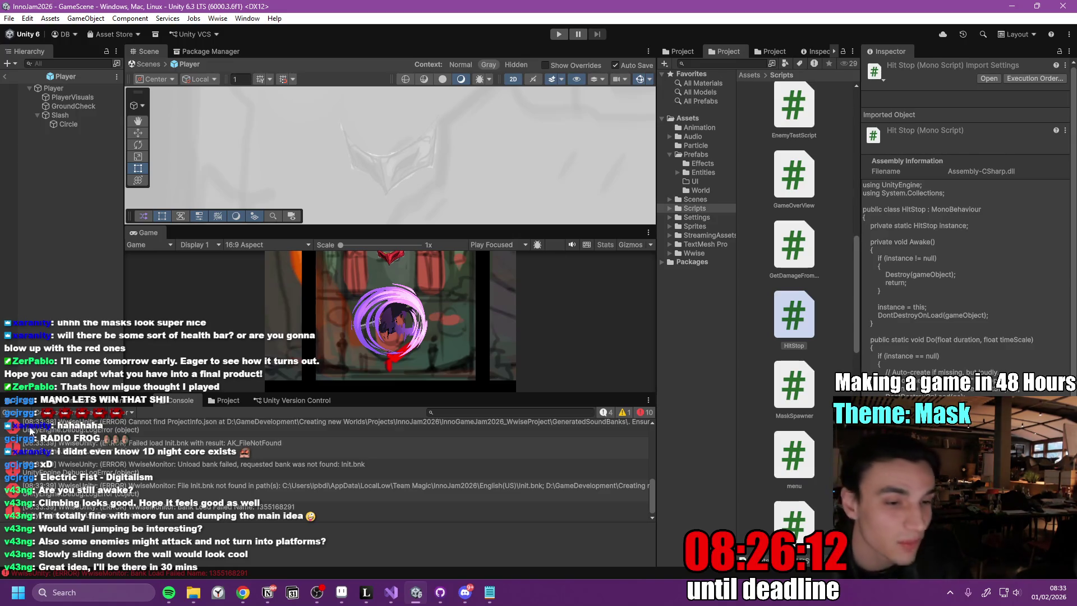
- Clear the Console, shrink it, and widen the Project asset grid and the Scene view
left_click(13, 412)
left_click_drag(432, 405, 434, 479)
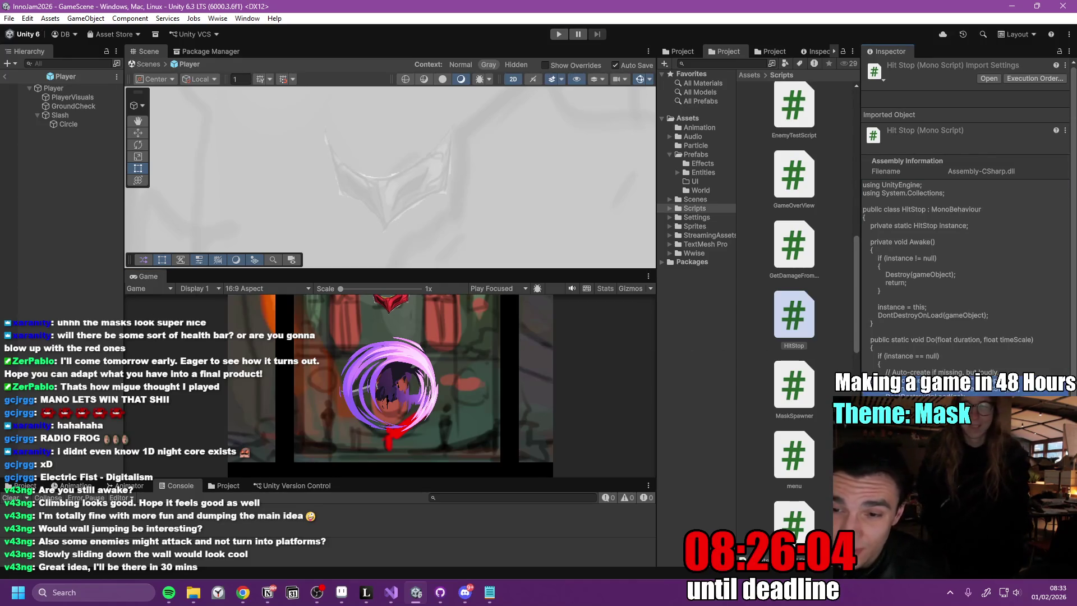
left_click_drag(859, 359, 918, 359)
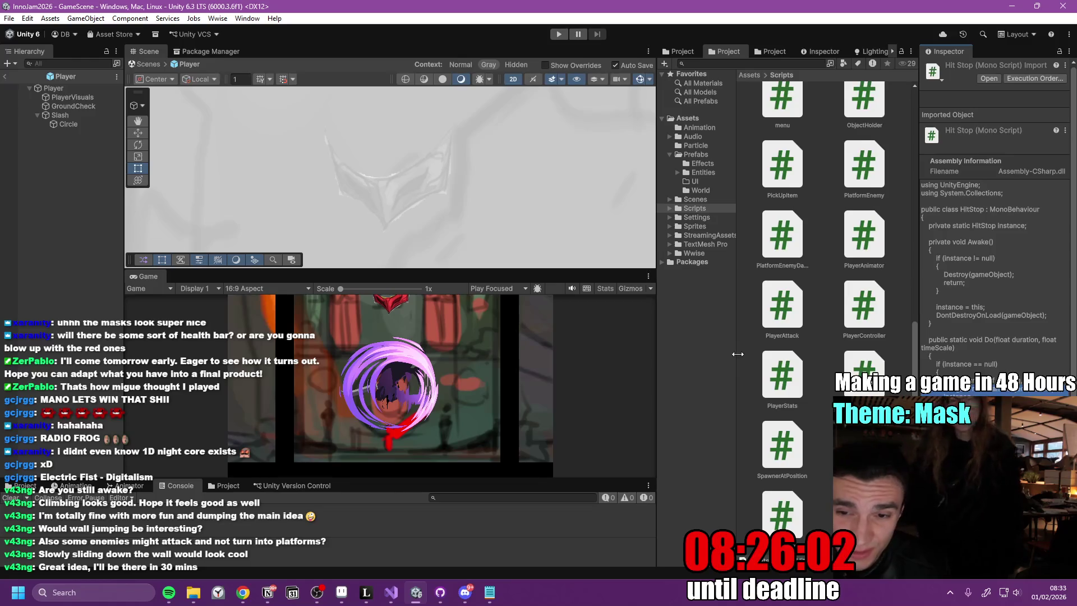
left_click_drag(735, 355, 773, 361)
left_click_drag(655, 337, 704, 337)
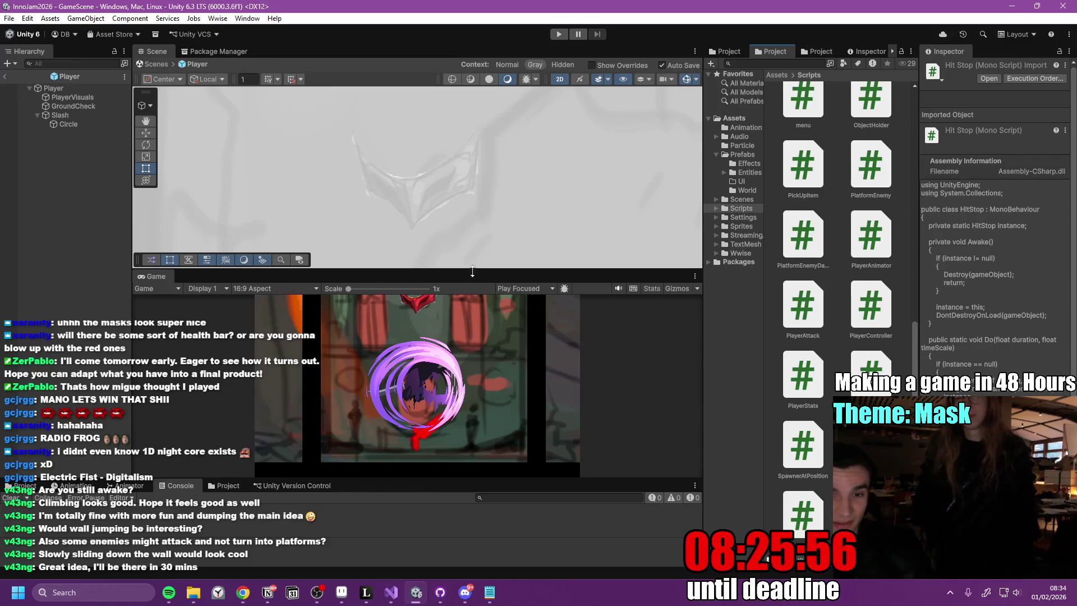
left_click_drag(473, 271, 473, 302)
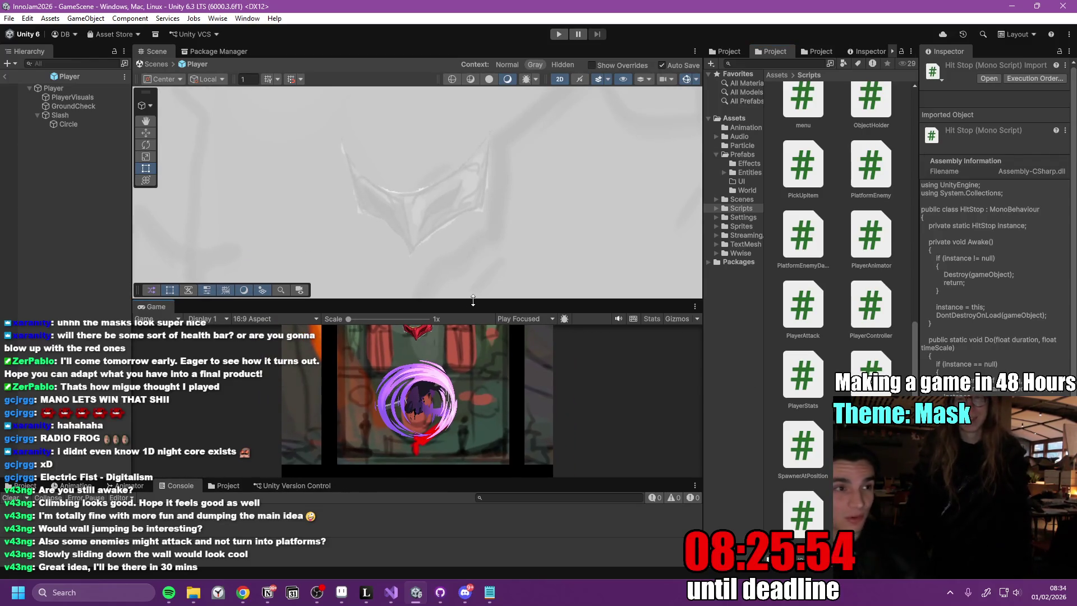